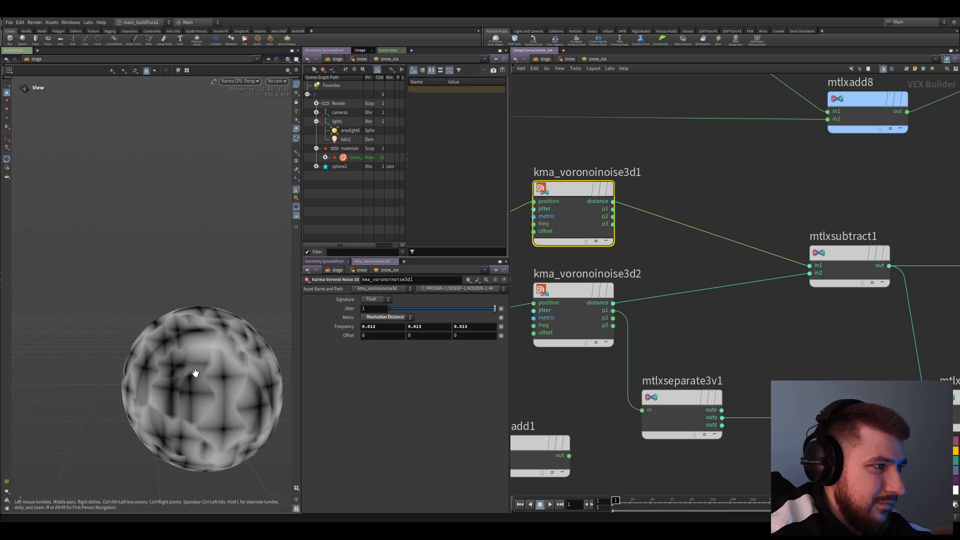
- Return to the stage network and dive into sphere2's geometry network
{"action": "right_click_drag", "start_coordinate": [166, 393], "coordinate": [191, 391]}
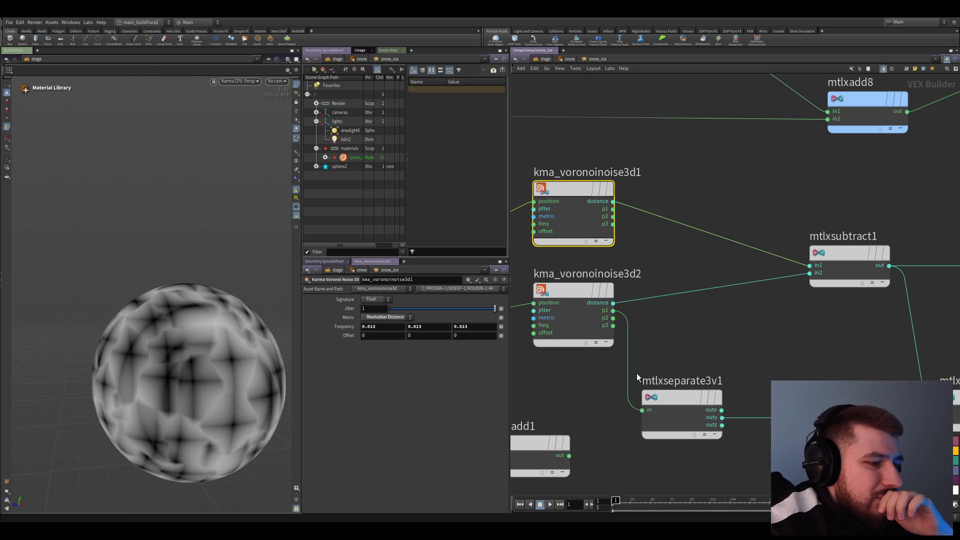
{"action": "middle_click_drag", "start_coordinate": [751, 370], "coordinate": [736, 342]}
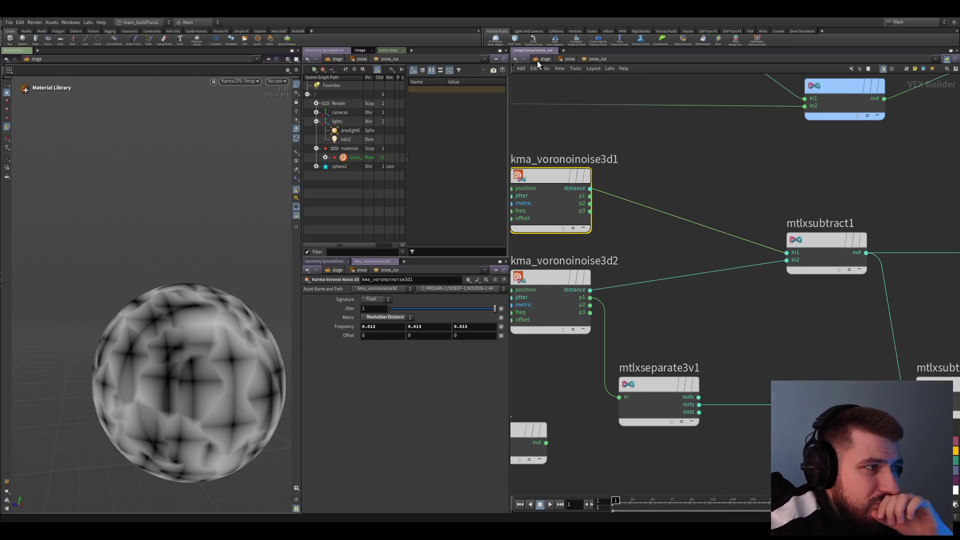
{"action": "left_click", "coordinate": [537, 61]}
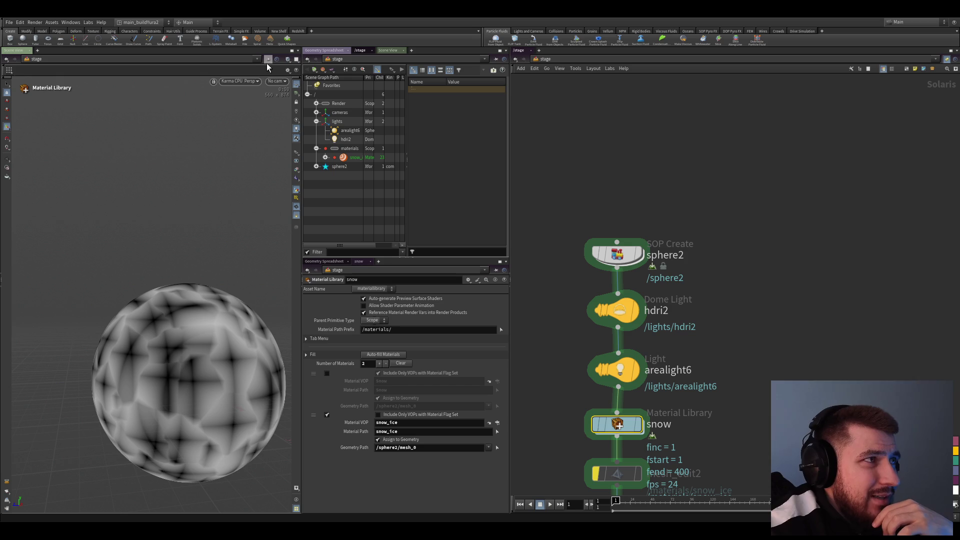
{"action": "double_click", "coordinate": [641, 262]}
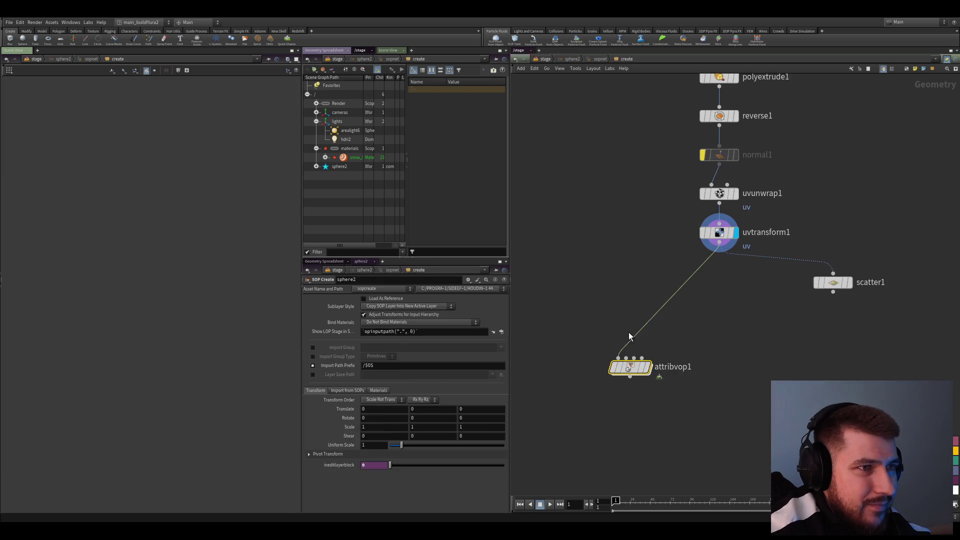
- Inside attribvop1, add null1 and null2 fed by voronoise1 and wire the result to the output
{"action": "key", "text": "r"}
{"action": "double_click", "coordinate": [608, 420]}
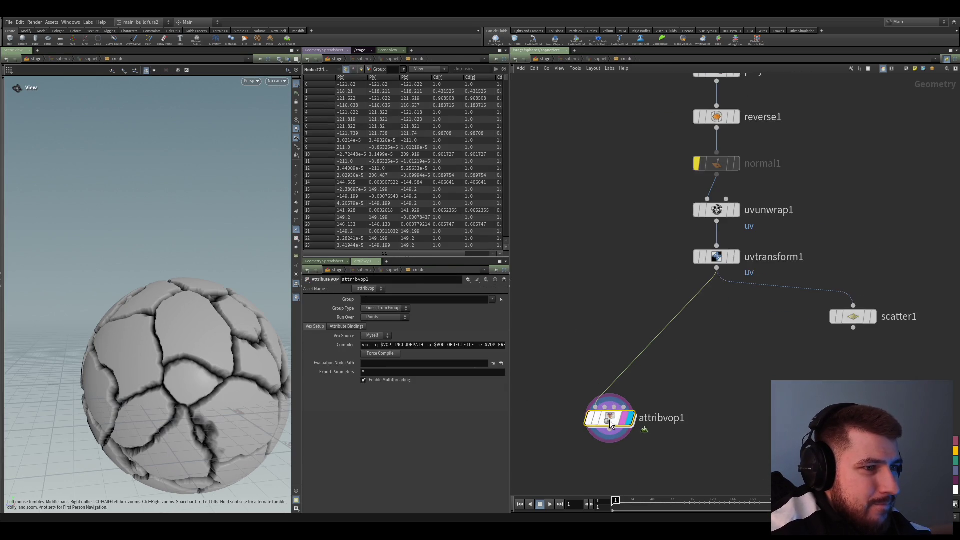
{"action": "scroll", "coordinate": [719, 315], "scroll_direction": "up", "scroll_amount": 4}
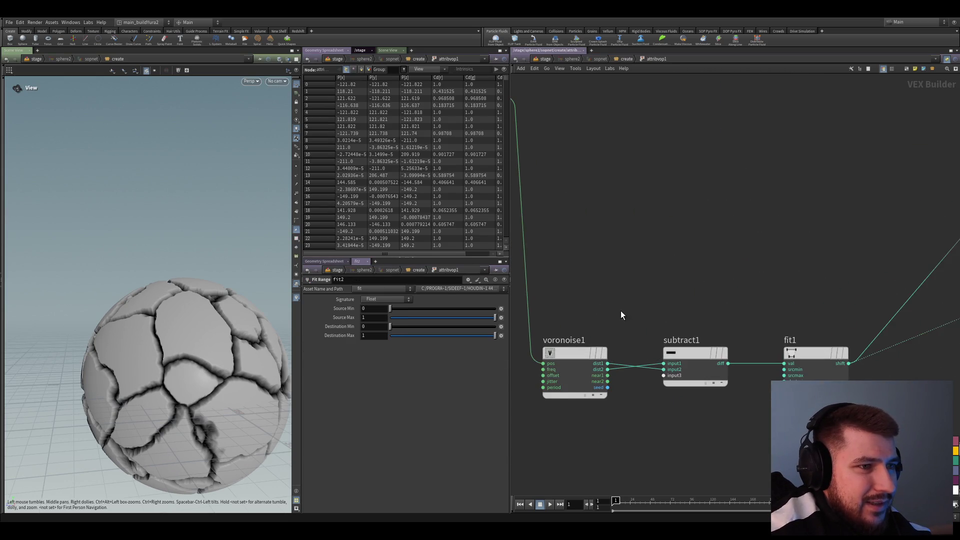
{"action": "key", "text": "Tab"}
{"action": "type", "text": "null"}
{"action": "key", "text": "Return"}
{"action": "left_click", "coordinate": [712, 259]}
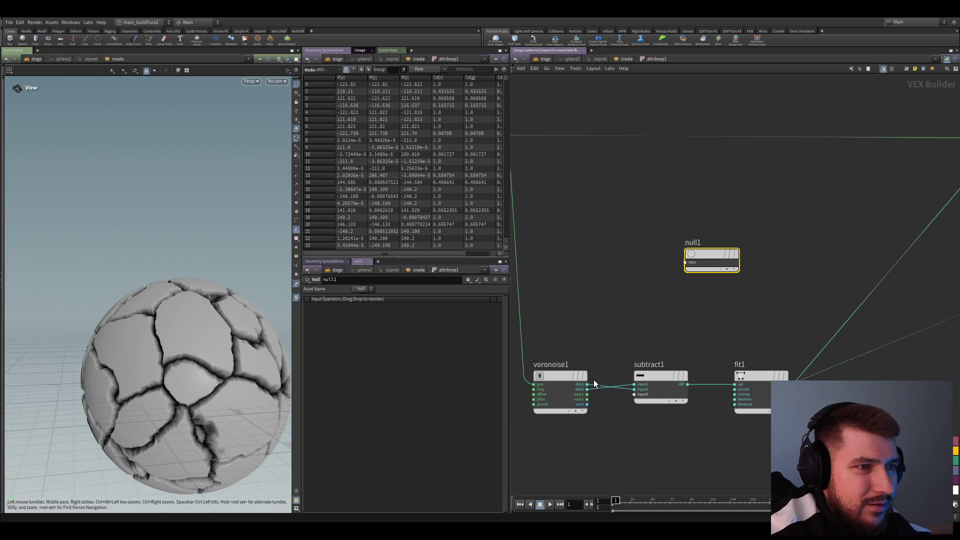
{"action": "left_click", "coordinate": [694, 263]}
{"action": "left_click_drag", "start_coordinate": [698, 266], "coordinate": [707, 319], "text": "alt"}
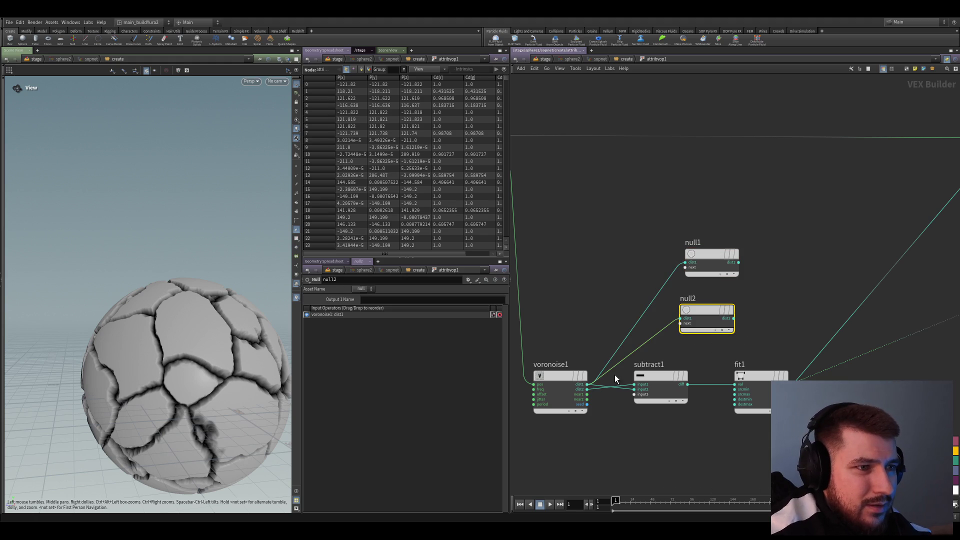
{"action": "left_click", "coordinate": [739, 262]}
{"action": "middle_click_drag", "start_coordinate": [738, 262], "coordinate": [634, 367]}
{"action": "scroll", "coordinate": [743, 338], "scroll_direction": "down", "scroll_amount": 2}
{"action": "scroll", "coordinate": [704, 344], "scroll_direction": "up", "scroll_amount": 2}
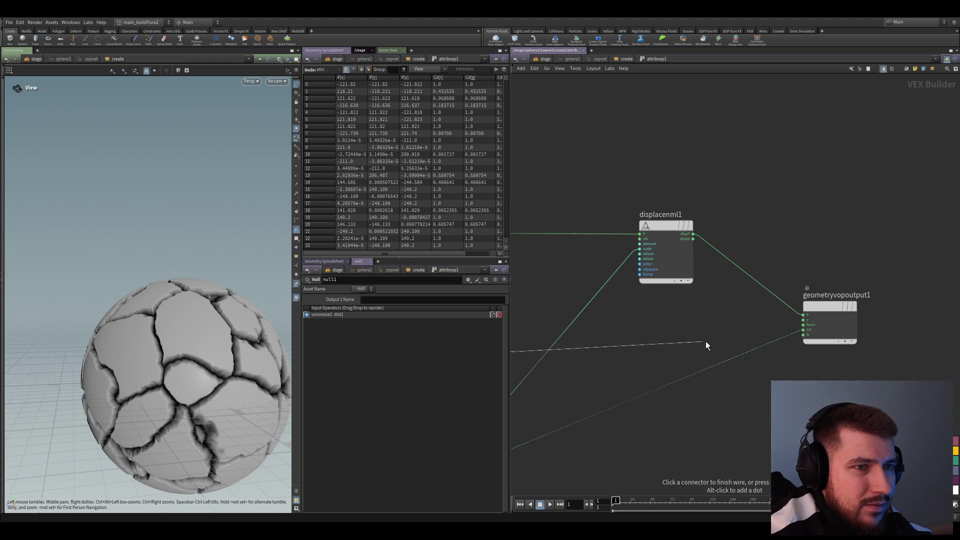
{"action": "left_click", "coordinate": [803, 329]}
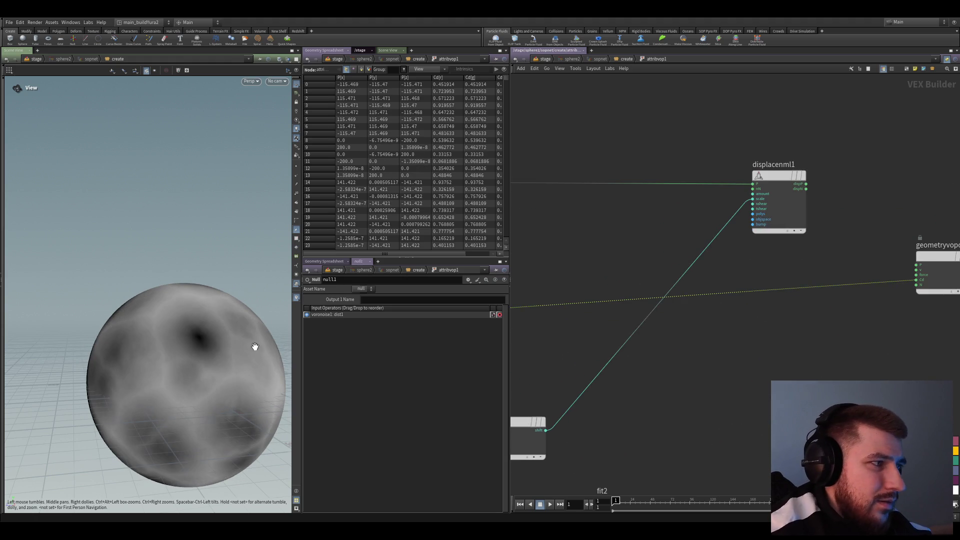
{"action": "scroll", "coordinate": [261, 337], "scroll_direction": "down", "scroll_amount": 2}
- Feed global P into voronoise1's position and take the output from null2's distance
{"action": "middle_click_drag", "start_coordinate": [535, 392], "coordinate": [650, 348]}
{"action": "scroll", "coordinate": [649, 348], "scroll_direction": "up", "scroll_amount": 2}
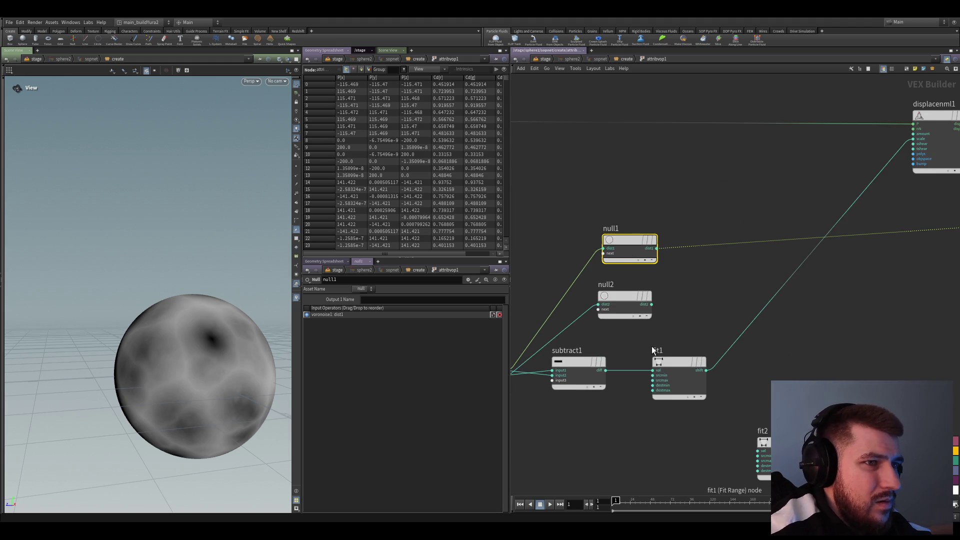
{"action": "left_click_drag", "start_coordinate": [268, 347], "coordinate": [218, 374]}
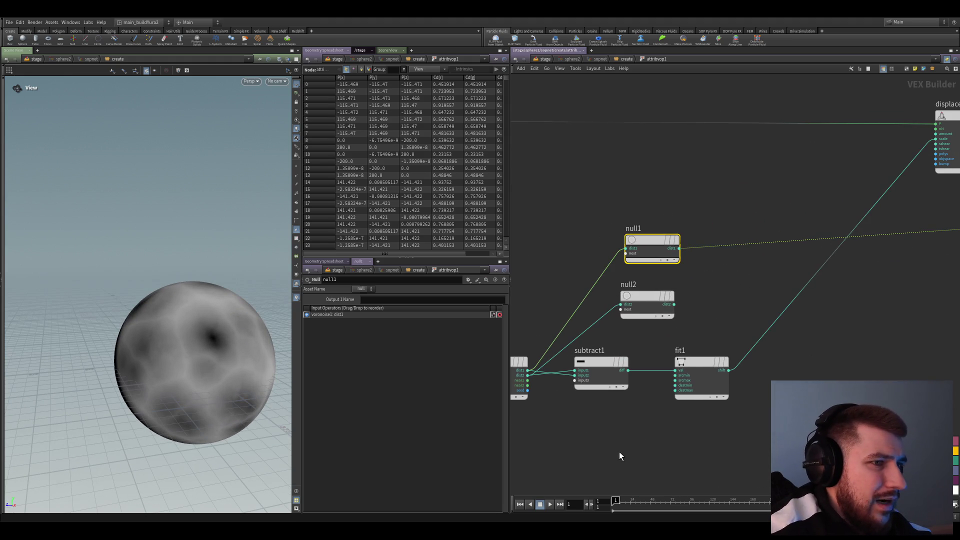
{"action": "middle_click_drag", "start_coordinate": [624, 435], "coordinate": [679, 410]}
{"action": "left_click", "coordinate": [637, 356]}
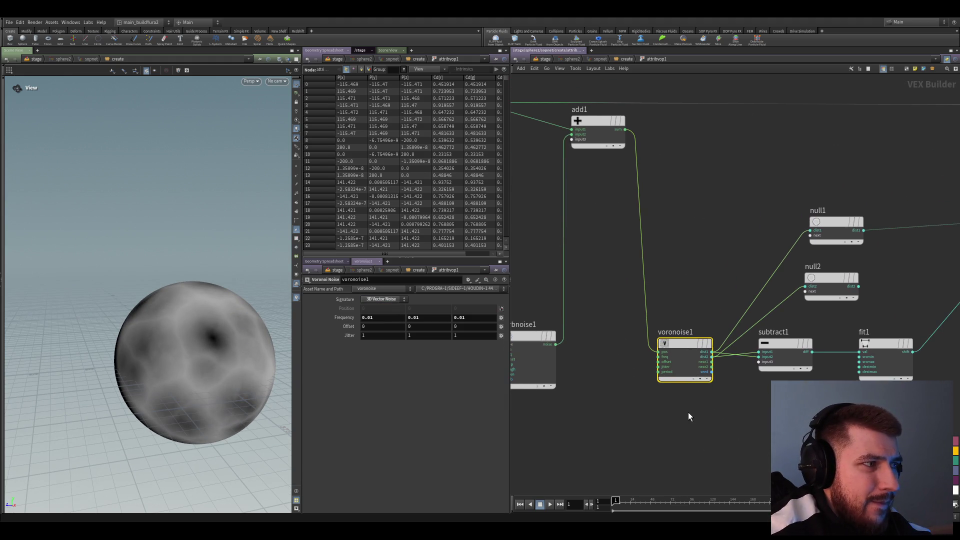
{"action": "scroll", "coordinate": [688, 411], "scroll_direction": "down", "scroll_amount": 3}
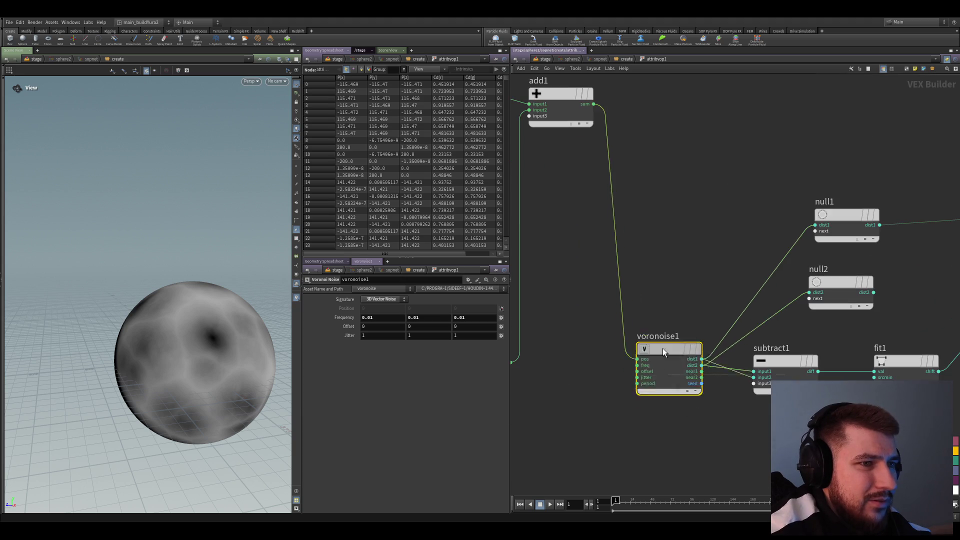
{"action": "middle_click_drag", "start_coordinate": [567, 423], "coordinate": [763, 429]}
{"action": "left_click_drag", "start_coordinate": [758, 426], "coordinate": [592, 242]}
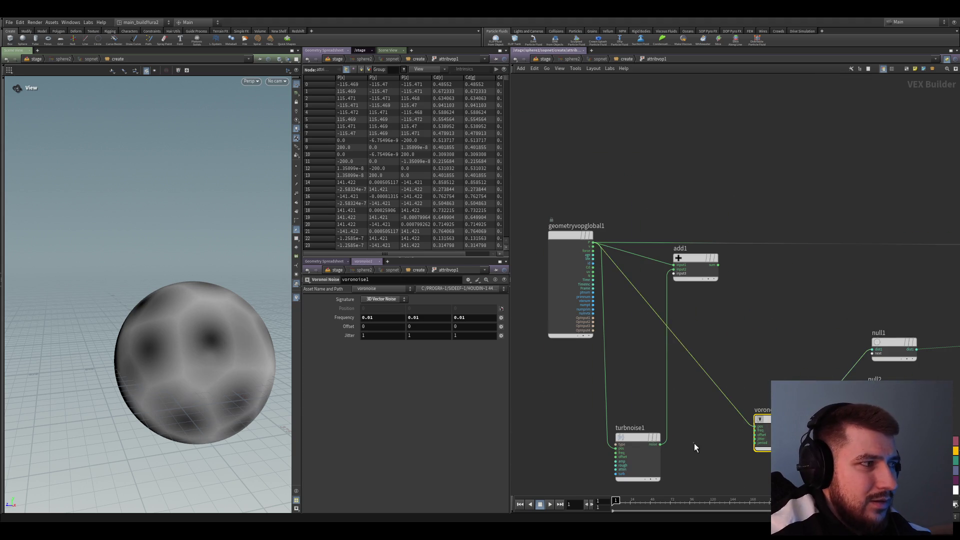
{"action": "middle_click_drag", "start_coordinate": [694, 442], "coordinate": [616, 335]}
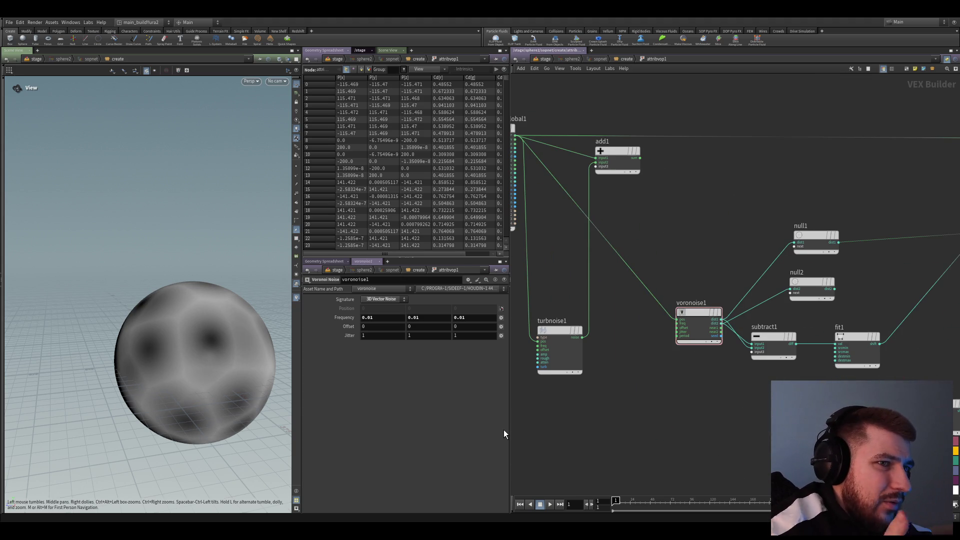
{"action": "scroll", "coordinate": [781, 313], "scroll_direction": "up", "scroll_amount": 2}
{"action": "left_click_drag", "start_coordinate": [792, 257], "coordinate": [727, 314]}
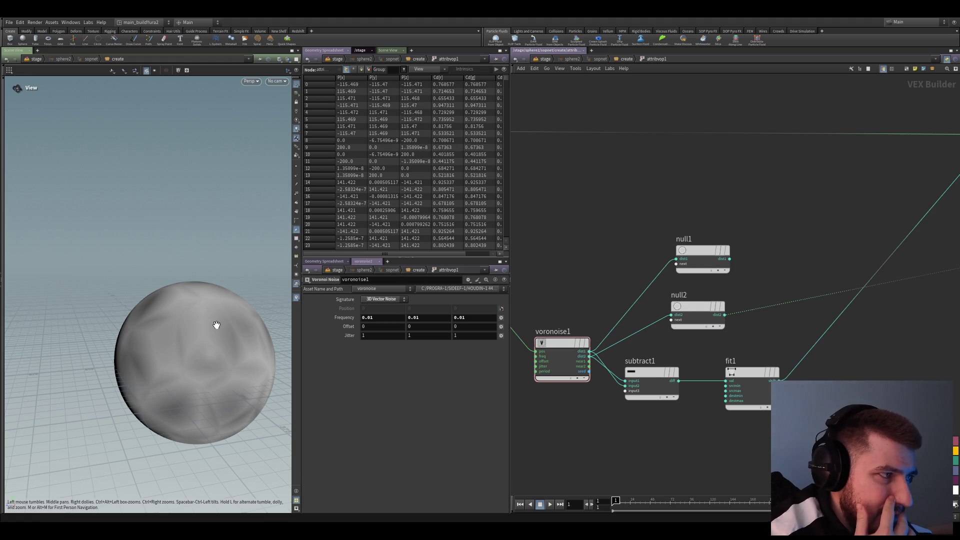
- Return to the stage and enter the snow material library
{"action": "left_click", "coordinate": [550, 58]}
{"action": "middle_click_drag", "start_coordinate": [560, 356], "coordinate": [633, 258]}
{"action": "scroll", "coordinate": [633, 259], "scroll_direction": "up", "scroll_amount": 2}
{"action": "double_click", "coordinate": [634, 259]}
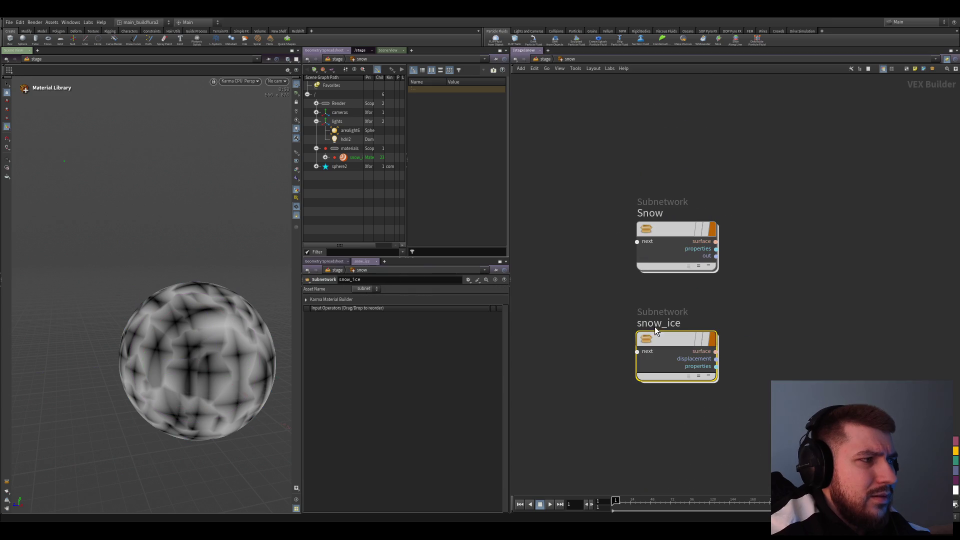
- Inside snow_ice, visualize kma_voronoinoise3d2 then kma_voronoinoise3d1 on the sphere
{"action": "double_click", "coordinate": [678, 343]}
{"action": "scroll", "coordinate": [678, 343], "scroll_direction": "down", "scroll_amount": 2}
{"action": "left_click", "coordinate": [751, 286]}
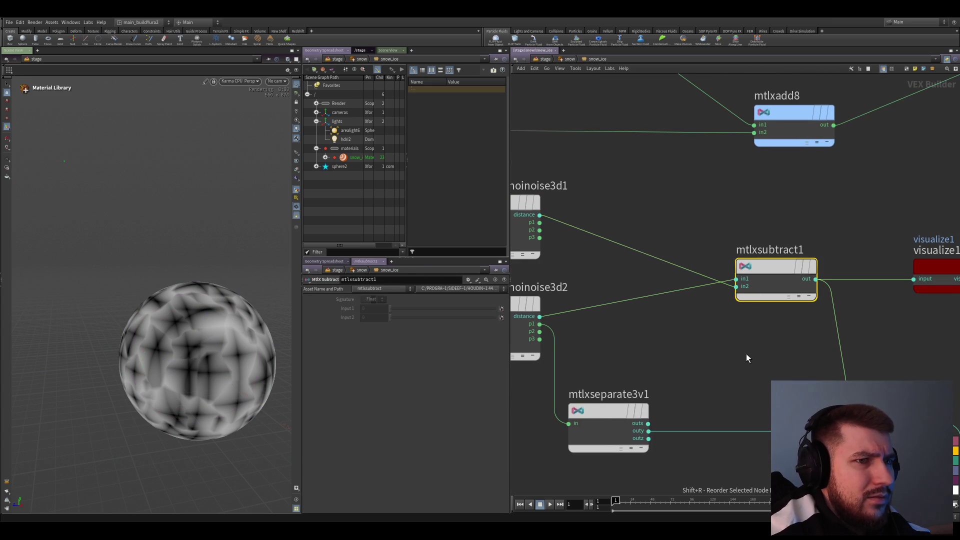
{"action": "scroll", "coordinate": [764, 277], "scroll_direction": "up", "scroll_amount": 2}
{"action": "scroll", "coordinate": [764, 276], "scroll_direction": "down", "scroll_amount": 3}
{"action": "scroll", "coordinate": [780, 337], "scroll_direction": "up", "scroll_amount": 2}
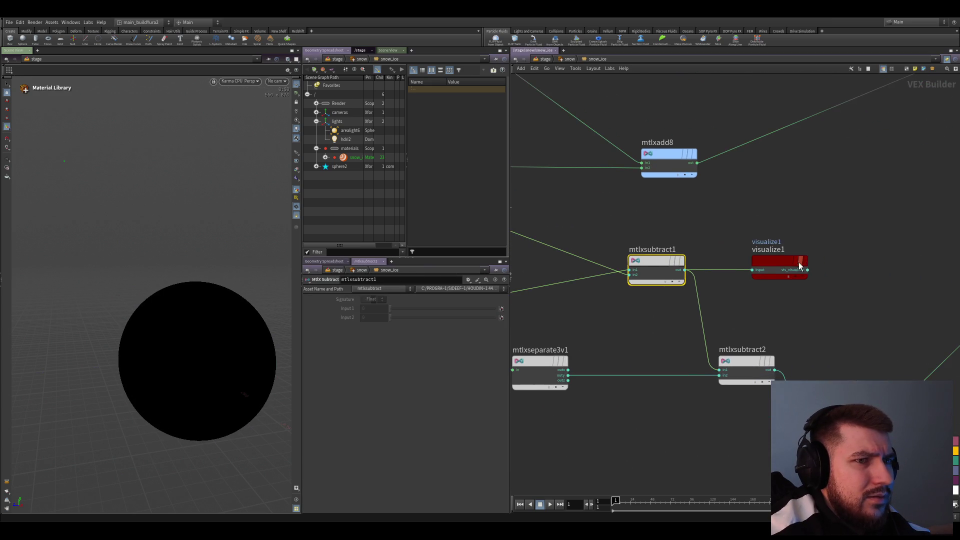
{"action": "middle_click_drag", "start_coordinate": [585, 311], "coordinate": [685, 320]}
{"action": "left_click", "coordinate": [607, 304]}
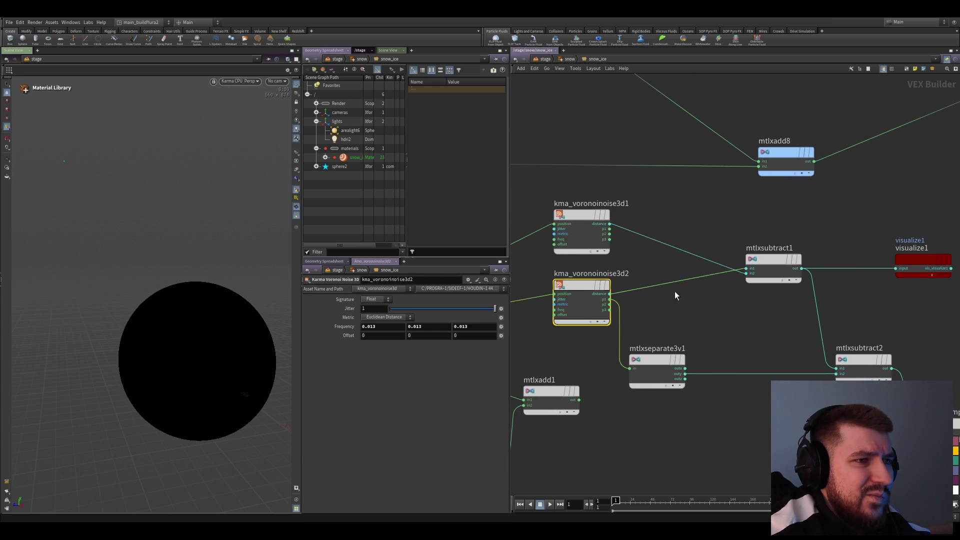
{"action": "key", "text": "x"}
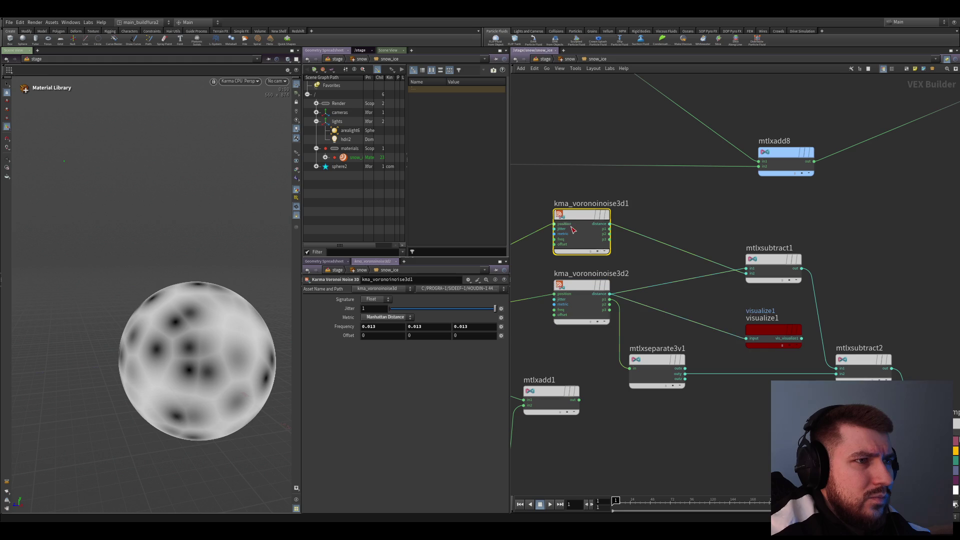
{"action": "left_click", "coordinate": [580, 230]}
{"action": "key", "text": "x"}
{"action": "left_click_drag", "start_coordinate": [712, 233], "coordinate": [742, 208]}
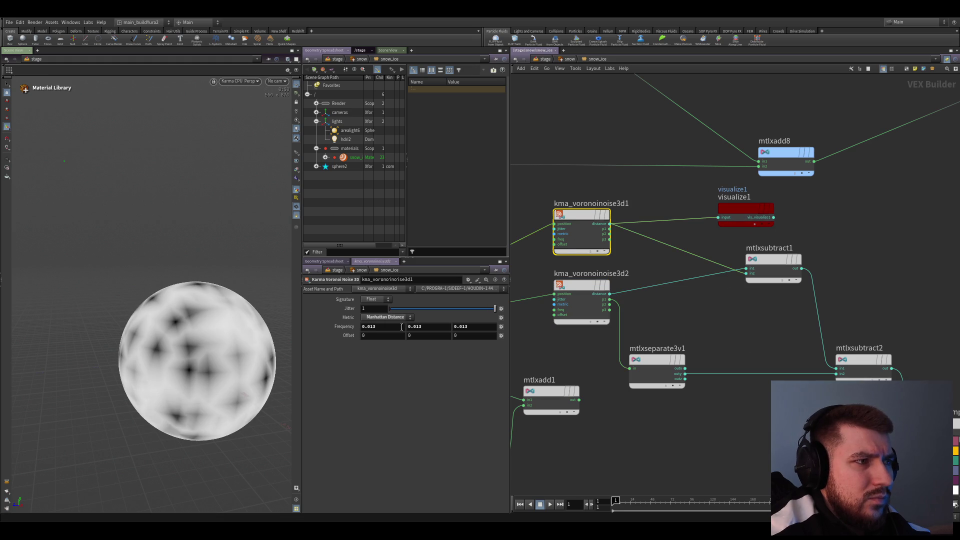
- Raise kma_voronoinoise3d1's frequency to 0.02 and set its metric to Chebyshev Distance
{"action": "mouse_move", "coordinate": [339, 329]}
{"action": "left_mouse_down"}
{"action": "mouse_move", "coordinate": [311, 327]}
{"action": "mouse_move", "coordinate": [310, 340]}
{"action": "mouse_move", "coordinate": [347, 334]}
{"action": "left_mouse_up"}
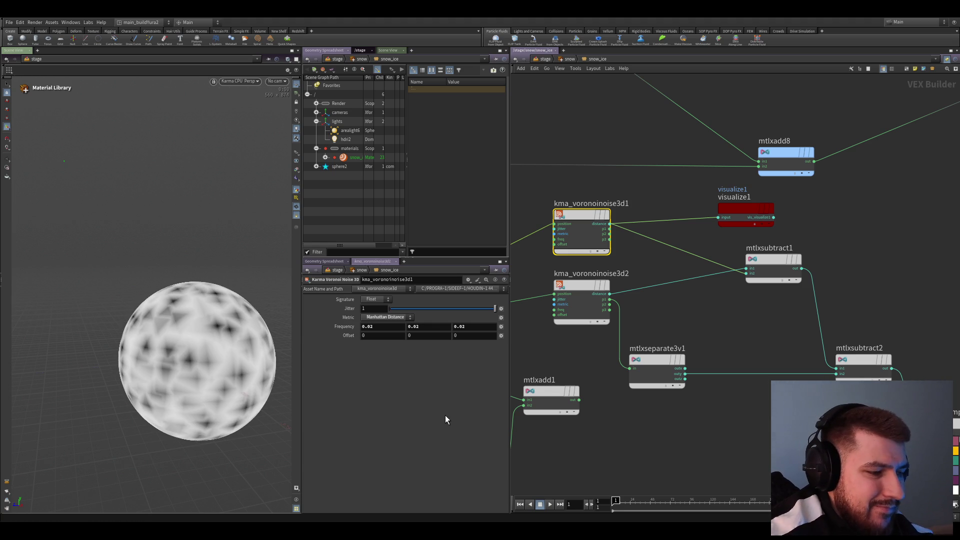
{"action": "left_click", "coordinate": [383, 326]}
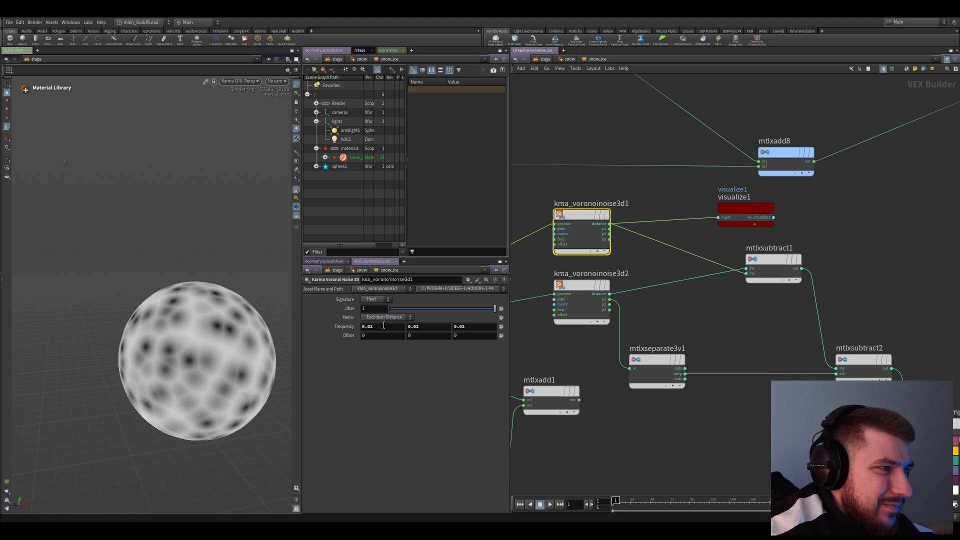
{"action": "left_click", "coordinate": [383, 333]}
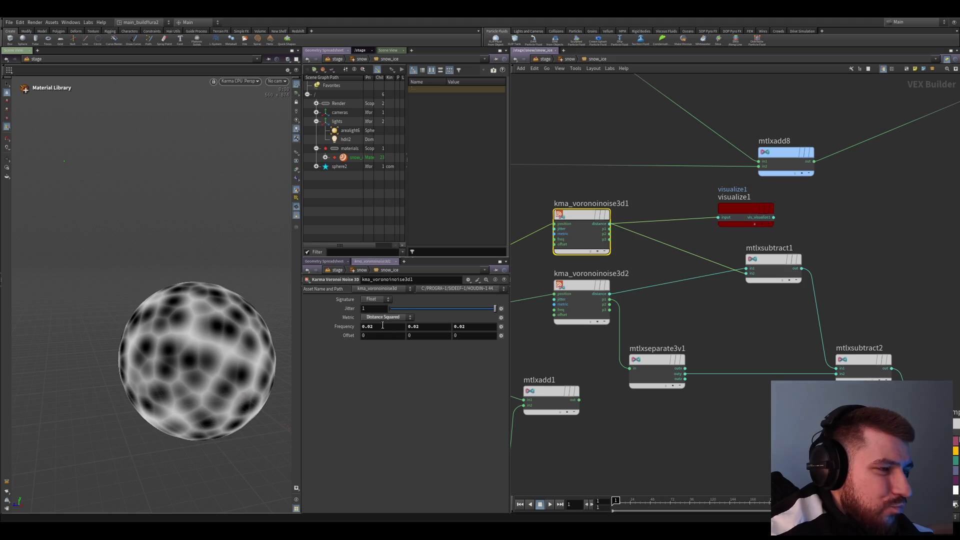
{"action": "left_click", "coordinate": [380, 346]}
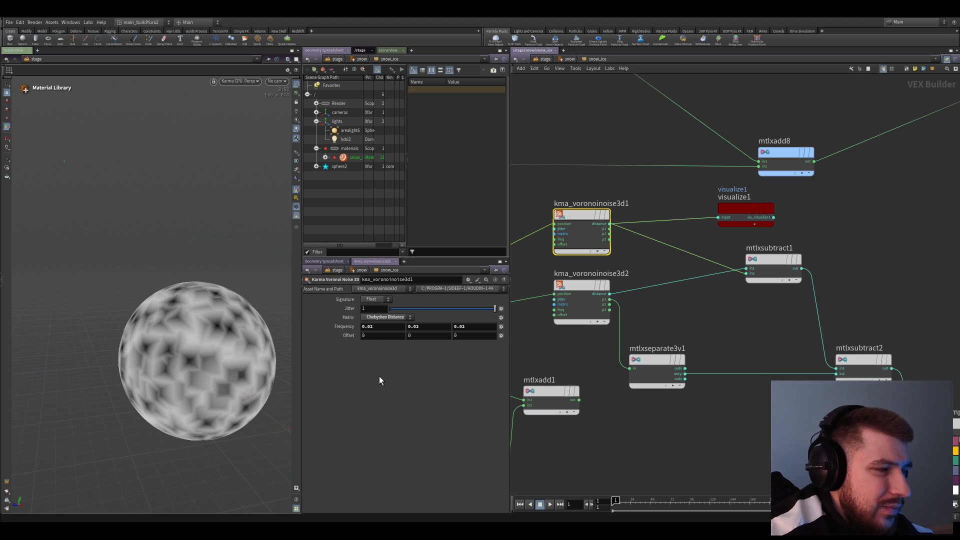
{"action": "scroll", "coordinate": [772, 367], "scroll_direction": "down", "scroll_amount": 2}
{"action": "scroll", "coordinate": [713, 404], "scroll_direction": "up", "scroll_amount": 2}
{"action": "left_click_drag", "start_coordinate": [645, 388], "coordinate": [641, 379]}
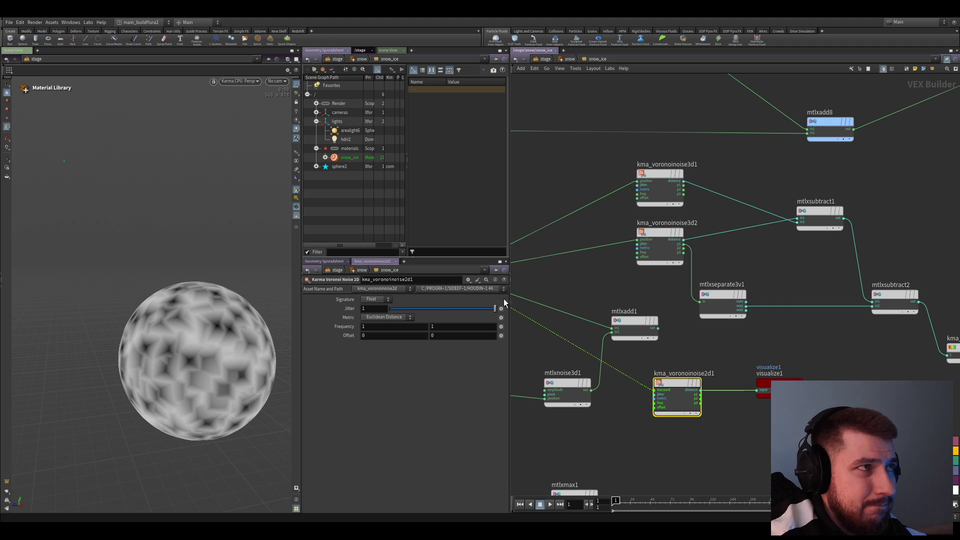
- Visualize kma_voronoinoise2d1 and switch its signature from Float to Vector, then frame the network
{"action": "middle_click_drag", "start_coordinate": [703, 393], "coordinate": [654, 412]}
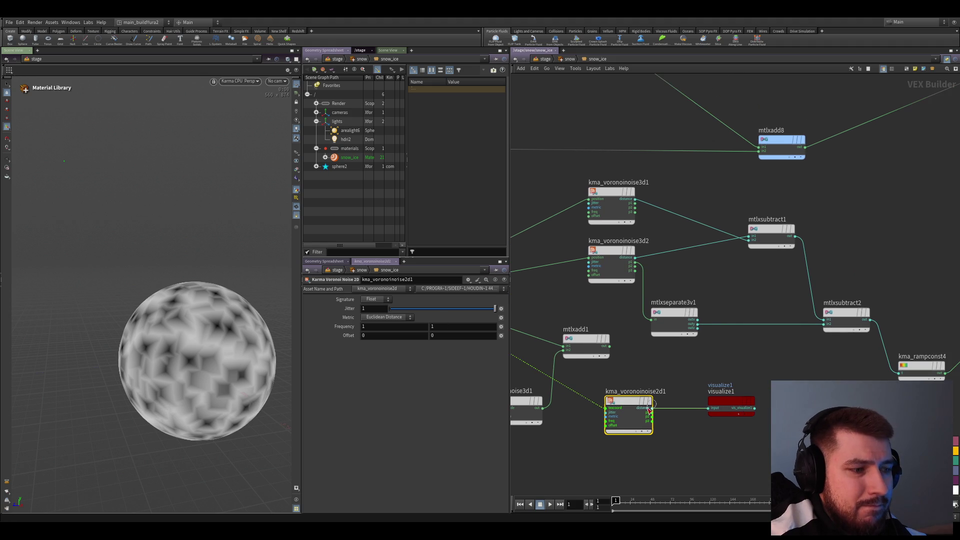
{"action": "left_click", "coordinate": [650, 406]}
{"action": "scroll", "coordinate": [677, 394], "scroll_direction": "down", "scroll_amount": 1}
{"action": "scroll", "coordinate": [677, 394], "scroll_direction": "down", "scroll_amount": 3}
{"action": "scroll", "coordinate": [678, 411], "scroll_direction": "up", "scroll_amount": 2}
{"action": "scroll", "coordinate": [745, 376], "scroll_direction": "up", "scroll_amount": 2}
{"action": "left_click", "coordinate": [679, 370]}
{"action": "scroll", "coordinate": [737, 406], "scroll_direction": "up", "scroll_amount": 1}
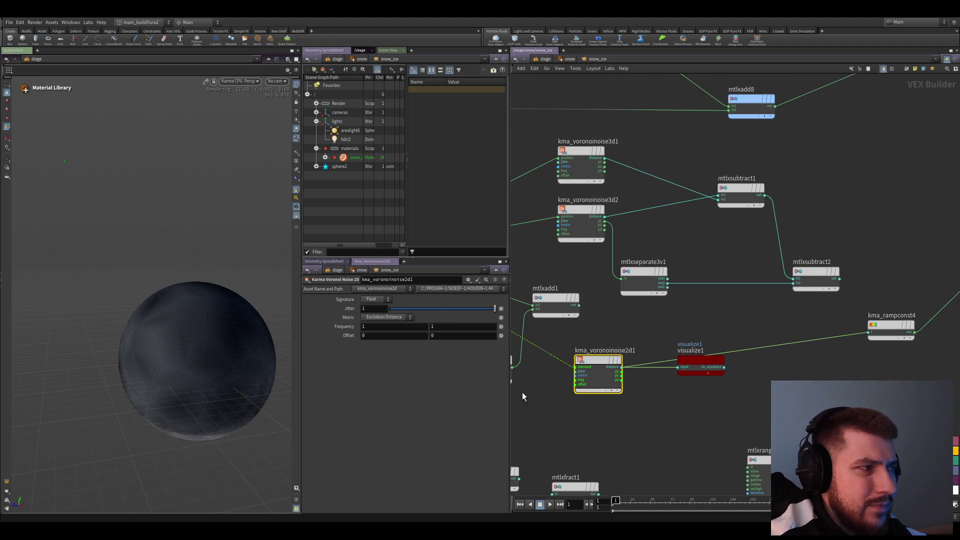
{"action": "left_click_drag", "start_coordinate": [618, 367], "coordinate": [654, 410]}
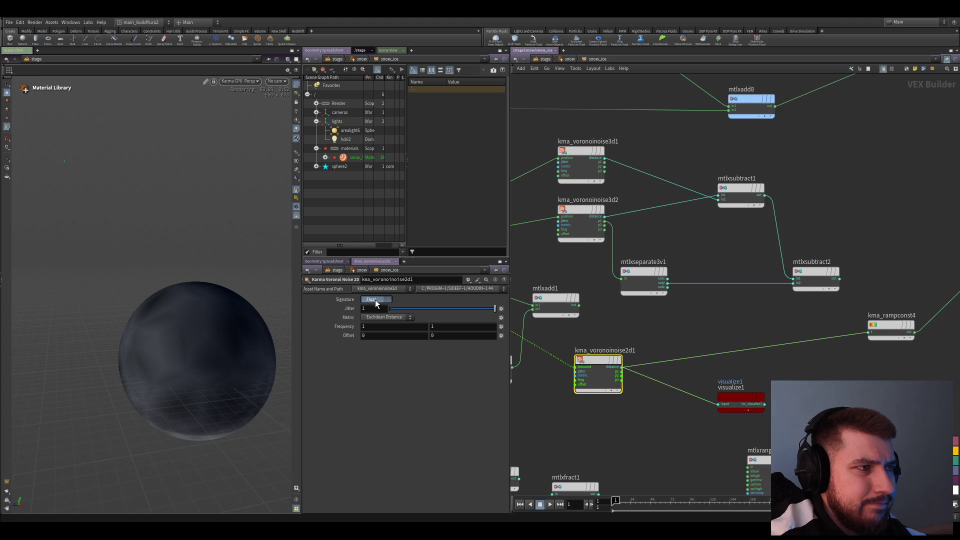
{"action": "left_click", "coordinate": [377, 317]}
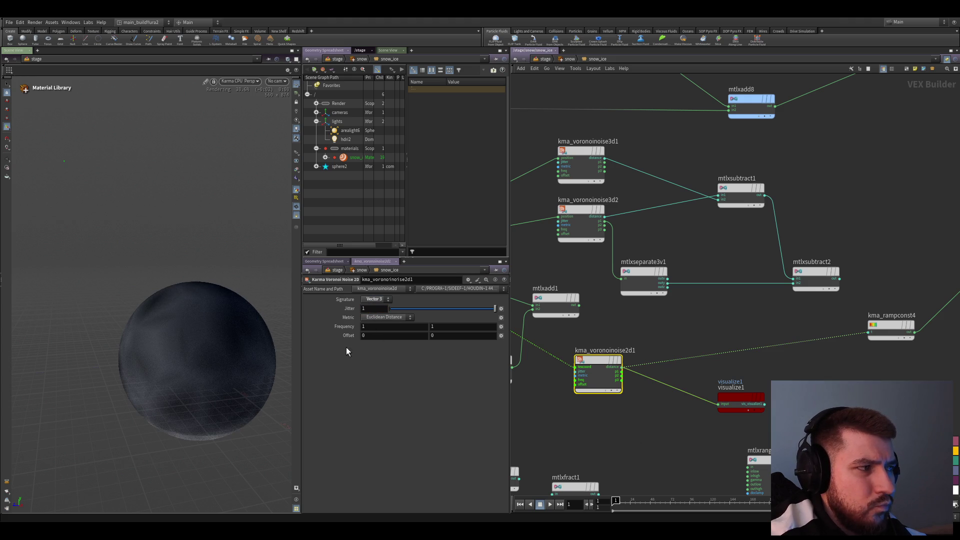
{"action": "scroll", "coordinate": [697, 435], "scroll_direction": "down", "scroll_amount": 2}
{"action": "scroll", "coordinate": [710, 393], "scroll_direction": "down", "scroll_amount": 2}
{"action": "scroll", "coordinate": [637, 459], "scroll_direction": "down", "scroll_amount": 2}
{"action": "key", "text": "h"}
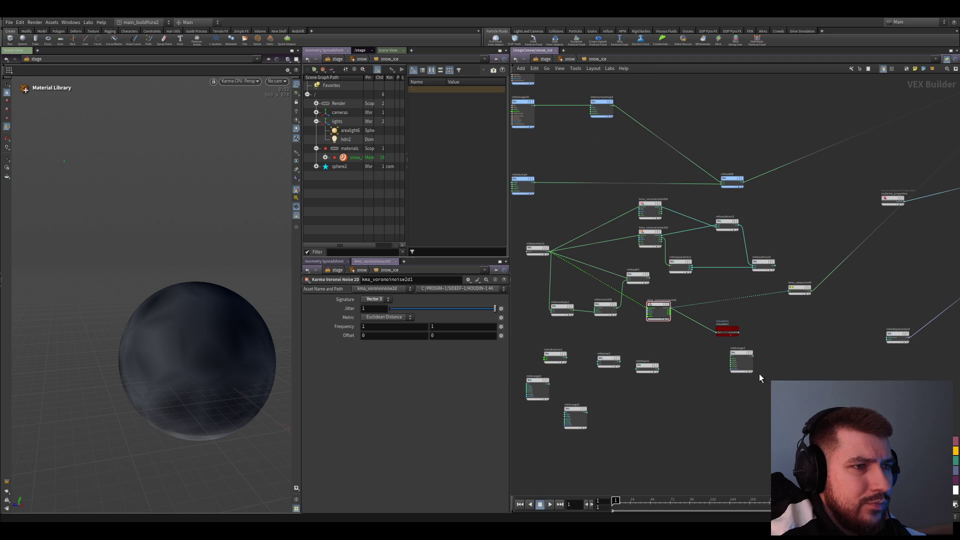
{"action": "scroll", "coordinate": [694, 337], "scroll_direction": "up", "scroll_amount": 2}
{"action": "scroll", "coordinate": [694, 337], "scroll_direction": "up", "scroll_amount": 2}
{"action": "scroll", "coordinate": [695, 337], "scroll_direction": "up", "scroll_amount": 2}
{"action": "scroll", "coordinate": [238, 349], "scroll_direction": "up", "scroll_amount": 2}
{"action": "scroll", "coordinate": [256, 350], "scroll_direction": "up", "scroll_amount": 2}
{"action": "scroll", "coordinate": [242, 348], "scroll_direction": "down", "scroll_amount": 2}
{"action": "scroll", "coordinate": [203, 366], "scroll_direction": "down", "scroll_amount": 1}
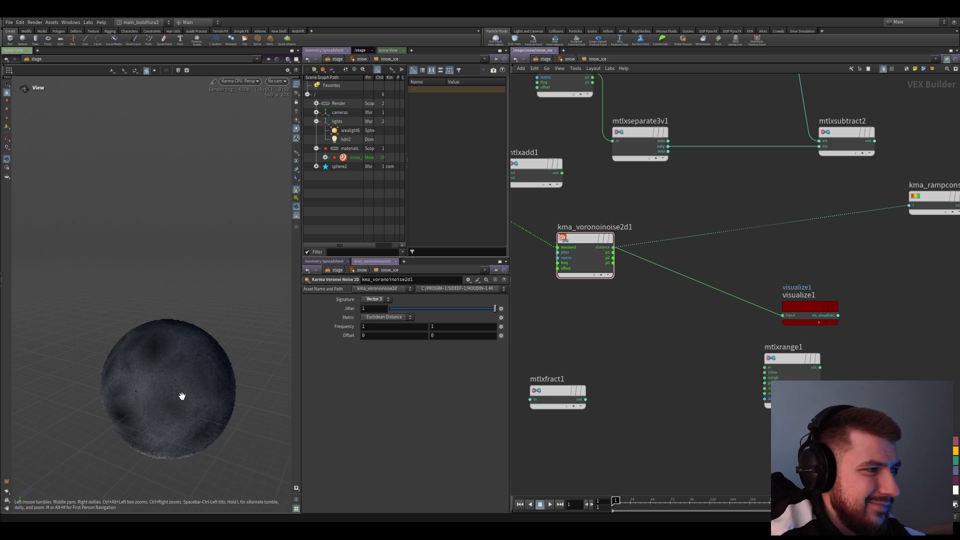
{"action": "scroll", "coordinate": [208, 395], "scroll_direction": "up", "scroll_amount": 2}
{"action": "scroll", "coordinate": [720, 363], "scroll_direction": "down", "scroll_amount": 2}
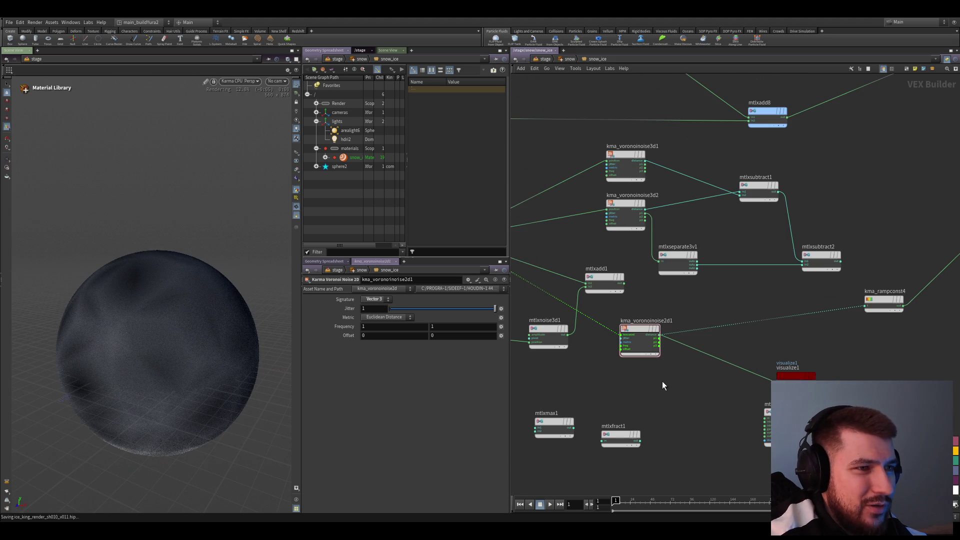
{"action": "scroll", "coordinate": [664, 386], "scroll_direction": "up", "scroll_amount": 1}
{"action": "scroll", "coordinate": [658, 389], "scroll_direction": "down", "scroll_amount": 1}
{"action": "scroll", "coordinate": [683, 383], "scroll_direction": "up", "scroll_amount": 2}
{"action": "scroll", "coordinate": [666, 235], "scroll_direction": "up", "scroll_amount": 1}
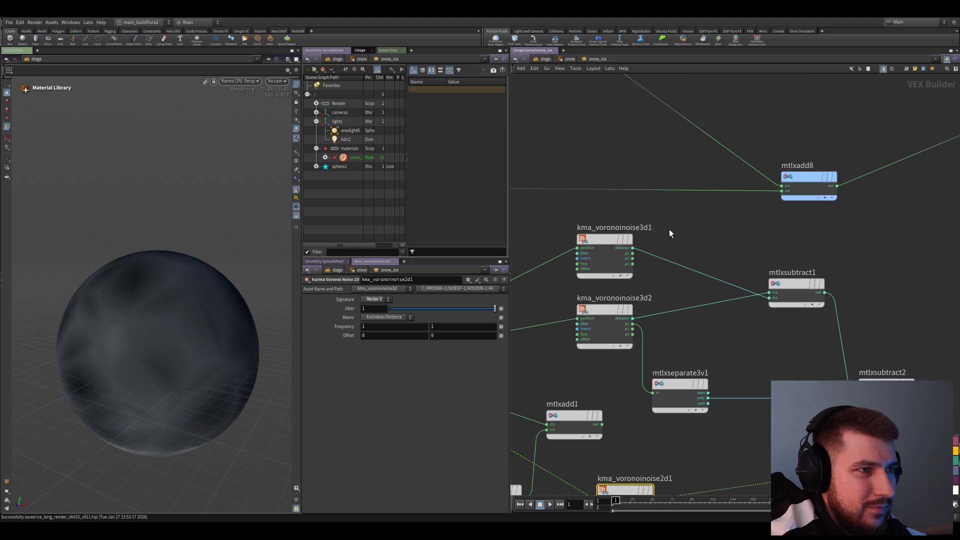
{"action": "scroll", "coordinate": [598, 343], "scroll_direction": "down", "scroll_amount": 1}
{"action": "scroll", "coordinate": [621, 379], "scroll_direction": "up", "scroll_amount": 1}
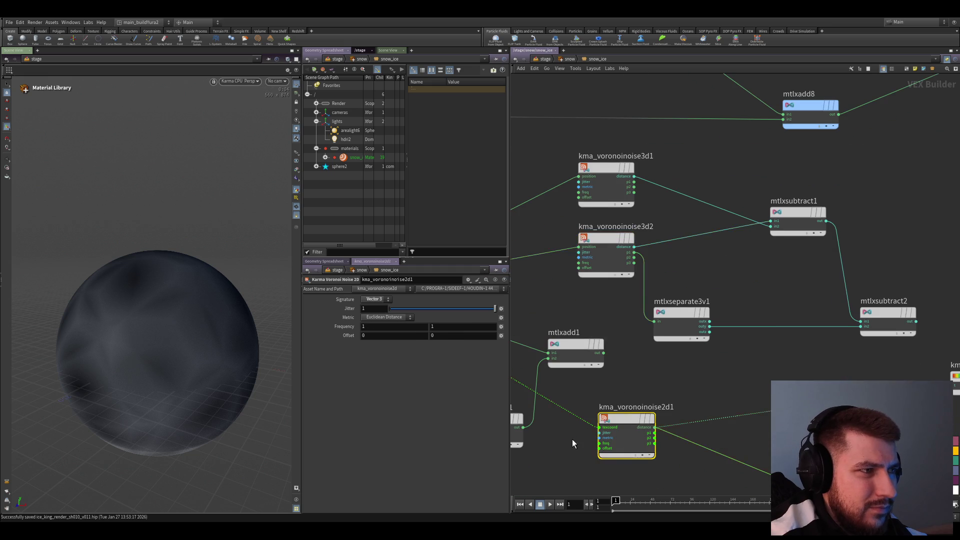
{"action": "scroll", "coordinate": [610, 435], "scroll_direction": "down", "scroll_amount": 1}
{"action": "scroll", "coordinate": [586, 403], "scroll_direction": "up", "scroll_amount": 1}
{"action": "scroll", "coordinate": [665, 384], "scroll_direction": "down", "scroll_amount": 1}
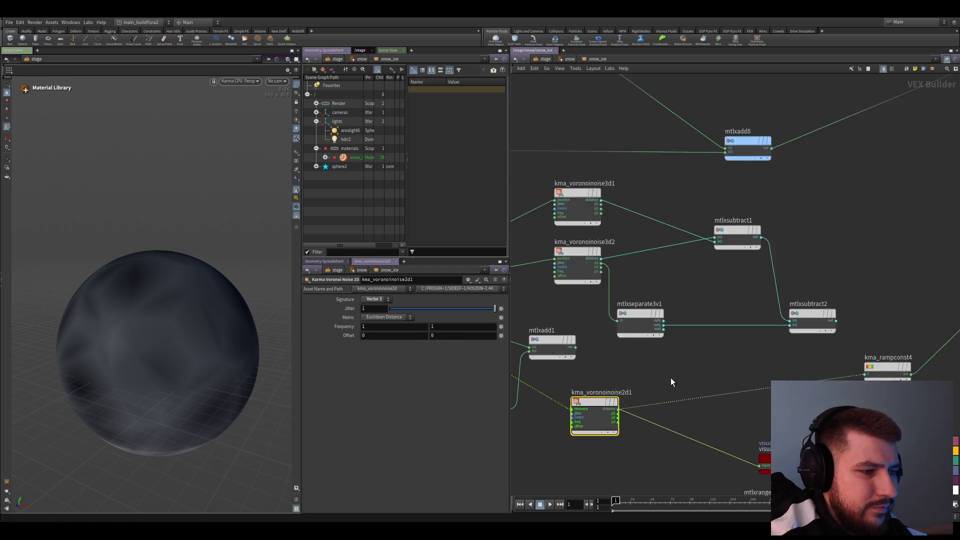
{"action": "scroll", "coordinate": [665, 390], "scroll_direction": "up", "scroll_amount": 1}
- Connect visualize1 to kma_voronoinoise3d2's distance output to preview it on the sphere
{"action": "left_click", "coordinate": [634, 348]}
{"action": "scroll", "coordinate": [693, 371], "scroll_direction": "up", "scroll_amount": 1}
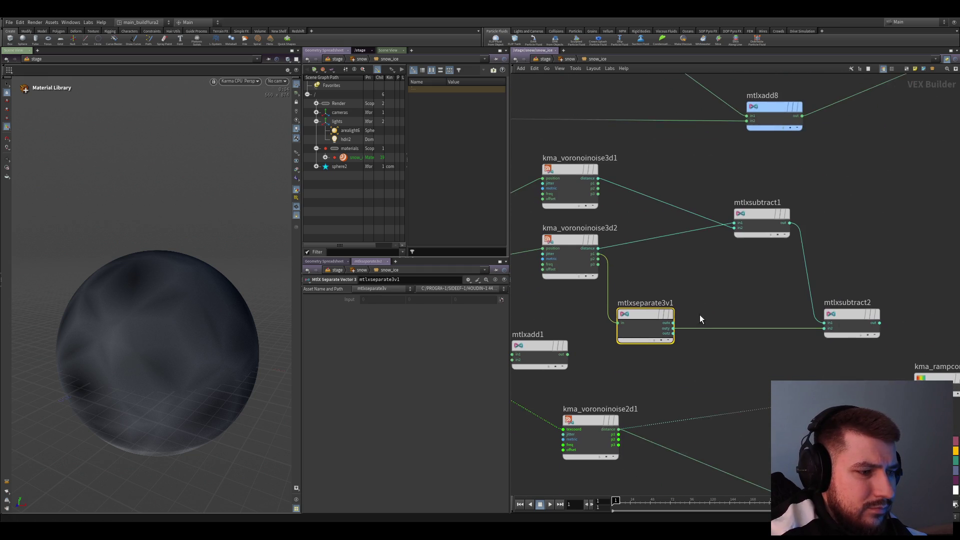
{"action": "scroll", "coordinate": [701, 353], "scroll_direction": "up", "scroll_amount": 2}
{"action": "left_click", "coordinate": [563, 360]}
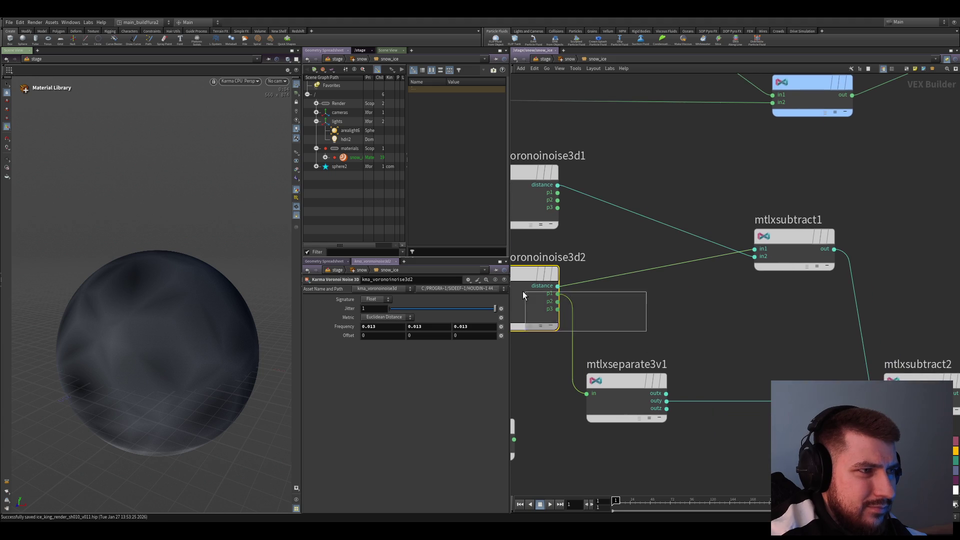
{"action": "left_click", "coordinate": [691, 339]}
{"action": "scroll", "coordinate": [721, 345], "scroll_direction": "down", "scroll_amount": 2}
{"action": "scroll", "coordinate": [637, 335], "scroll_direction": "down", "scroll_amount": 3}
{"action": "scroll", "coordinate": [686, 394], "scroll_direction": "up", "scroll_amount": 3}
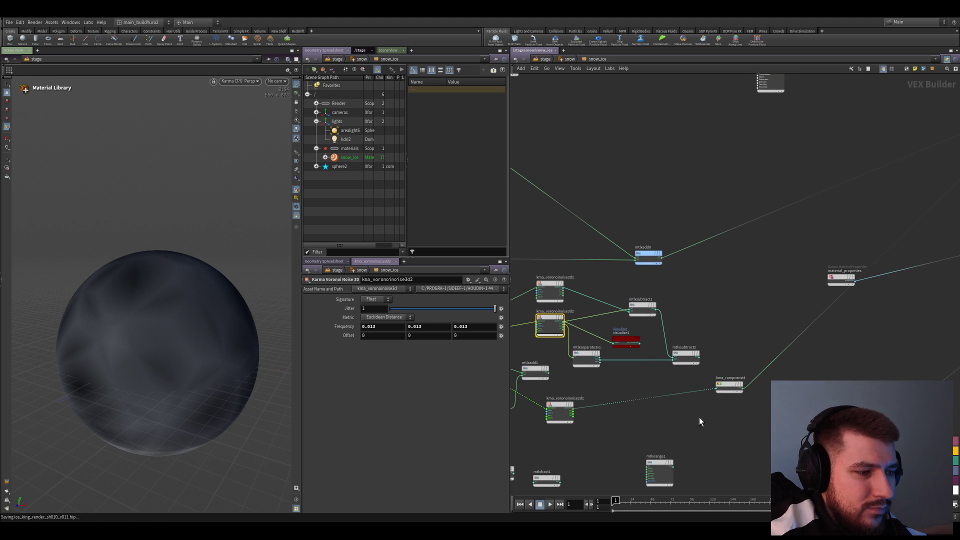
{"action": "left_click", "coordinate": [701, 368]}
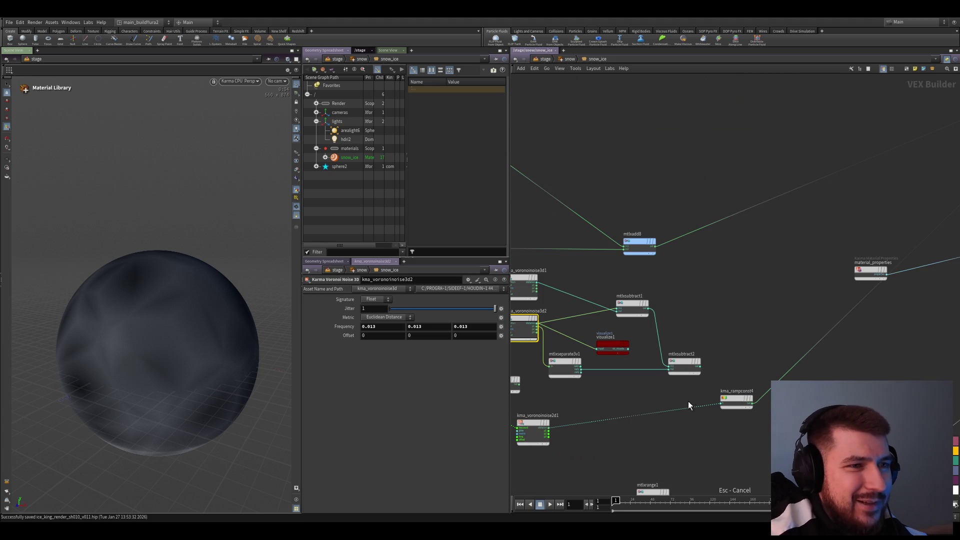
- Feed mtlxsubtract2 into kma_rampconst4 and inspect both Voronoi noise nodes' settings
{"action": "left_click", "coordinate": [699, 367]}
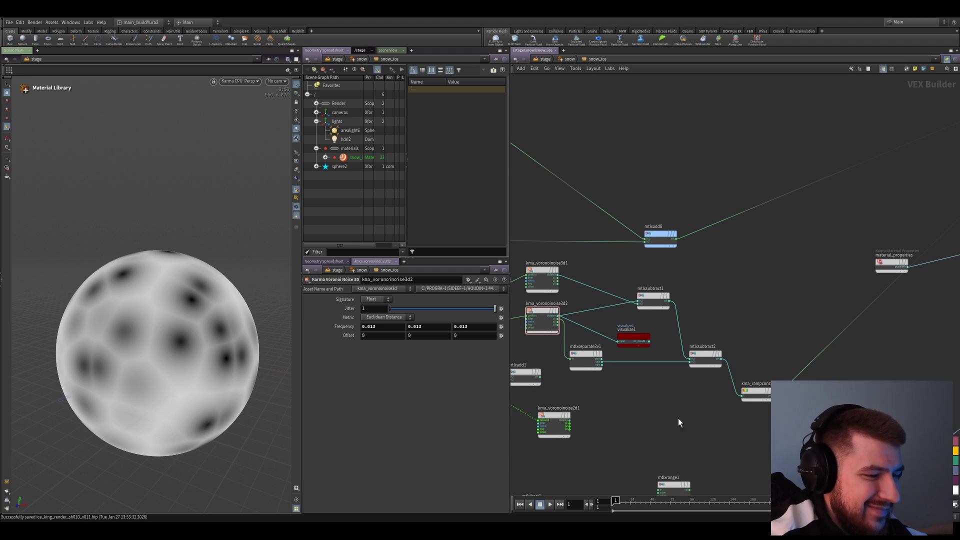
{"action": "middle_click_drag", "start_coordinate": [680, 425], "coordinate": [701, 428]}
{"action": "scroll", "coordinate": [675, 405], "scroll_direction": "up", "scroll_amount": 3}
{"action": "left_click", "coordinate": [554, 323]}
{"action": "middle_click_drag", "start_coordinate": [557, 381], "coordinate": [606, 362]}
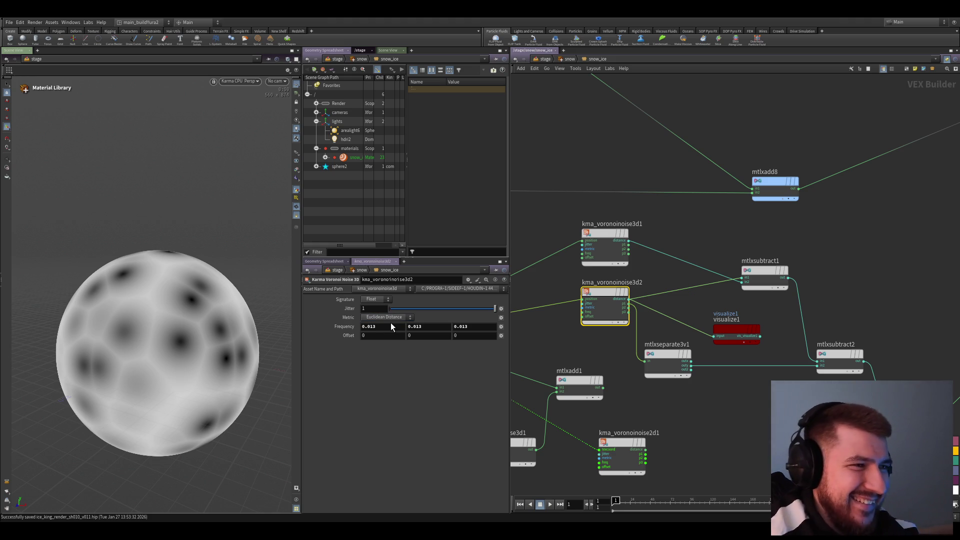
{"action": "scroll", "coordinate": [614, 360], "scroll_direction": "up", "scroll_amount": 3}
{"action": "left_click", "coordinate": [591, 212]}
{"action": "scroll", "coordinate": [589, 353], "scroll_direction": "down", "scroll_amount": 1}
{"action": "scroll", "coordinate": [669, 360], "scroll_direction": "up", "scroll_amount": 3}
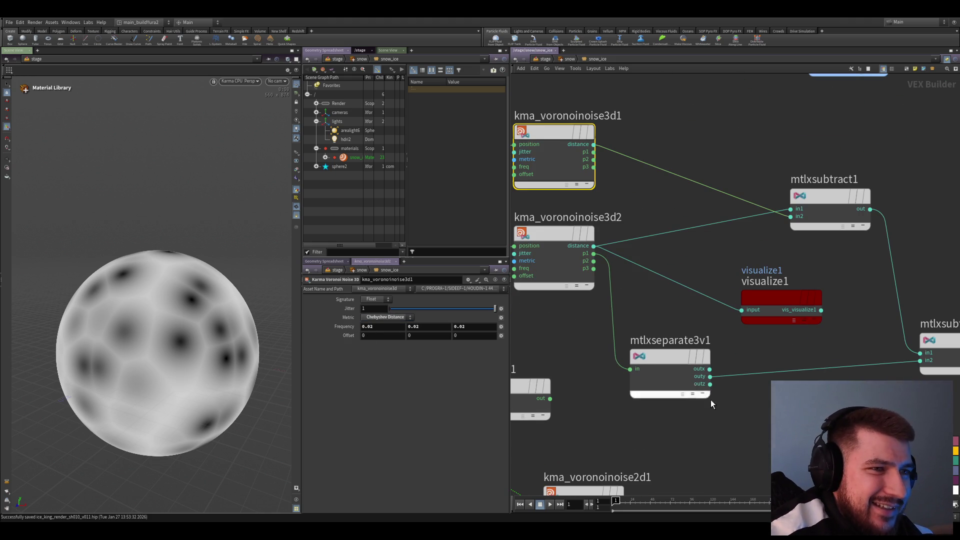
- Move visualize1 below mtlxseparate3v1 and reselect kma_voronoinoise3d2
{"action": "left_click_drag", "start_coordinate": [693, 386], "coordinate": [678, 387]}
{"action": "scroll", "coordinate": [747, 427], "scroll_direction": "down", "scroll_amount": 2}
{"action": "scroll", "coordinate": [659, 350], "scroll_direction": "up", "scroll_amount": 1}
{"action": "scroll", "coordinate": [658, 350], "scroll_direction": "up", "scroll_amount": 2}
{"action": "scroll", "coordinate": [634, 375], "scroll_direction": "down", "scroll_amount": 3}
{"action": "left_click_drag", "start_coordinate": [680, 353], "coordinate": [724, 445]}
{"action": "scroll", "coordinate": [632, 361], "scroll_direction": "up", "scroll_amount": 1}
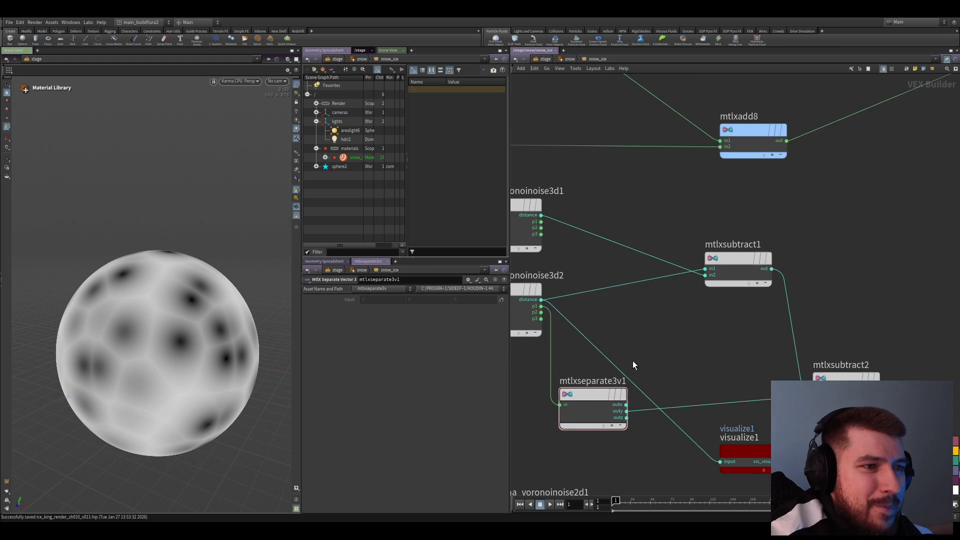
{"action": "scroll", "coordinate": [632, 360], "scroll_direction": "up", "scroll_amount": 1}
{"action": "scroll", "coordinate": [686, 384], "scroll_direction": "up", "scroll_amount": 1}
{"action": "scroll", "coordinate": [709, 402], "scroll_direction": "down", "scroll_amount": 1}
{"action": "scroll", "coordinate": [609, 303], "scroll_direction": "up", "scroll_amount": 1}
{"action": "scroll", "coordinate": [618, 325], "scroll_direction": "down", "scroll_amount": 1}
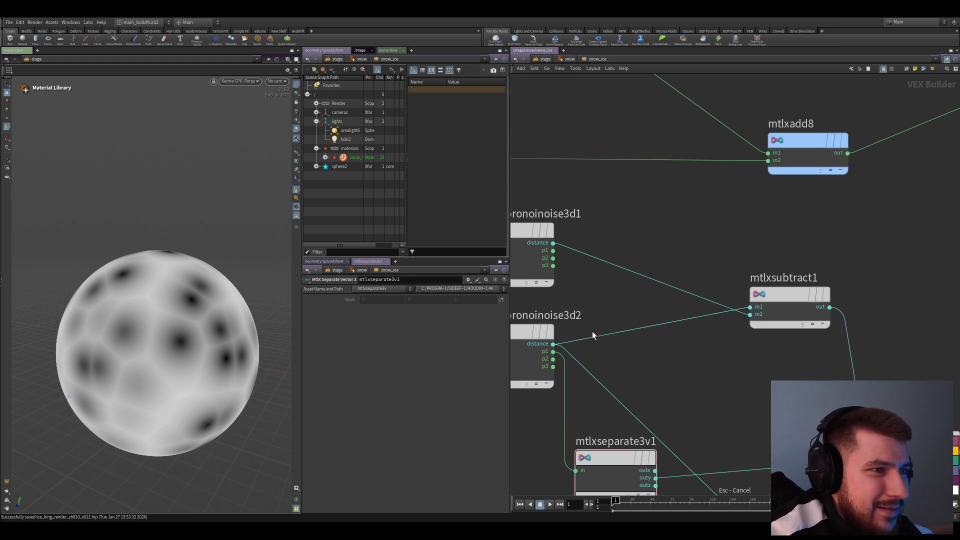
{"action": "left_click", "coordinate": [543, 352]}
{"action": "scroll", "coordinate": [599, 353], "scroll_direction": "up", "scroll_amount": 1}
{"action": "scroll", "coordinate": [664, 358], "scroll_direction": "down", "scroll_amount": 1}
{"action": "scroll", "coordinate": [664, 356], "scroll_direction": "down", "scroll_amount": 1}
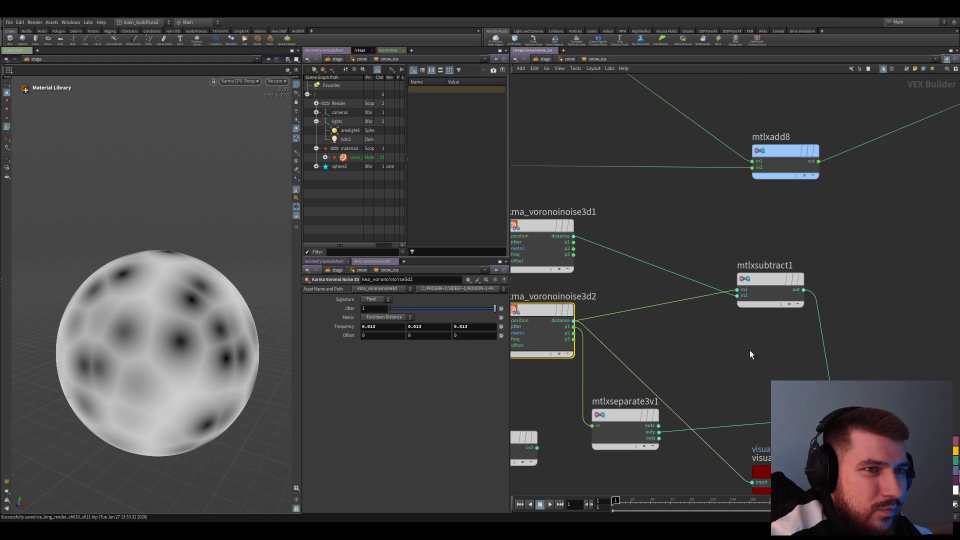
- Visualize mtlxsubtract1's output and try Manhattan, Chebyshev and Distance Squared metrics on the second noise
{"action": "left_click_drag", "start_coordinate": [803, 290], "coordinate": [752, 481]}
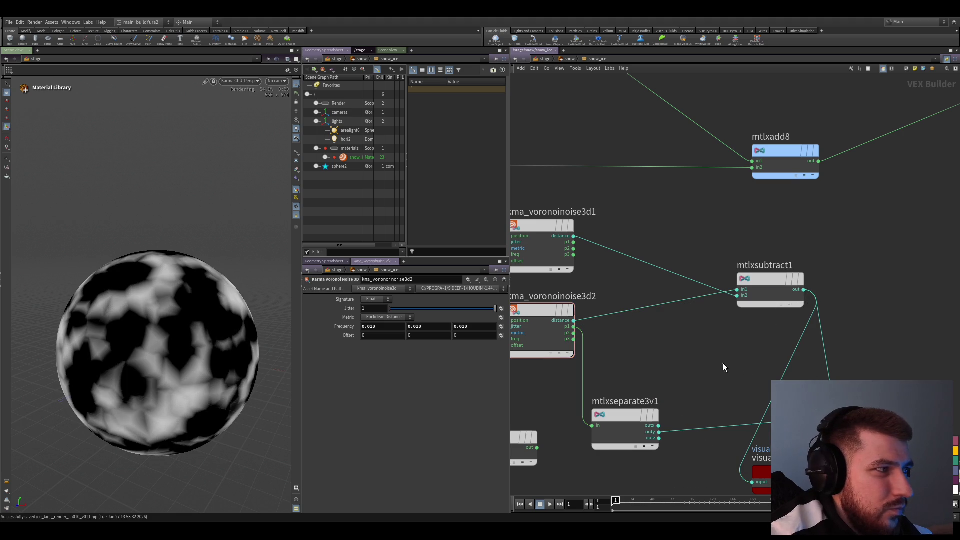
{"action": "left_click_drag", "start_coordinate": [762, 286], "coordinate": [690, 242]}
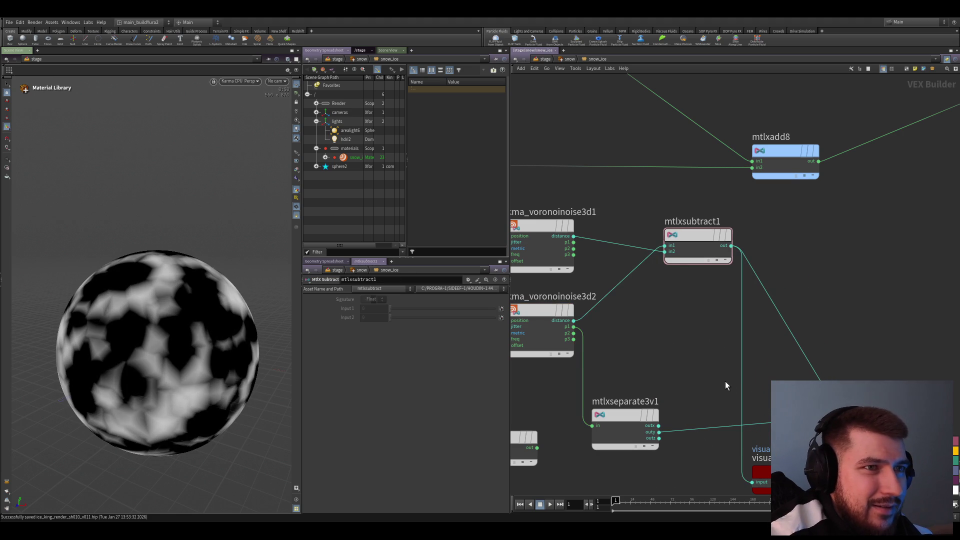
{"action": "left_click", "coordinate": [521, 313]}
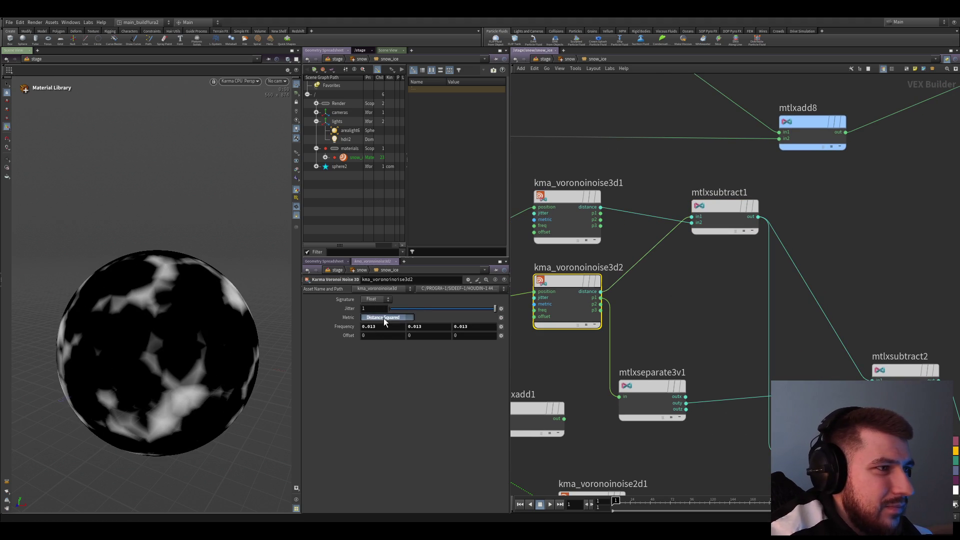
{"action": "left_click_drag", "start_coordinate": [383, 318], "coordinate": [384, 326]}
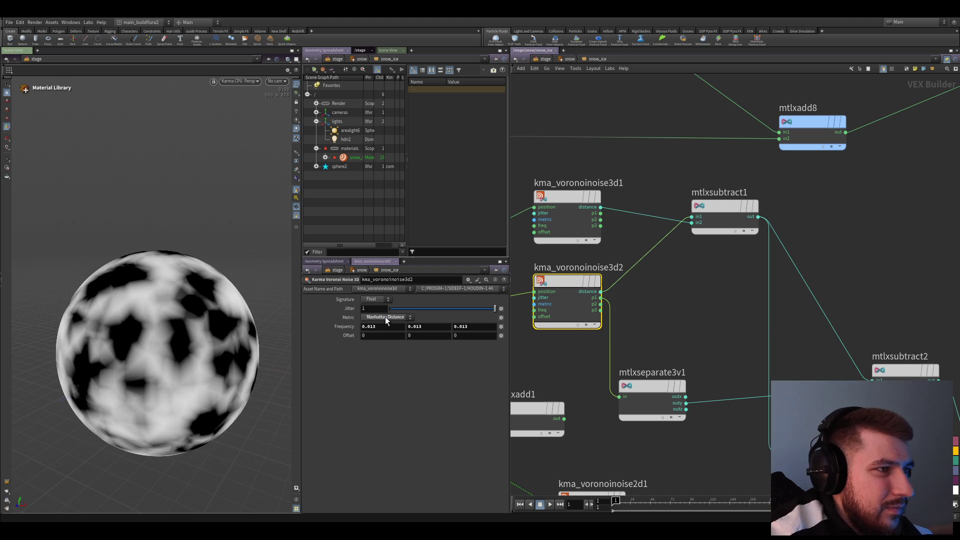
{"action": "left_click", "coordinate": [386, 348]}
{"action": "left_click", "coordinate": [386, 317]}
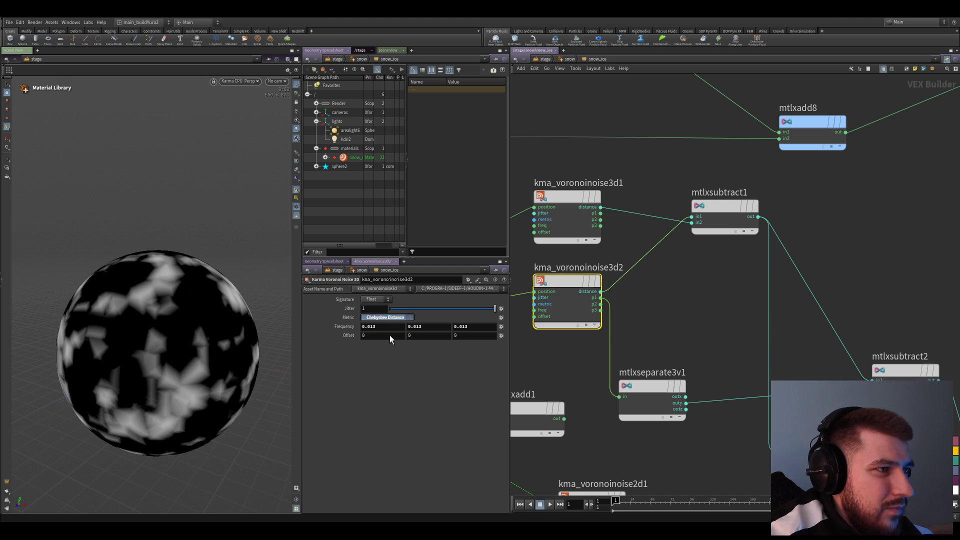
{"action": "left_click", "coordinate": [389, 336]}
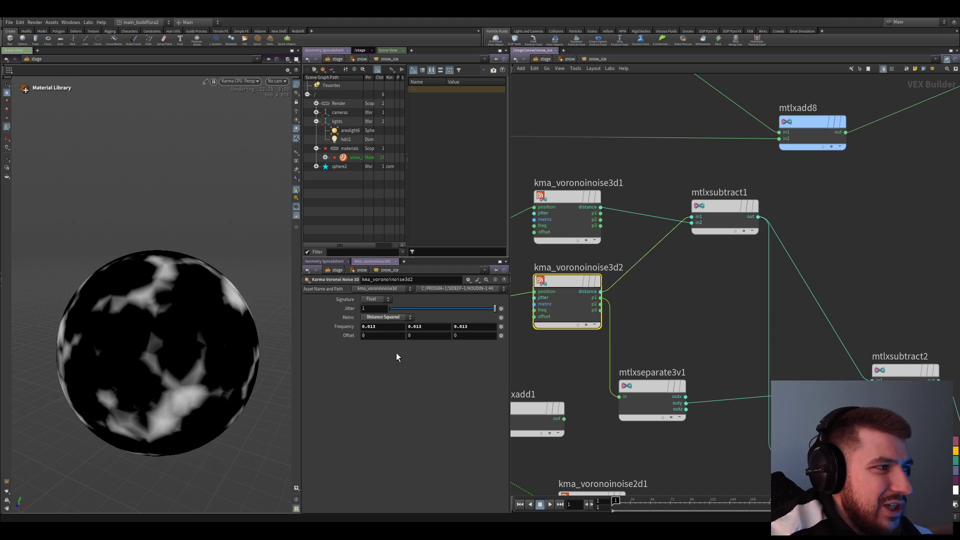
- Set kma_voronoinoise3d1 to Euclidean Distance and kma_voronoinoise3d2 to Chebyshev Distance
{"action": "left_click", "coordinate": [555, 218]}
{"action": "left_click", "coordinate": [379, 319]}
{"action": "left_click", "coordinate": [363, 323]}
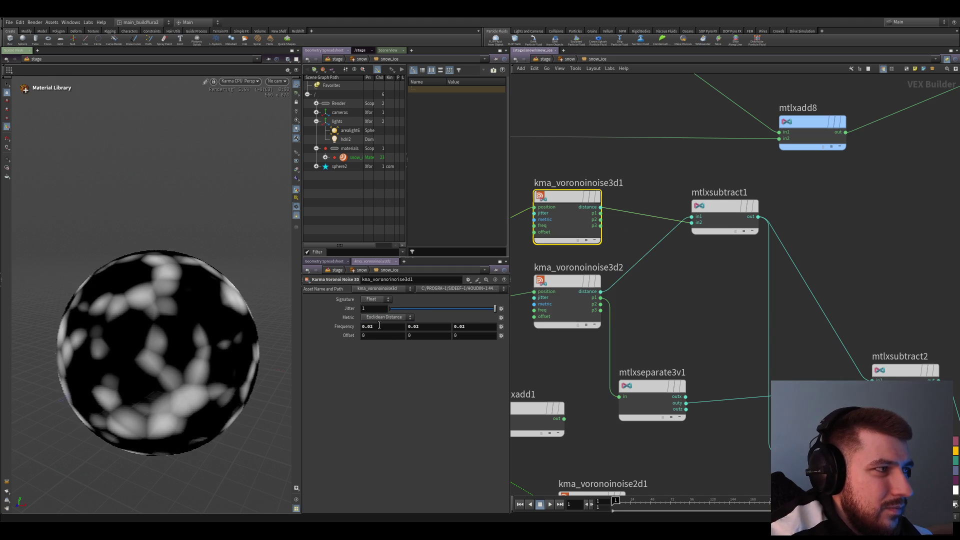
{"action": "left_click", "coordinate": [550, 298]}
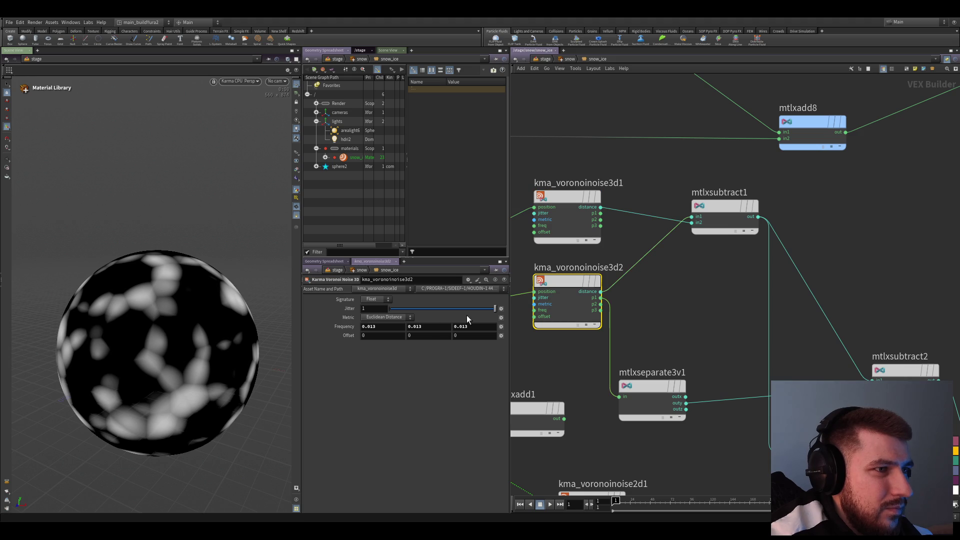
{"action": "left_click", "coordinate": [391, 319]}
{"action": "left_click", "coordinate": [392, 336]}
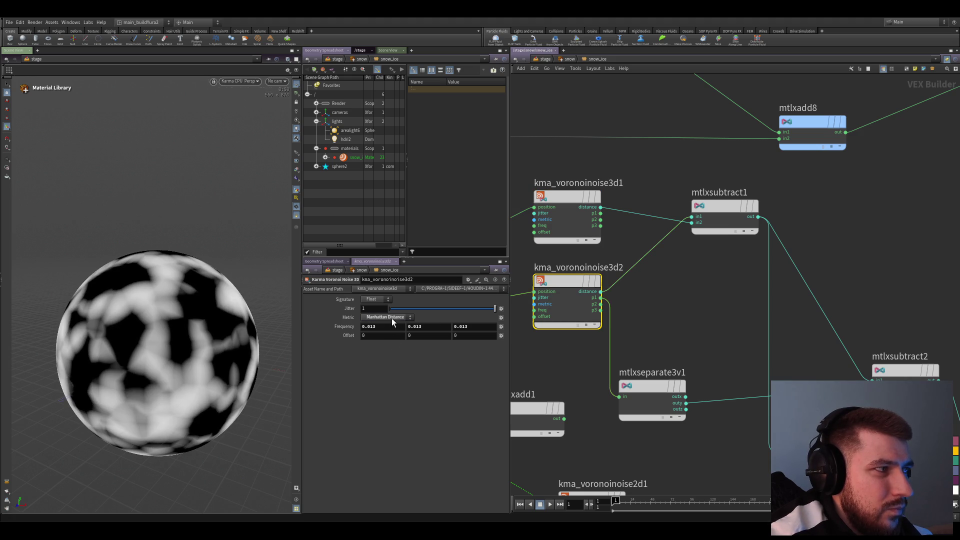
{"action": "left_click", "coordinate": [393, 319]}
{"action": "left_click", "coordinate": [390, 347]}
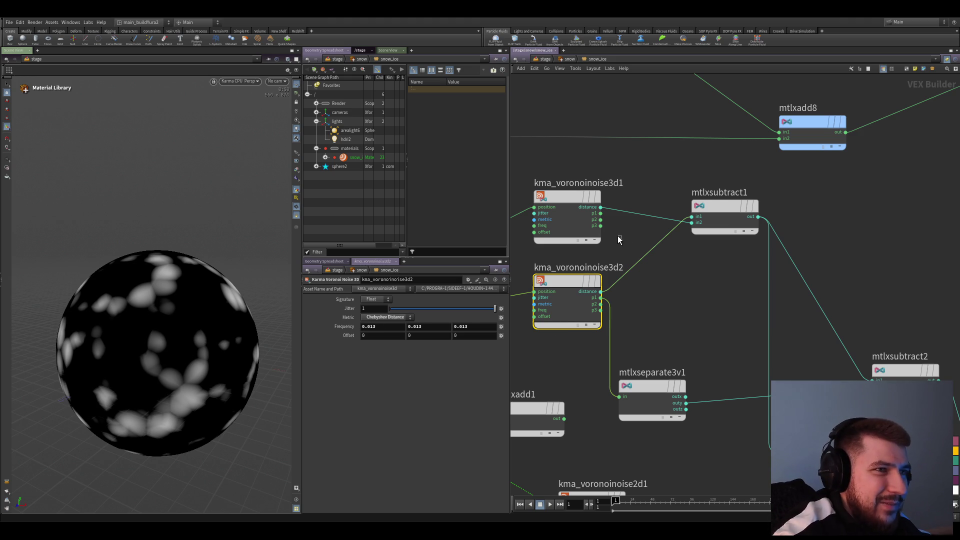
- Set kma_voronoinoise3d2 back to Euclidean Distance and scrub its frequency down toward 0.001
{"action": "left_click", "coordinate": [343, 326], "text": "ctrl"}
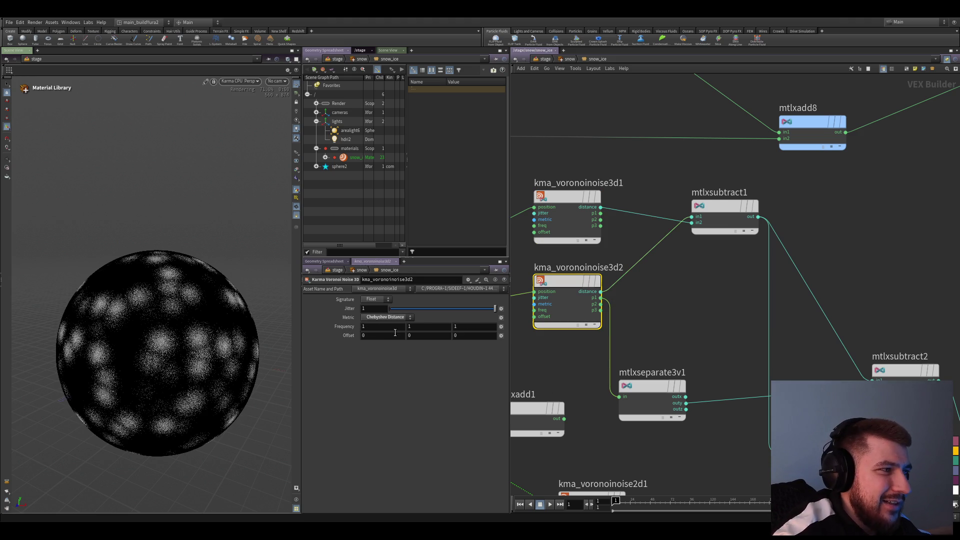
{"action": "left_click", "coordinate": [682, 293]}
{"action": "left_click_drag", "start_coordinate": [627, 290], "coordinate": [556, 309]}
{"action": "scroll", "coordinate": [582, 345], "scroll_direction": "up", "scroll_amount": 3}
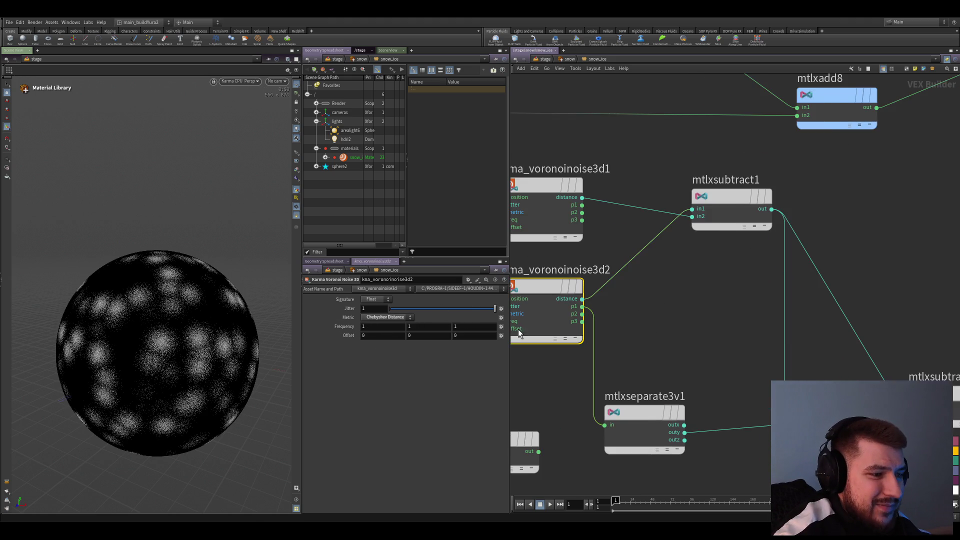
{"action": "left_click", "coordinate": [383, 320]}
{"action": "mouse_move", "coordinate": [352, 327]}
{"action": "middle_mouse_down"}
{"action": "mouse_move", "coordinate": [356, 319]}
{"action": "mouse_move", "coordinate": [347, 345]}
{"action": "middle_mouse_up"}
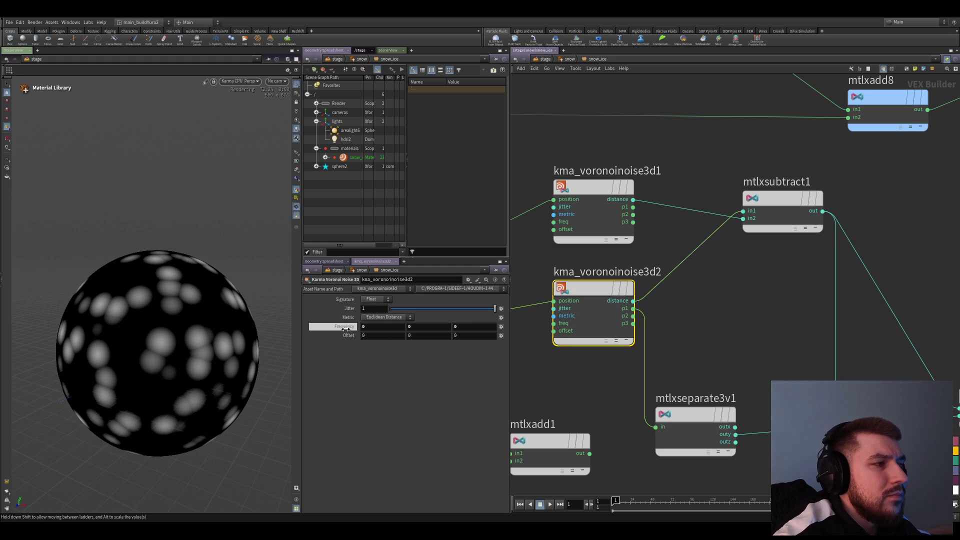
{"action": "middle_click_drag", "start_coordinate": [352, 345], "coordinate": [349, 352]}
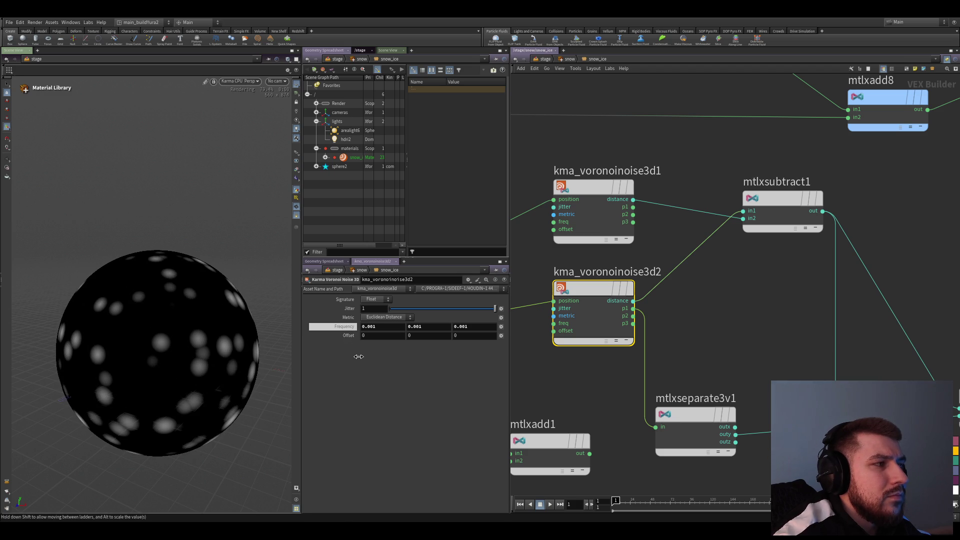
- Ladder kma_voronoinoise3d1's frequency down to 0.001
{"action": "left_click", "coordinate": [593, 217]}
{"action": "middle_click_drag", "start_coordinate": [346, 328], "coordinate": [355, 361]}
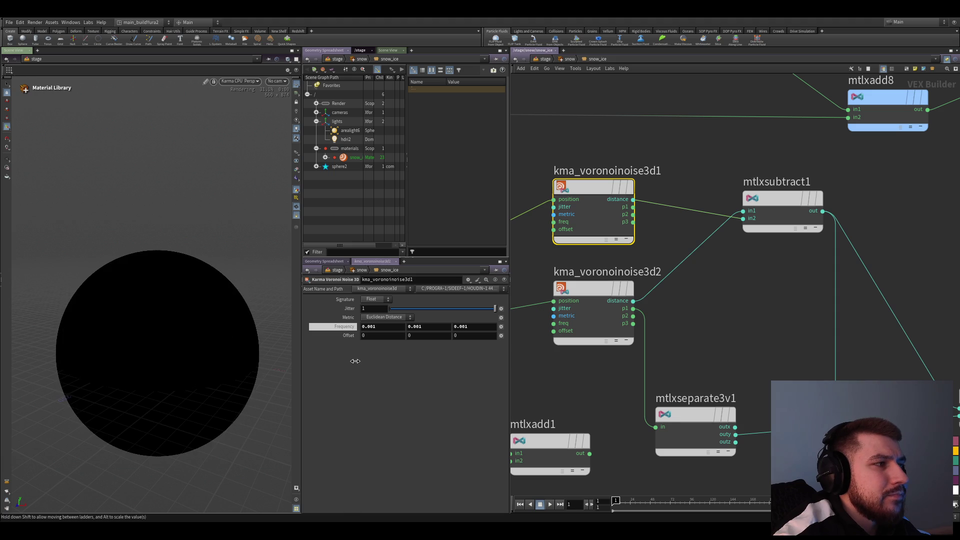
{"action": "middle_click_drag", "start_coordinate": [355, 361], "coordinate": [386, 365]}
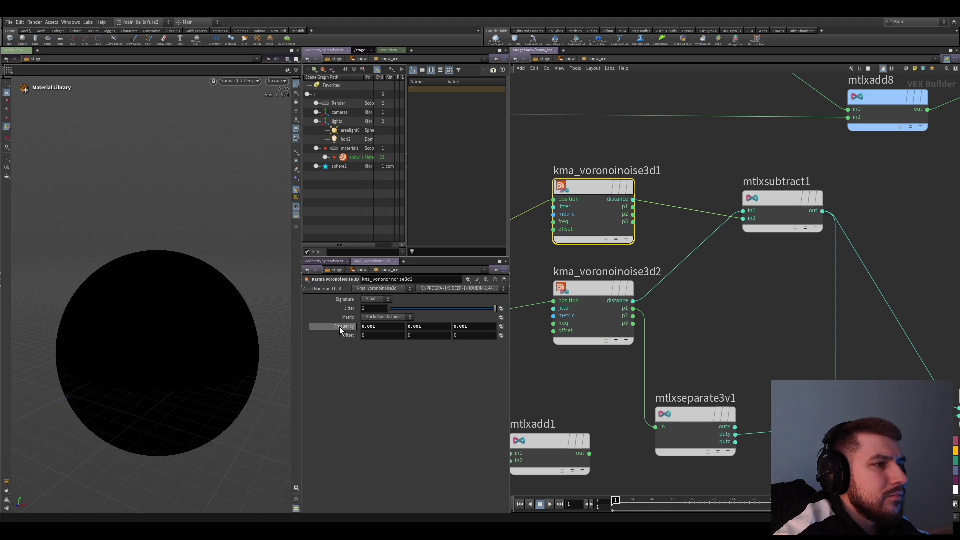
- Switch kma_voronoinoise3d1 to Chebyshev Distance and raise its frequency to 0.011
{"action": "key", "text": "Down"}
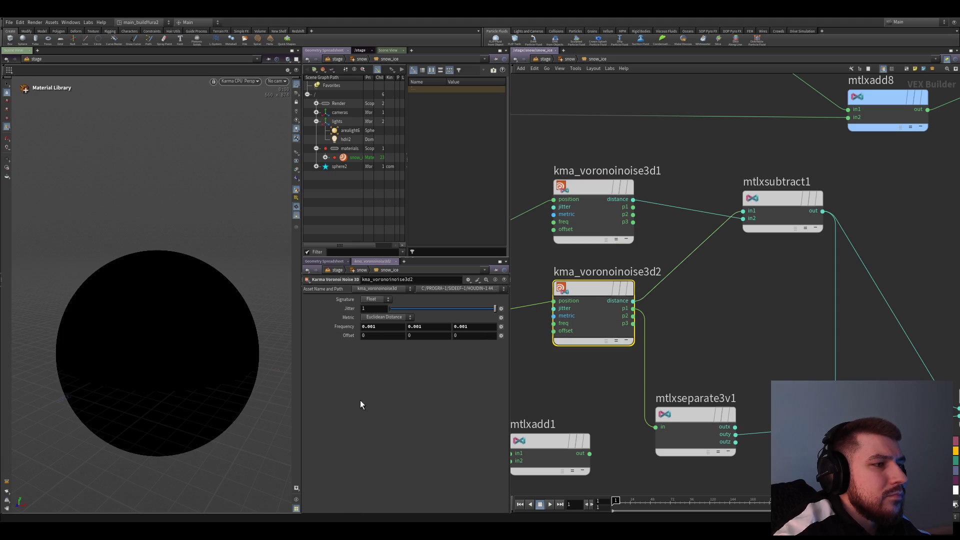
{"action": "key", "text": "Up"}
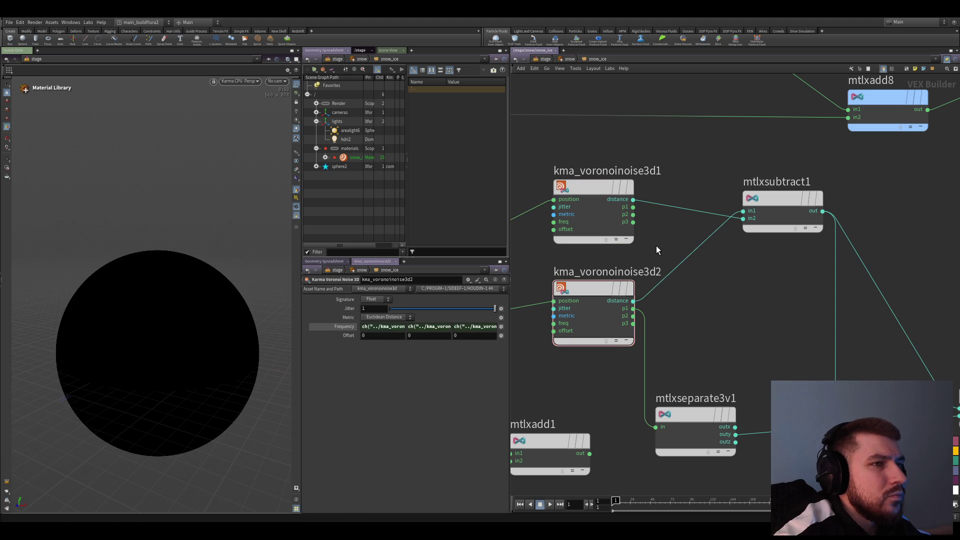
{"action": "left_click", "coordinate": [376, 318]}
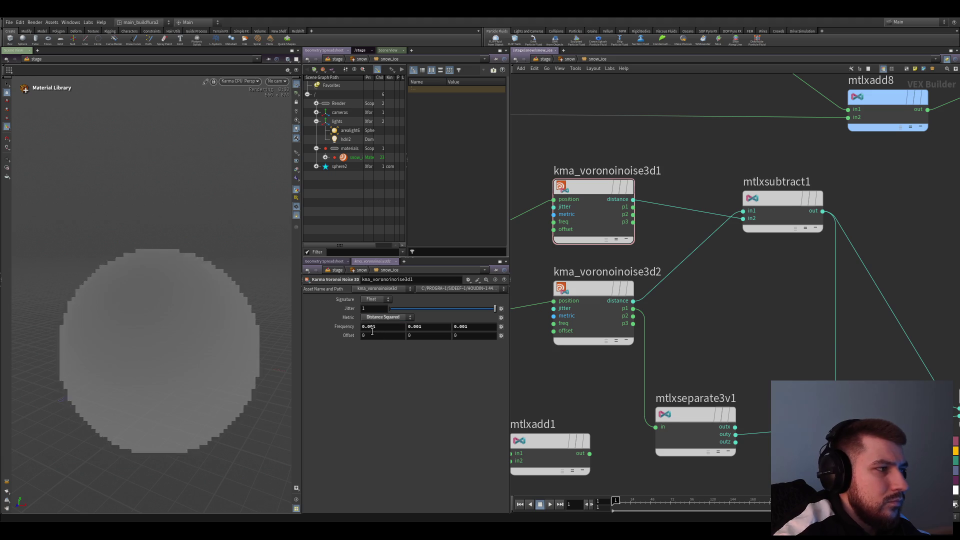
{"action": "left_click", "coordinate": [380, 341]}
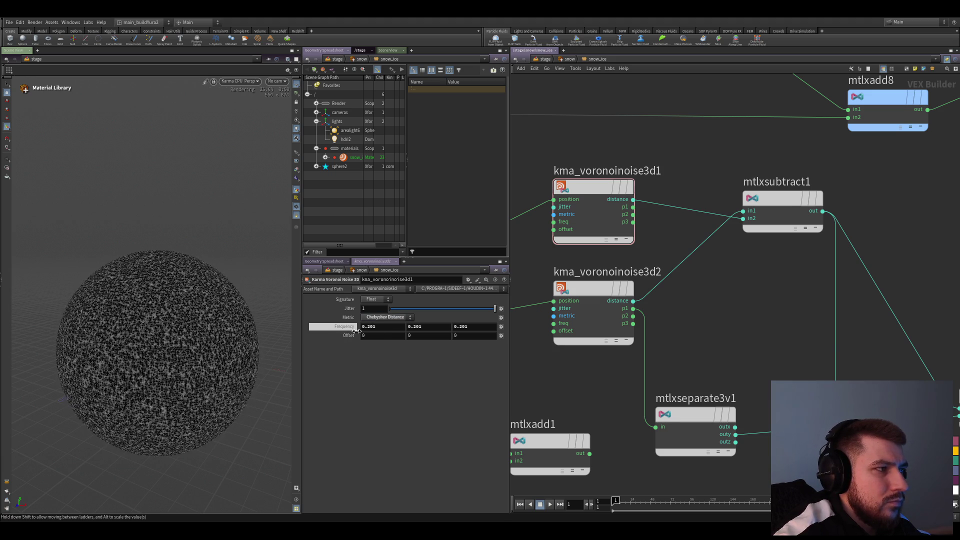
{"action": "left_click_drag", "start_coordinate": [347, 327], "coordinate": [356, 345]}
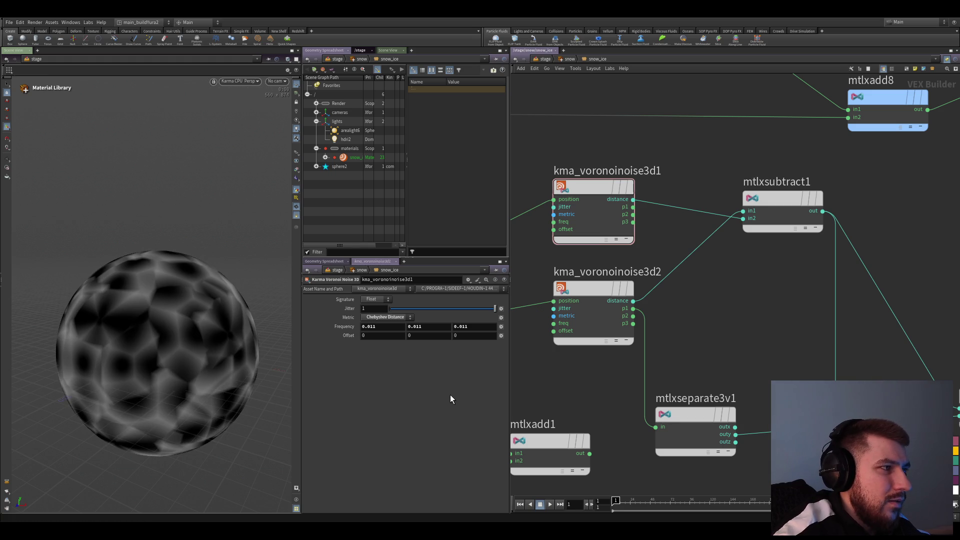
{"action": "scroll", "coordinate": [675, 334], "scroll_direction": "down", "scroll_amount": 3}
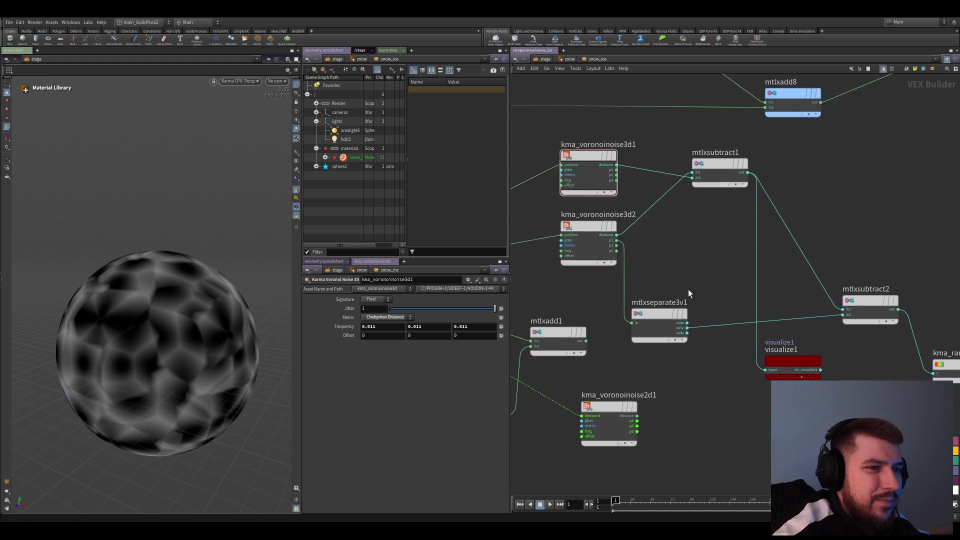
- Wire mtlxsubtract1 into mtlxadd1 and move the separate and visualize nodes lower
{"action": "left_click", "coordinate": [675, 335]}
{"action": "scroll", "coordinate": [683, 360], "scroll_direction": "down", "scroll_amount": 2}
{"action": "scroll", "coordinate": [685, 315], "scroll_direction": "down", "scroll_amount": 2}
{"action": "scroll", "coordinate": [674, 353], "scroll_direction": "down", "scroll_amount": 1}
{"action": "scroll", "coordinate": [640, 352], "scroll_direction": "up", "scroll_amount": 2}
{"action": "scroll", "coordinate": [665, 305], "scroll_direction": "up", "scroll_amount": 2}
{"action": "scroll", "coordinate": [676, 319], "scroll_direction": "down", "scroll_amount": 1}
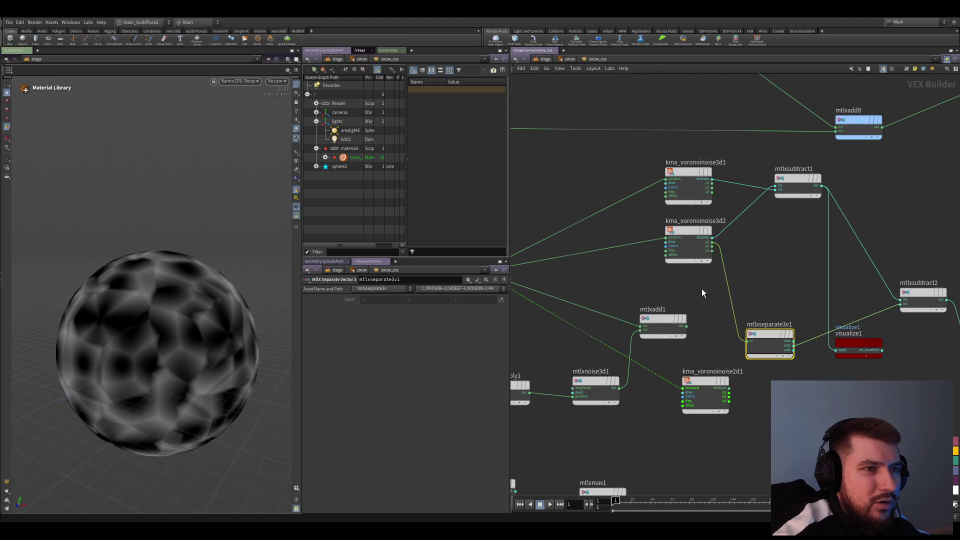
{"action": "left_click_drag", "start_coordinate": [606, 304], "coordinate": [719, 266]}
{"action": "scroll", "coordinate": [718, 266], "scroll_direction": "up", "scroll_amount": 2}
{"action": "left_click_drag", "start_coordinate": [776, 137], "coordinate": [703, 289]}
{"action": "scroll", "coordinate": [675, 266], "scroll_direction": "down", "scroll_amount": 1}
{"action": "scroll", "coordinate": [646, 273], "scroll_direction": "down", "scroll_amount": 1}
{"action": "mouse_move", "coordinate": [813, 390]}
{"action": "left_mouse_down"}
{"action": "mouse_move", "coordinate": [667, 306]}
{"action": "mouse_move", "coordinate": [695, 395]}
{"action": "left_mouse_up"}
{"action": "middle_click_drag", "start_coordinate": [688, 396], "coordinate": [761, 387]}
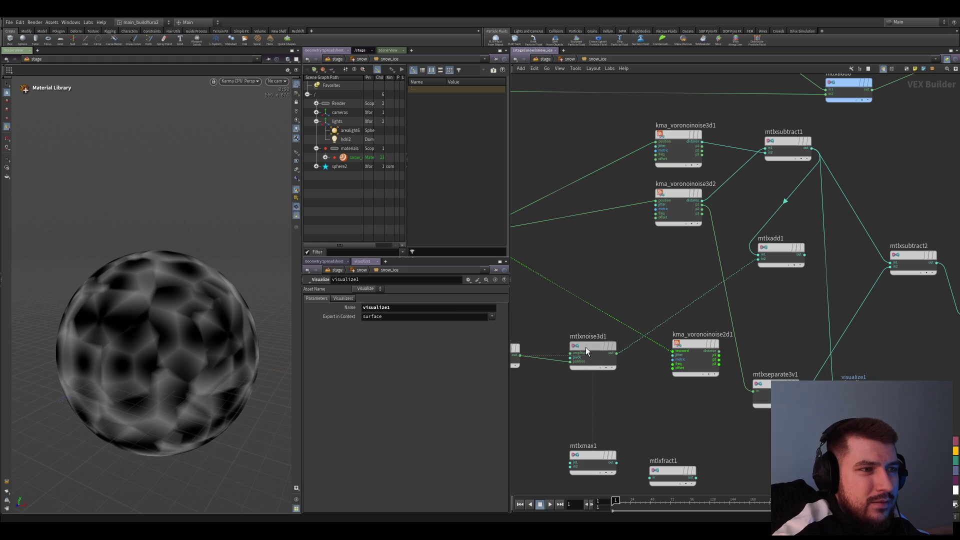
- Delete kma_voronoinoise2d1, visualize1, mtlxseparate3v1 and mtlxsubtract2, leaving mtlxadd1 feeding the ramp
{"action": "left_click", "coordinate": [598, 358]}
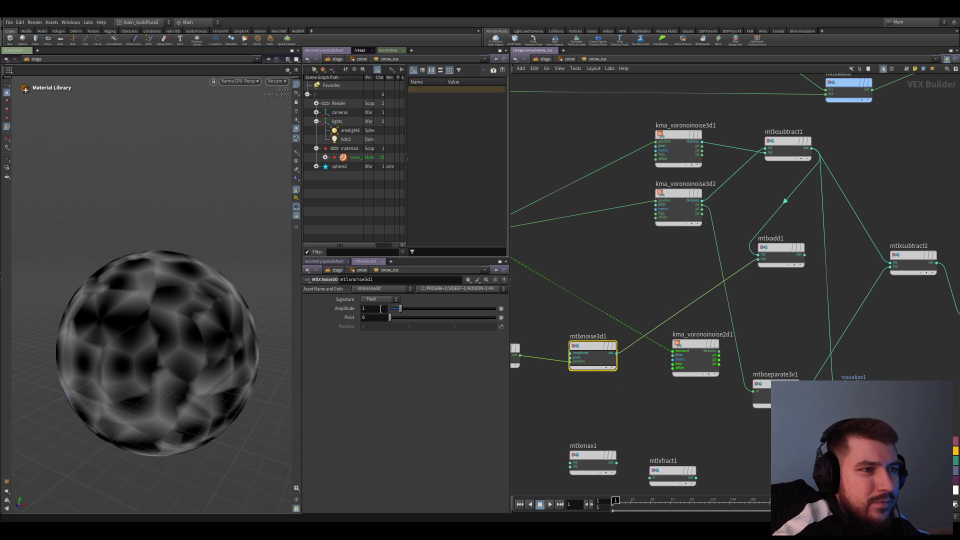
{"action": "scroll", "coordinate": [573, 382], "scroll_direction": "down", "scroll_amount": 1}
{"action": "middle_click_drag", "start_coordinate": [705, 331], "coordinate": [811, 367]}
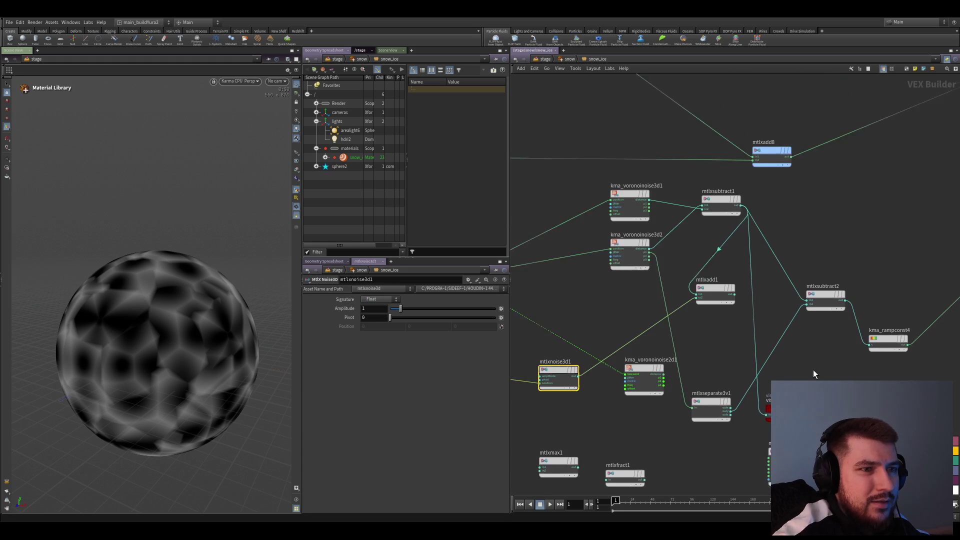
{"action": "left_click_drag", "start_coordinate": [637, 378], "coordinate": [709, 377]}
{"action": "left_click", "coordinate": [604, 375]}
{"action": "key", "text": "Delete"}
{"action": "scroll", "coordinate": [692, 399], "scroll_direction": "down", "scroll_amount": 2}
{"action": "key", "text": "Delete"}
{"action": "scroll", "coordinate": [709, 342], "scroll_direction": "up", "scroll_amount": 3}
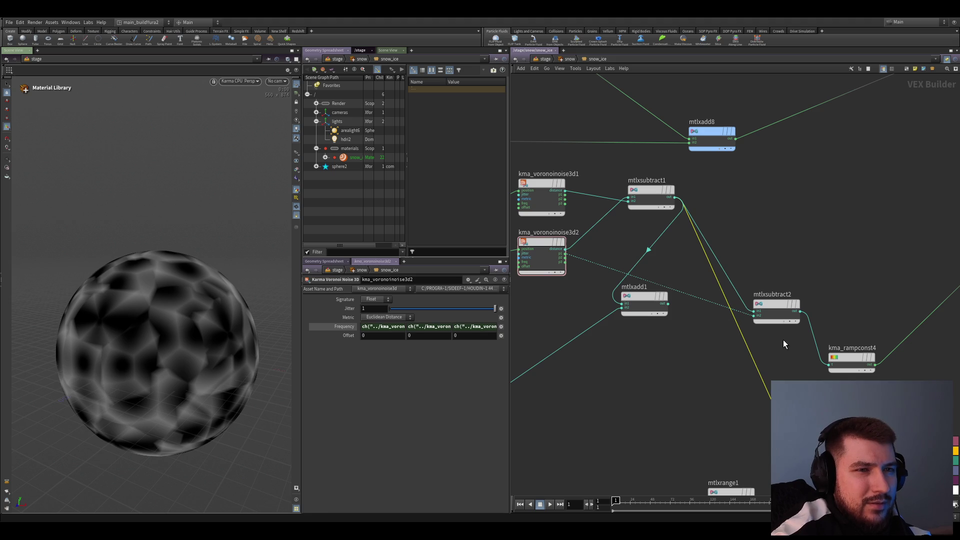
{"action": "left_click", "coordinate": [777, 306]}
{"action": "key", "text": "Delete"}
{"action": "left_click", "coordinate": [646, 297]}
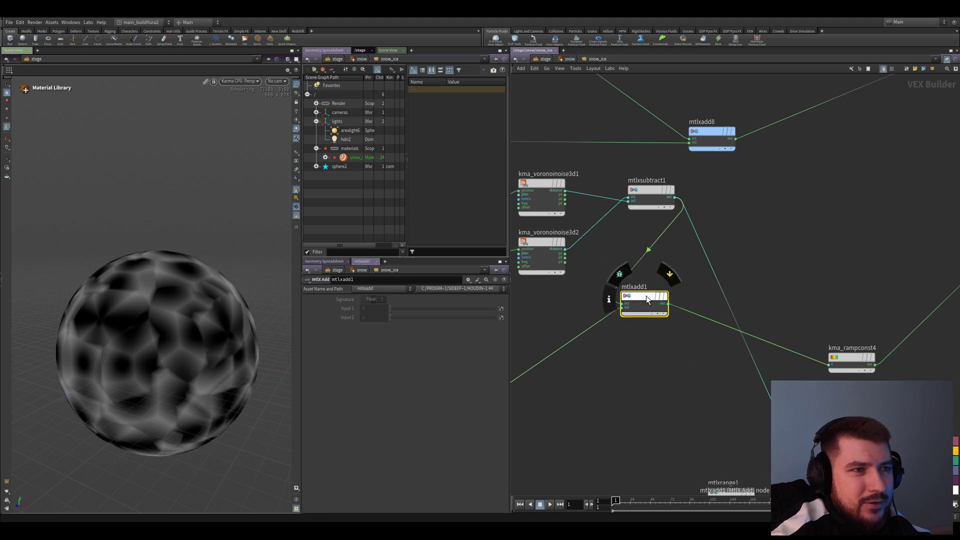
- Detach mtlxadd1 from the chain so the subtracted Voronoi feeds the ramp directly
{"action": "left_click_drag", "start_coordinate": [646, 297], "coordinate": [768, 242]}
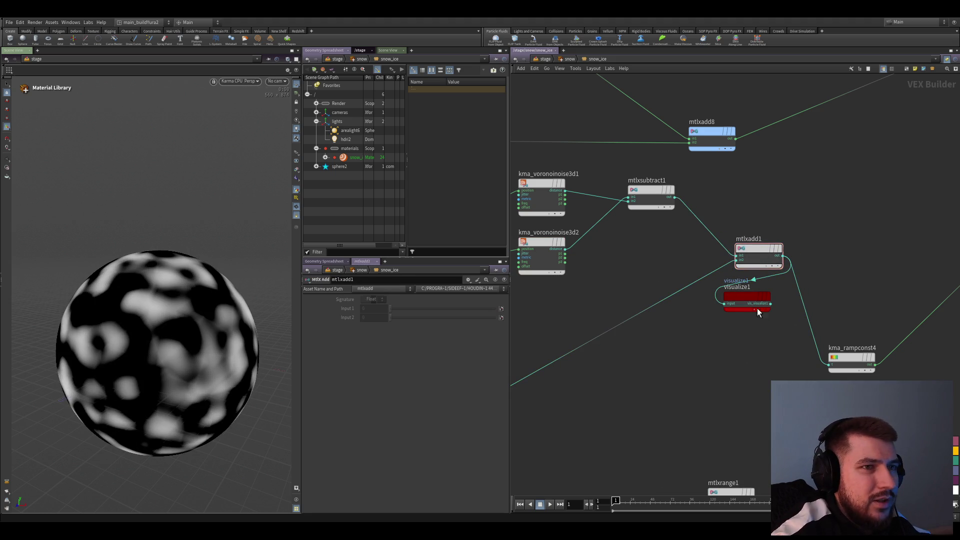
{"action": "left_click_drag", "start_coordinate": [756, 312], "coordinate": [850, 285]}
{"action": "scroll", "coordinate": [762, 380], "scroll_direction": "down", "scroll_amount": 2}
{"action": "key", "text": "l"}
{"action": "scroll", "coordinate": [767, 373], "scroll_direction": "up", "scroll_amount": 2}
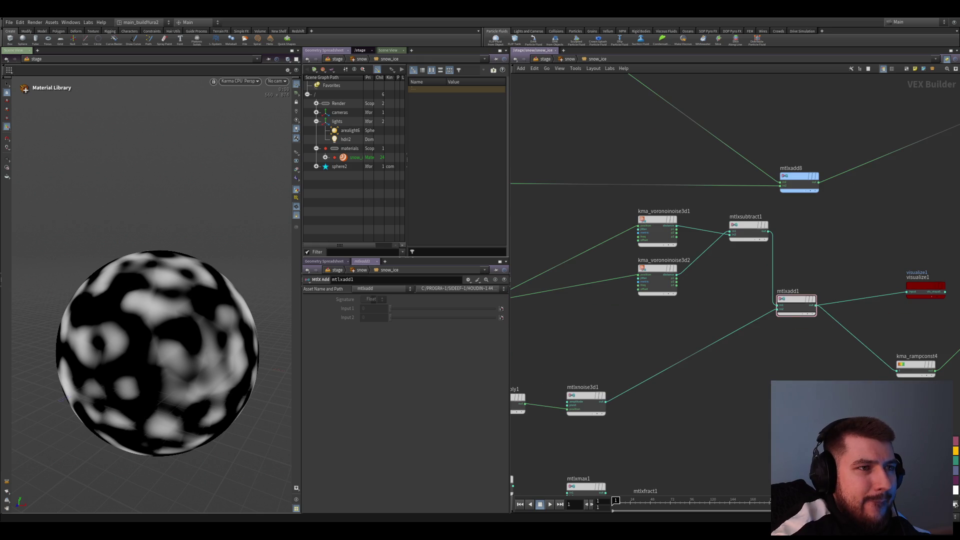
{"action": "left_click_drag", "start_coordinate": [813, 309], "coordinate": [817, 368]}
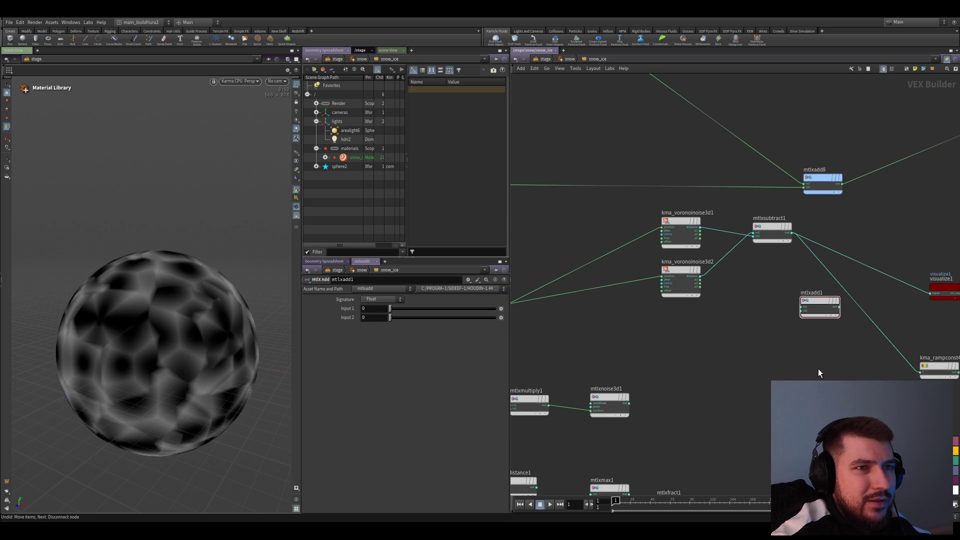
{"action": "mouse_move", "coordinate": [818, 313]}
{"action": "left_mouse_down"}
{"action": "mouse_move", "coordinate": [761, 380]}
{"action": "mouse_move", "coordinate": [627, 257]}
{"action": "left_mouse_up"}
- Add a second MtlX Add node (mtlxadd2) with a Vector 3 signature
{"action": "left_click", "coordinate": [637, 282]}
{"action": "left_click", "coordinate": [711, 340]}
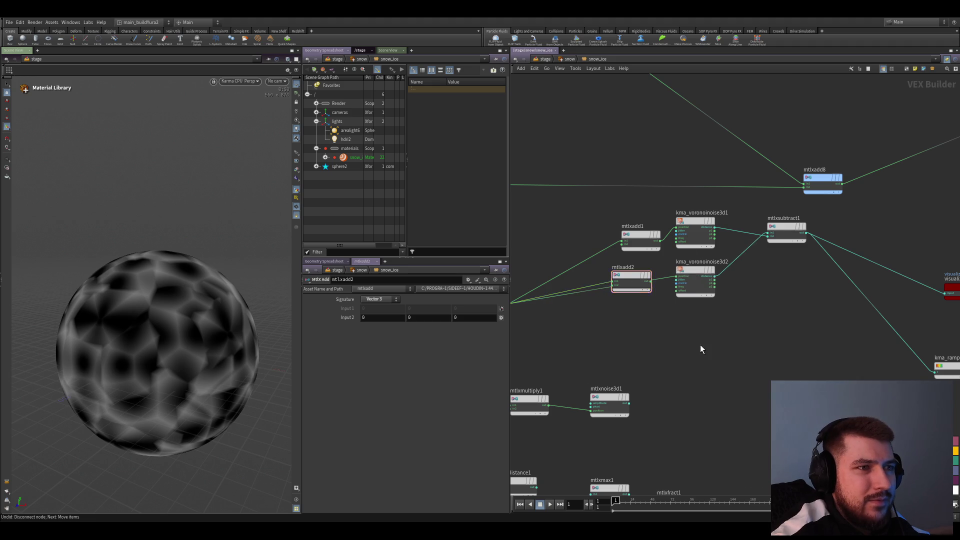
{"action": "scroll", "coordinate": [701, 304], "scroll_direction": "up", "scroll_amount": 2}
- Wire mtlxnoise3d1's output into the new mtlxadd2 node
{"action": "mouse_move", "coordinate": [690, 268]}
{"action": "left_mouse_down"}
{"action": "mouse_move", "coordinate": [719, 304]}
{"action": "mouse_move", "coordinate": [711, 311]}
{"action": "left_mouse_up"}
{"action": "left_click", "coordinate": [663, 415]}
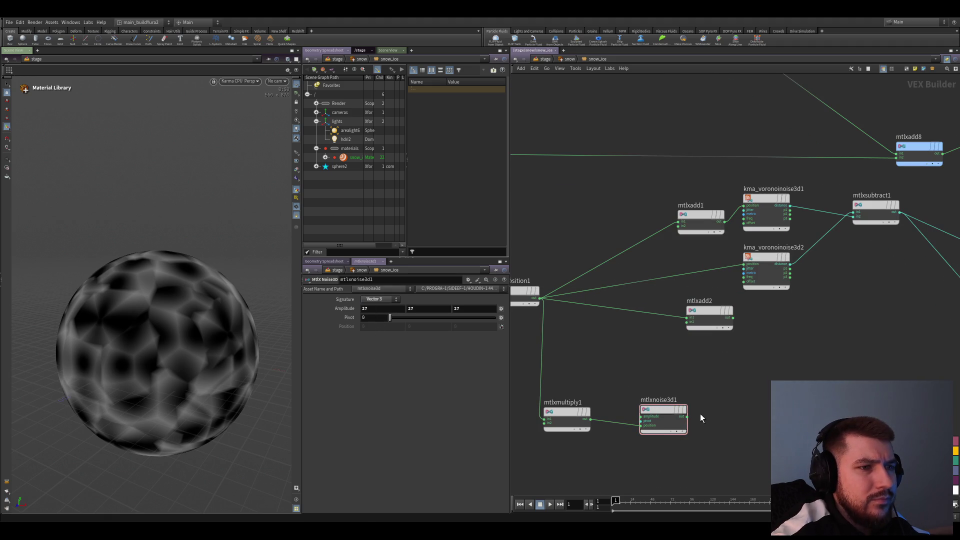
{"action": "left_click", "coordinate": [684, 321]}
{"action": "left_click", "coordinate": [687, 417]}
{"action": "scroll", "coordinate": [761, 411], "scroll_direction": "down", "scroll_amount": 1}
{"action": "scroll", "coordinate": [757, 418], "scroll_direction": "up", "scroll_amount": 1}
{"action": "scroll", "coordinate": [758, 417], "scroll_direction": "down", "scroll_amount": 1}
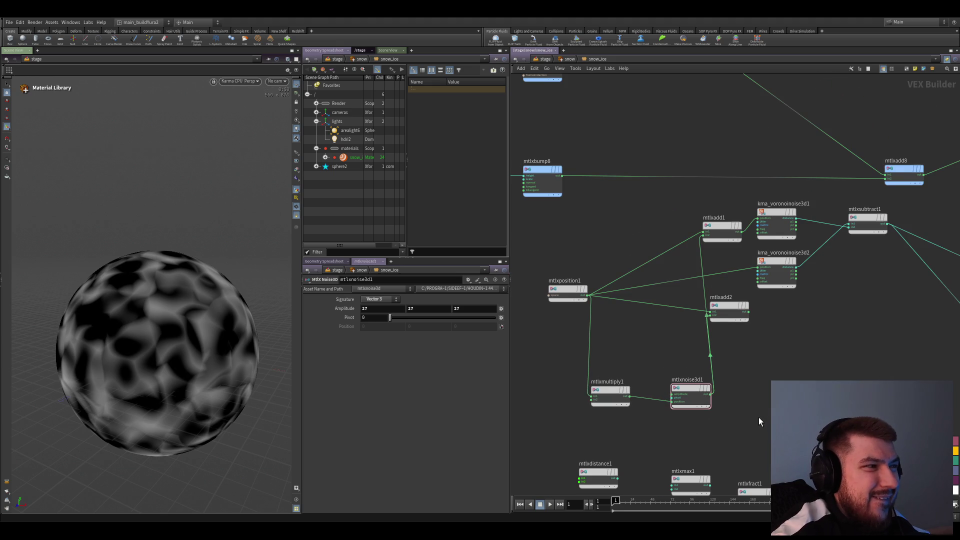
- Insert an MtlX Range between subtract and ramp with in-high 0.1 and clamping enabled
{"action": "mouse_move", "coordinate": [758, 417]}
{"action": "middle_mouse_down"}
{"action": "mouse_move", "coordinate": [784, 380]}
{"action": "mouse_move", "coordinate": [726, 360]}
{"action": "middle_mouse_up"}
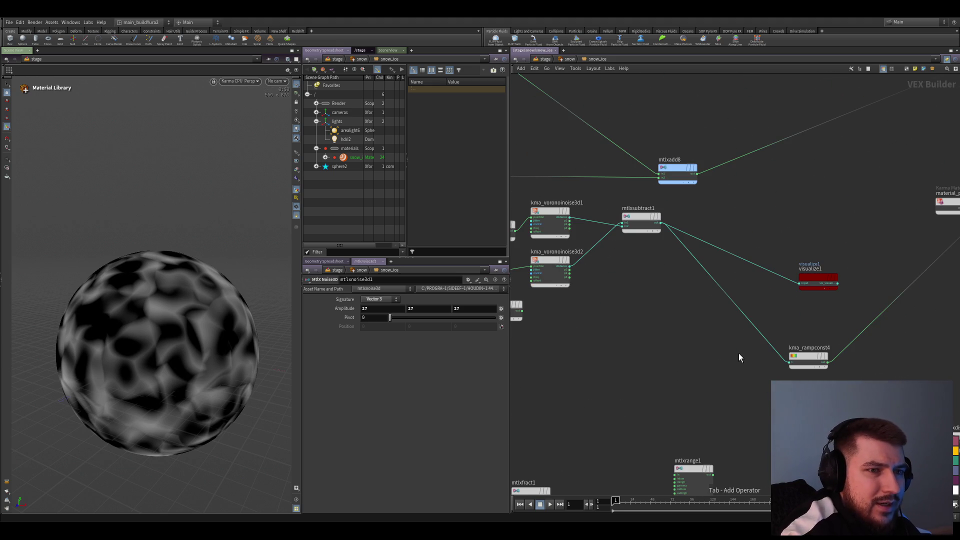
{"action": "key", "text": "Return"}
{"action": "left_click", "coordinate": [707, 265]}
{"action": "left_click_drag", "start_coordinate": [708, 264], "coordinate": [705, 274]}
{"action": "left_click", "coordinate": [365, 361]}
{"action": "type", "text": "0.1"}
{"action": "key", "text": "Return"}
{"action": "left_click", "coordinate": [707, 385]}
- Preview mtlxrange4's output on the sphere, try a higher gamma, and save the scene
{"action": "left_click", "coordinate": [713, 293]}
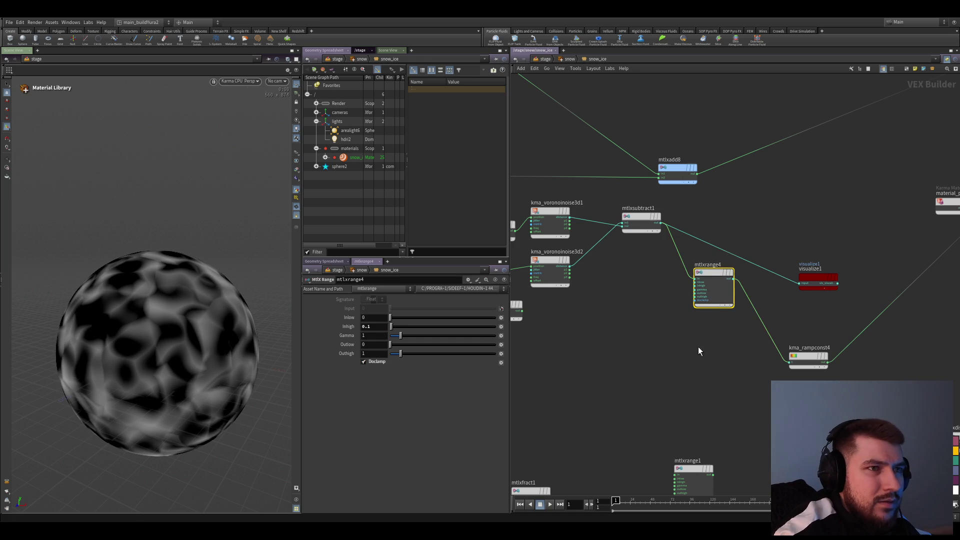
{"action": "left_click_drag", "start_coordinate": [712, 288], "coordinate": [701, 232]}
{"action": "middle_click_drag", "start_coordinate": [700, 329], "coordinate": [691, 368]}
{"action": "left_click_drag", "start_coordinate": [789, 316], "coordinate": [808, 299]}
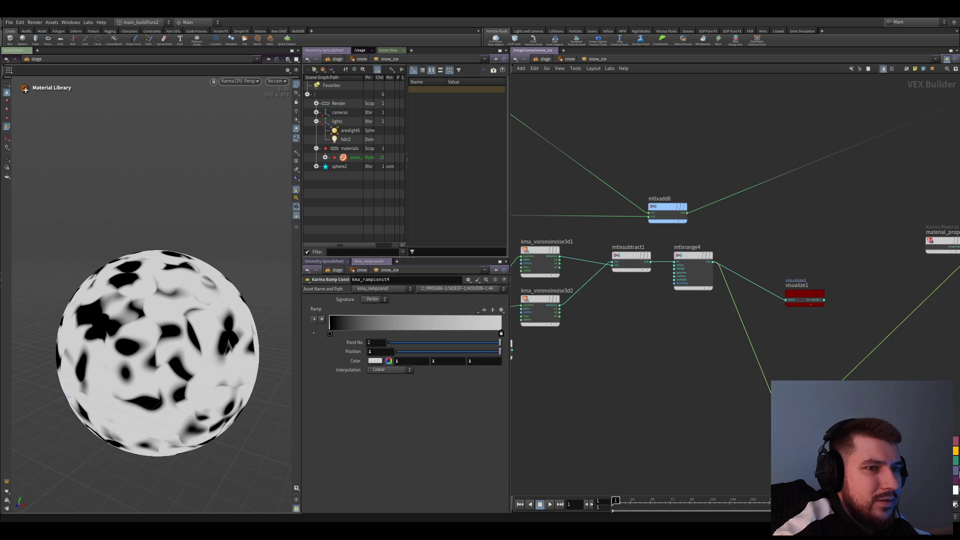
{"action": "middle_click_drag", "start_coordinate": [750, 407], "coordinate": [759, 411]}
{"action": "left_click_drag", "start_coordinate": [733, 342], "coordinate": [702, 285]}
{"action": "middle_click_drag", "start_coordinate": [705, 300], "coordinate": [656, 292]}
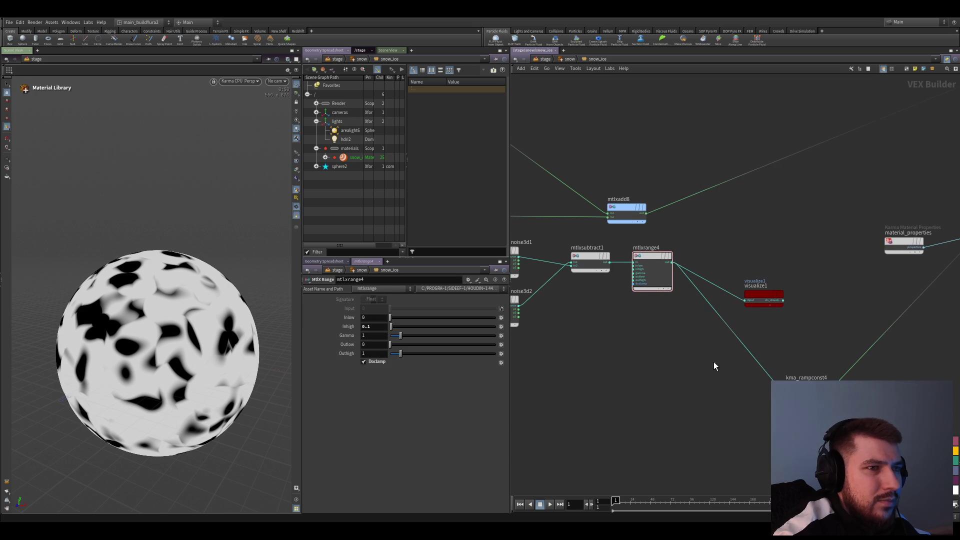
{"action": "mouse_move", "coordinate": [398, 336]}
{"action": "left_mouse_down"}
{"action": "mouse_move", "coordinate": [411, 340]}
{"action": "mouse_move", "coordinate": [399, 337]}
{"action": "left_mouse_up"}
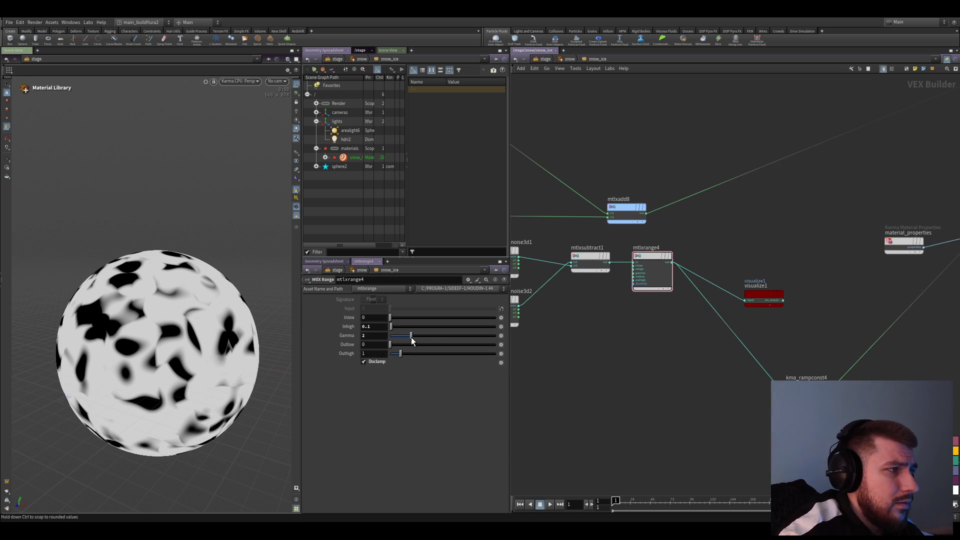
{"action": "key", "text": "ctrl+s"}
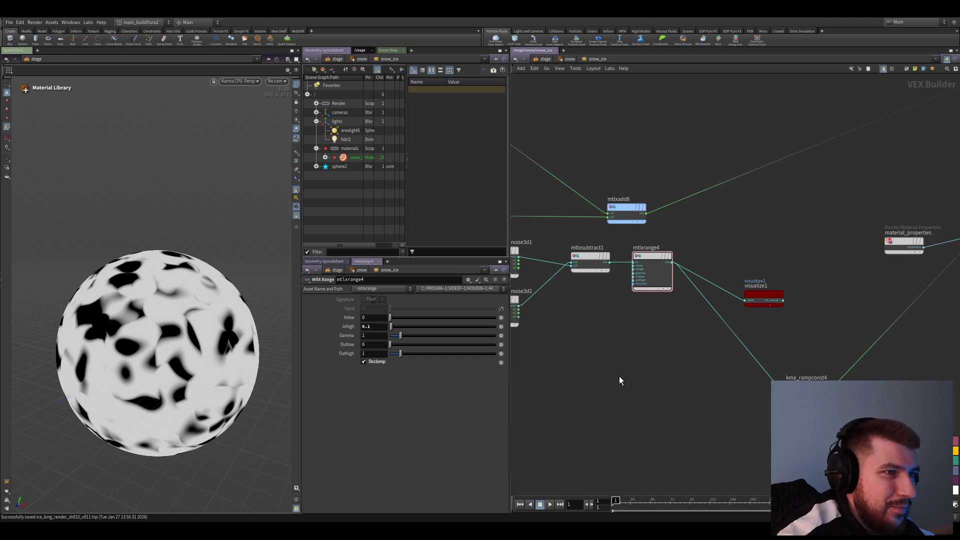
{"action": "scroll", "coordinate": [623, 374], "scroll_direction": "down", "scroll_amount": 2}
{"action": "scroll", "coordinate": [705, 323], "scroll_direction": "up", "scroll_amount": 2}
- Visualize kma_voronoinoise3d2 then kma_voronoinoise3d1 on the sphere, ending on mtlxmultiply1 selected
{"action": "left_click", "coordinate": [703, 270]}
{"action": "scroll", "coordinate": [700, 342], "scroll_direction": "up", "scroll_amount": 1}
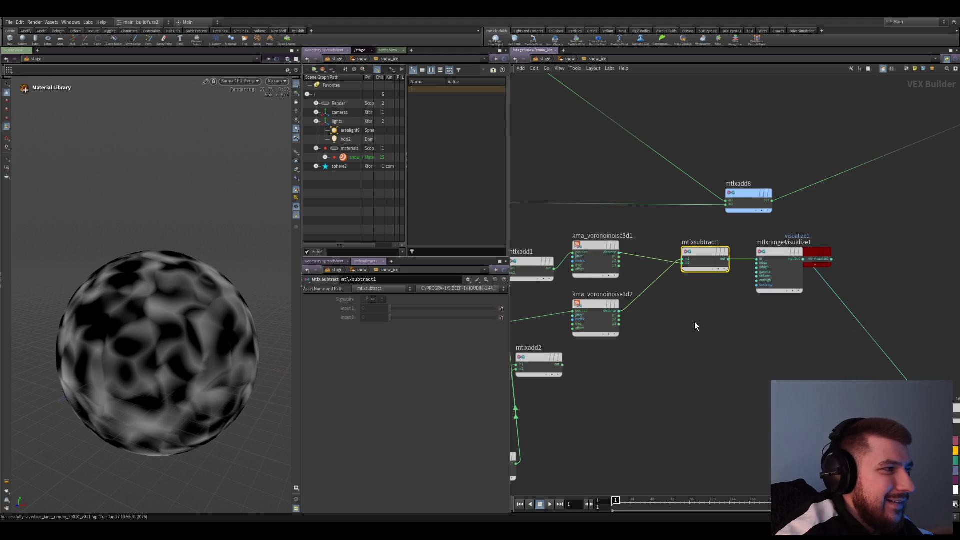
{"action": "left_click", "coordinate": [593, 308]}
{"action": "scroll", "coordinate": [716, 318], "scroll_direction": "up", "scroll_amount": 1}
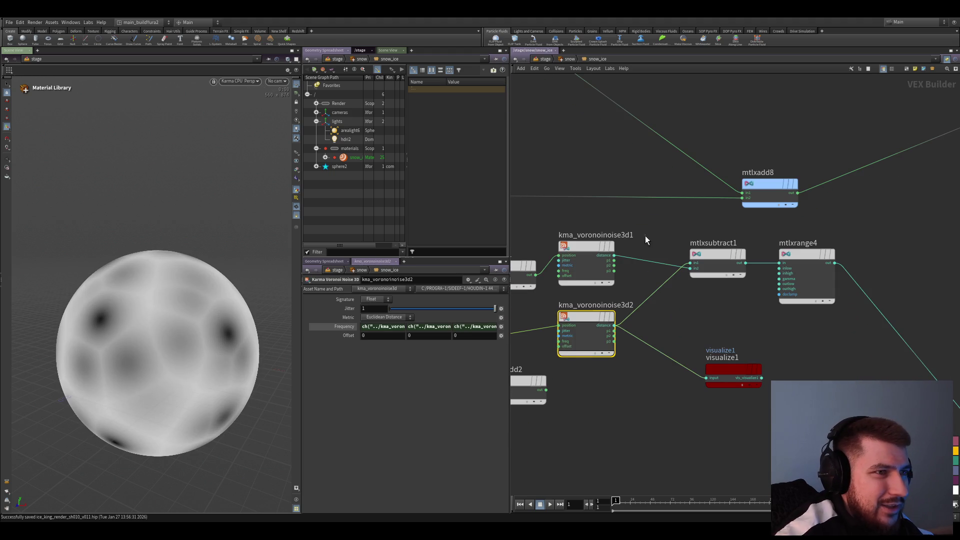
{"action": "left_click", "coordinate": [596, 255]}
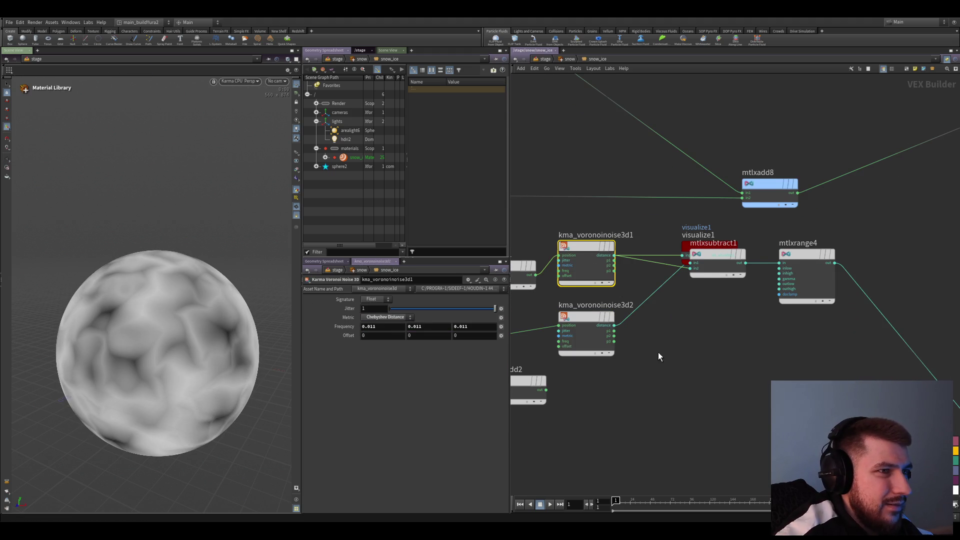
{"action": "scroll", "coordinate": [656, 352], "scroll_direction": "down", "scroll_amount": 1}
{"action": "scroll", "coordinate": [681, 278], "scroll_direction": "down", "scroll_amount": 1}
{"action": "scroll", "coordinate": [601, 348], "scroll_direction": "down", "scroll_amount": 1}
{"action": "scroll", "coordinate": [601, 348], "scroll_direction": "up", "scroll_amount": 1}
{"action": "left_click", "coordinate": [582, 411]}
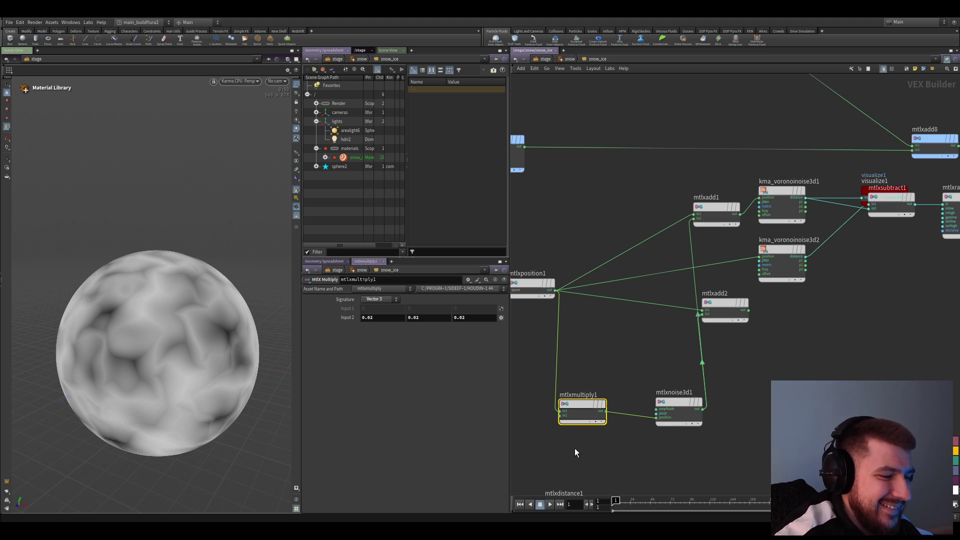
{"action": "scroll", "coordinate": [575, 448], "scroll_direction": "up", "scroll_amount": 1}
- Tidy the placement of mtlxposition1 and mtlxmultiply1 in the network
{"action": "left_click_drag", "start_coordinate": [575, 412], "coordinate": [576, 415]}
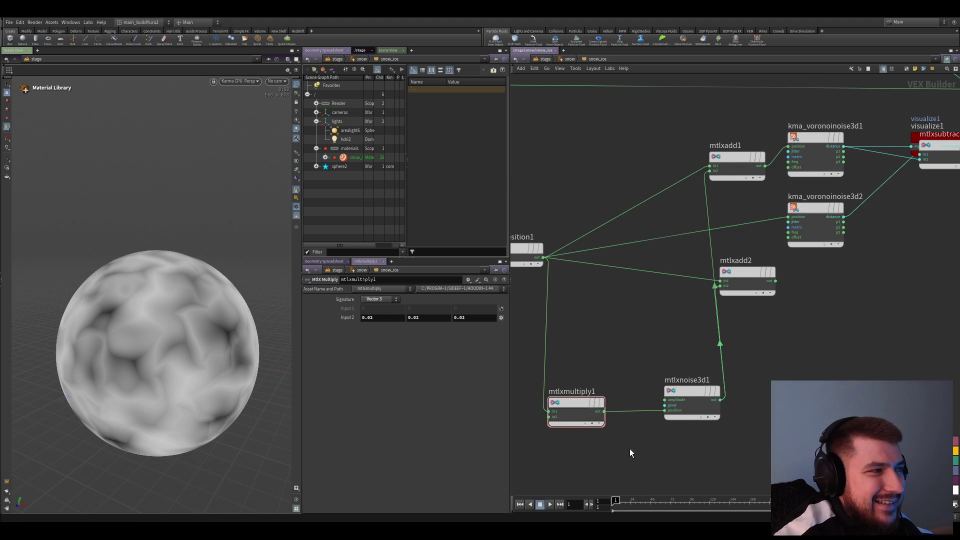
{"action": "scroll", "coordinate": [629, 447], "scroll_direction": "down", "scroll_amount": 1}
{"action": "middle_click_drag", "start_coordinate": [571, 433], "coordinate": [672, 349]}
{"action": "double_click", "coordinate": [609, 277]}
{"action": "left_click_drag", "start_coordinate": [622, 289], "coordinate": [573, 290]}
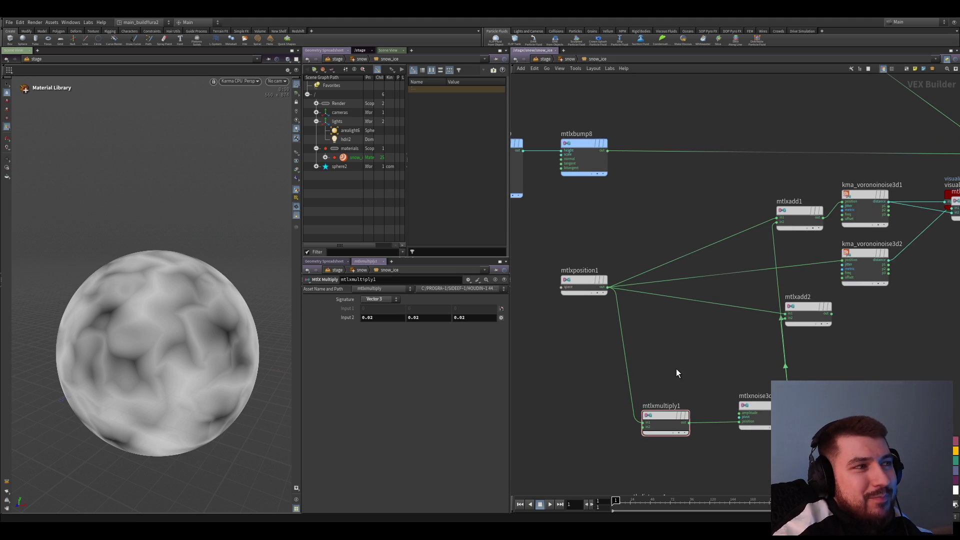
{"action": "left_click_drag", "start_coordinate": [677, 417], "coordinate": [663, 416]}
{"action": "mouse_move", "coordinate": [665, 421]}
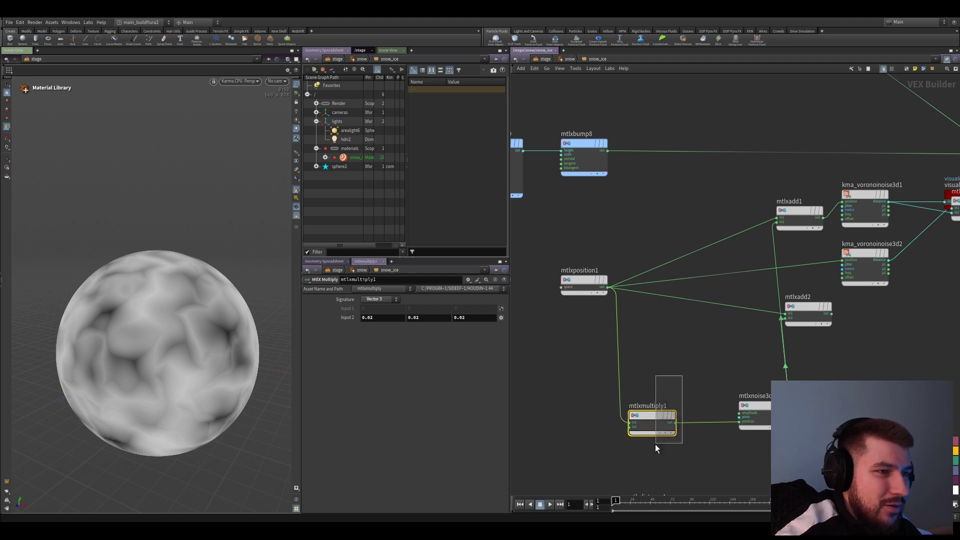
- Reset mtlxmultiply1's Input 2 and set it to 0, removing the noise warp, then save
{"action": "middle_click", "coordinate": [351, 319], "text": "ctrl"}
{"action": "mouse_move", "coordinate": [352, 319]}
{"action": "middle_mouse_down"}
{"action": "mouse_move", "coordinate": [346, 306]}
{"action": "mouse_move", "coordinate": [330, 307]}
{"action": "middle_mouse_up"}
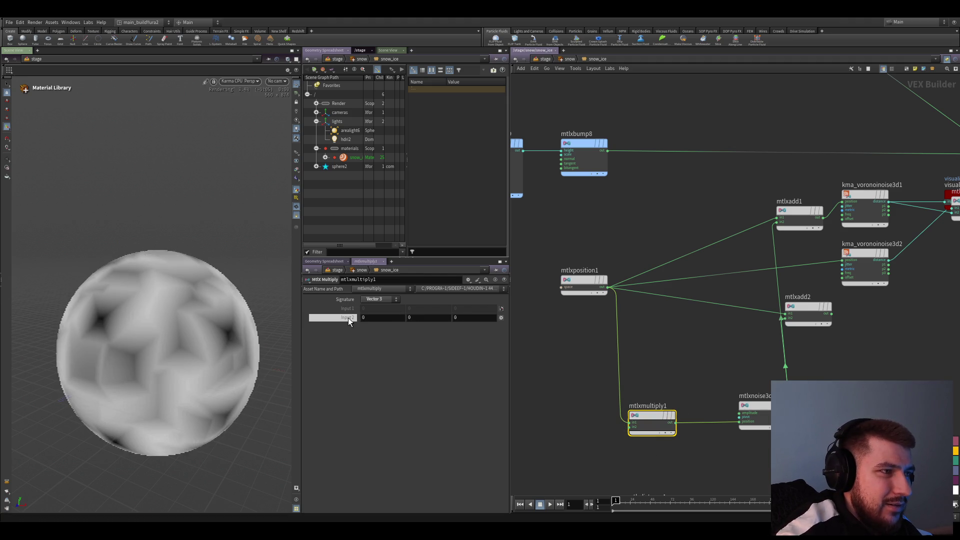
{"action": "key", "text": "ctrl+s"}
{"action": "scroll", "coordinate": [680, 428], "scroll_direction": "down", "scroll_amount": 3}
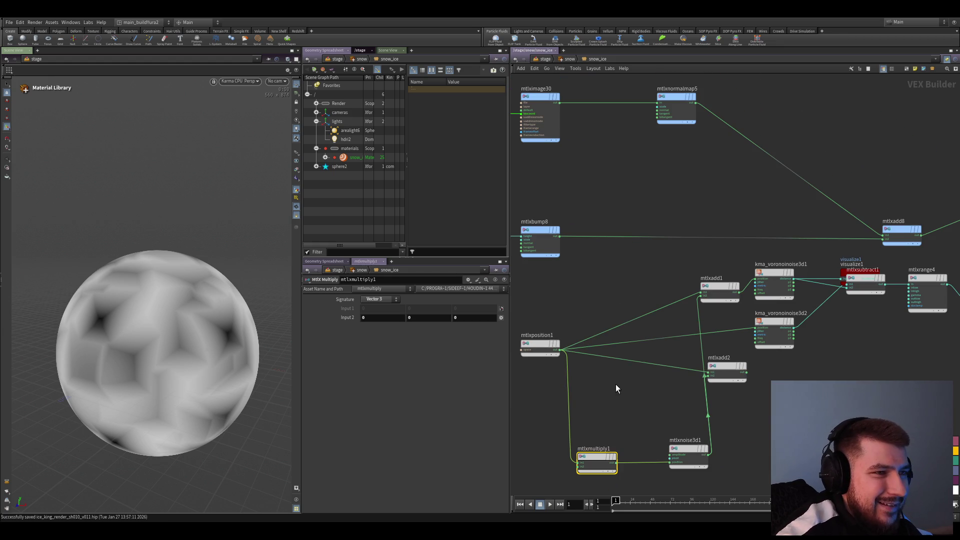
- Set mtlxposition1's Space to model
{"action": "left_click", "coordinate": [554, 346]}
{"action": "scroll", "coordinate": [568, 361], "scroll_direction": "up", "scroll_amount": 2}
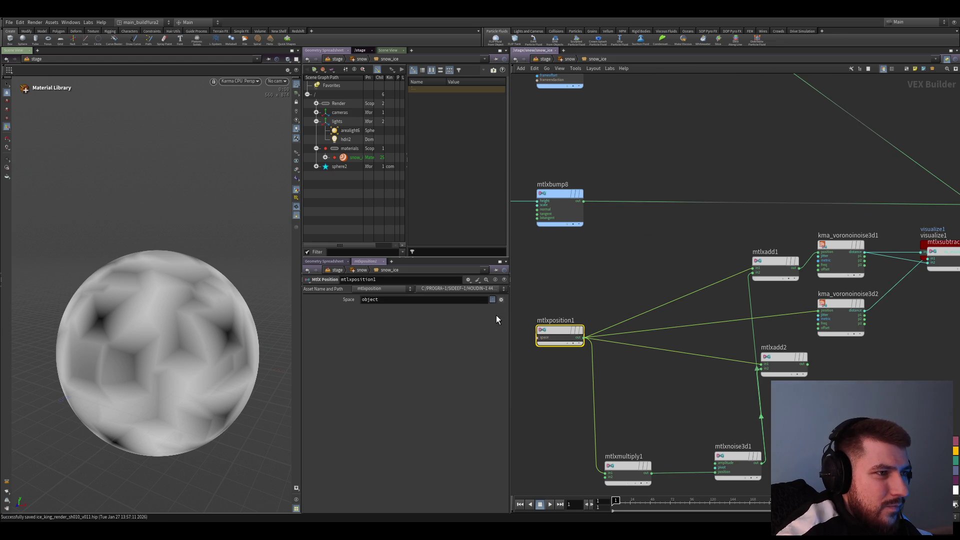
{"action": "left_click", "coordinate": [491, 299]}
{"action": "left_click", "coordinate": [492, 309]}
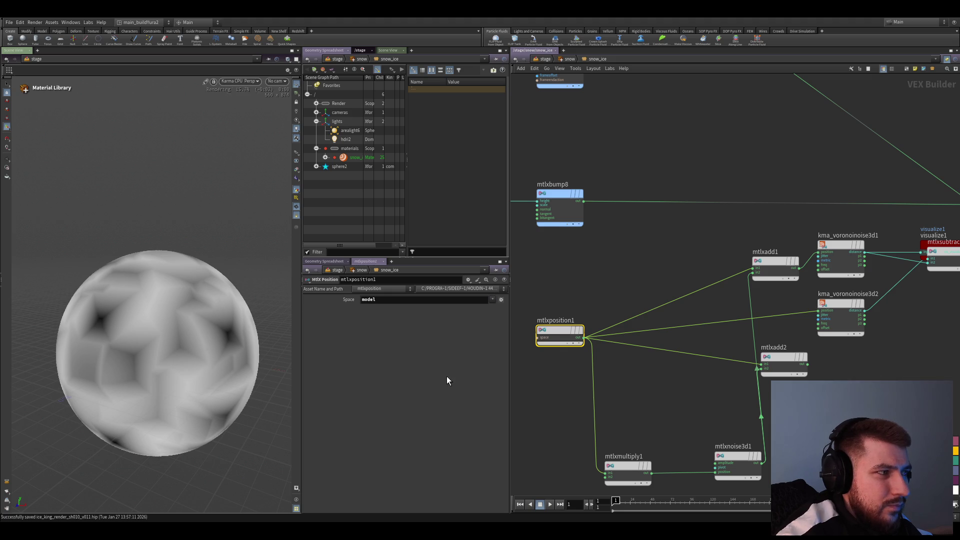
{"action": "scroll", "coordinate": [633, 420], "scroll_direction": "up", "scroll_amount": 1}
- Move visualize1 aside and wire mtlxadd2 into kma_voronoinoise3d2's position input
{"action": "left_click", "coordinate": [694, 442]}
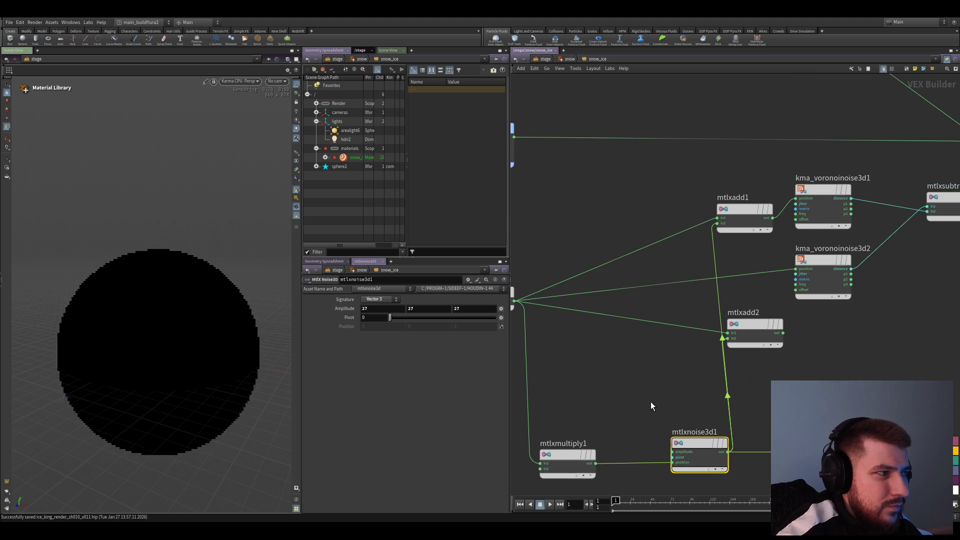
{"action": "middle_click_drag", "start_coordinate": [731, 421], "coordinate": [705, 387]}
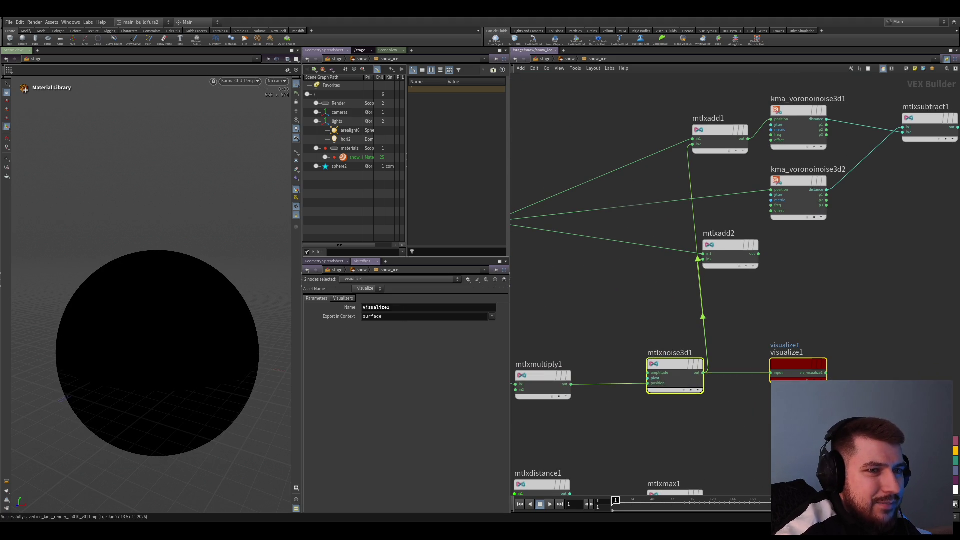
{"action": "left_click_drag", "start_coordinate": [799, 367], "coordinate": [825, 420]}
{"action": "scroll", "coordinate": [757, 340], "scroll_direction": "down", "scroll_amount": 1}
{"action": "left_click", "coordinate": [751, 286]}
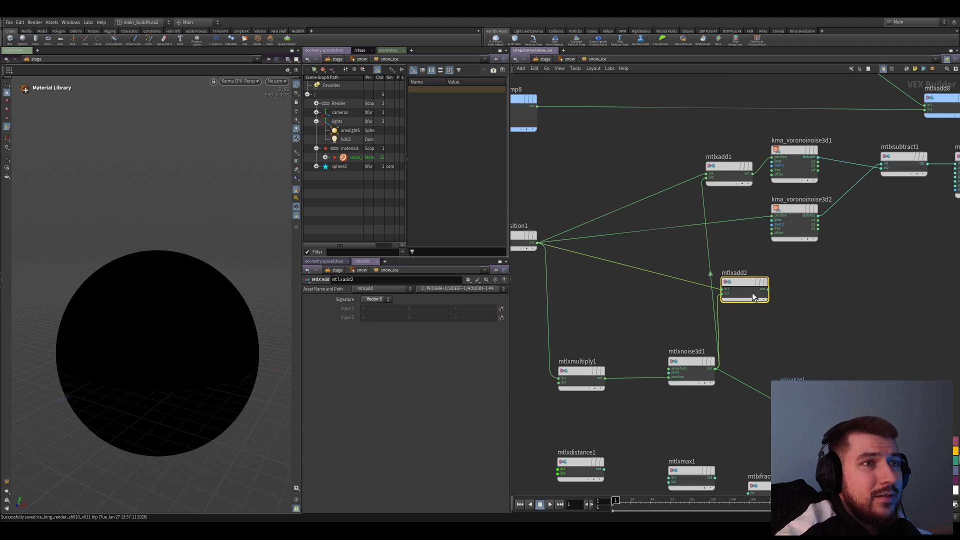
{"action": "left_click", "coordinate": [801, 326]}
{"action": "scroll", "coordinate": [782, 331], "scroll_direction": "up", "scroll_amount": 2}
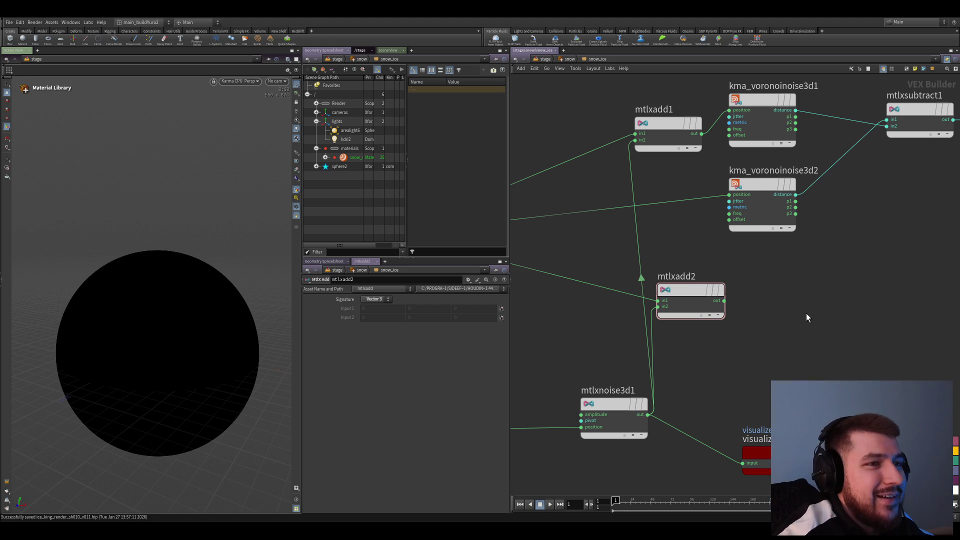
{"action": "left_click_drag", "start_coordinate": [722, 299], "coordinate": [729, 195]}
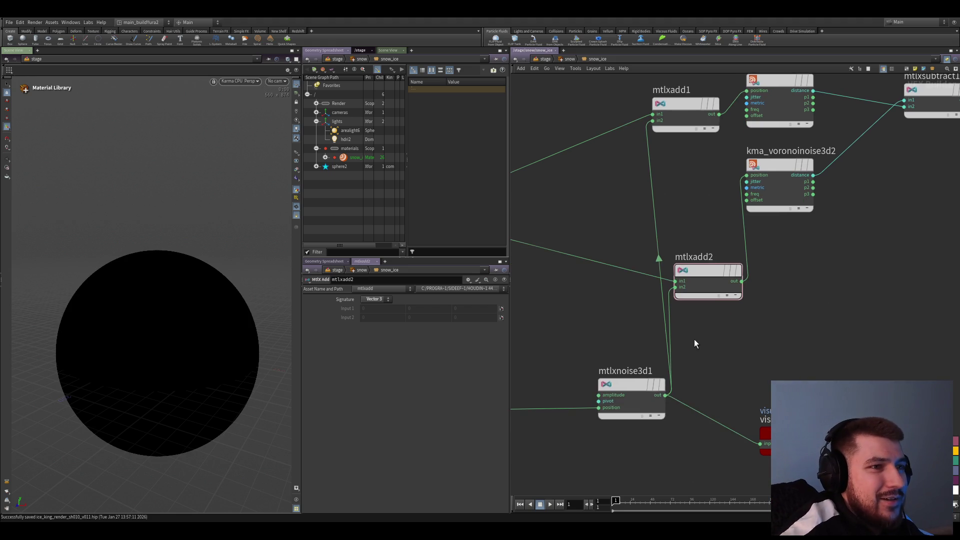
- Preview mtlxadd2's vector output on the sphere and step through the nearby noise and multiply nodes
{"action": "left_click", "coordinate": [637, 371]}
{"action": "left_click", "coordinate": [709, 258]}
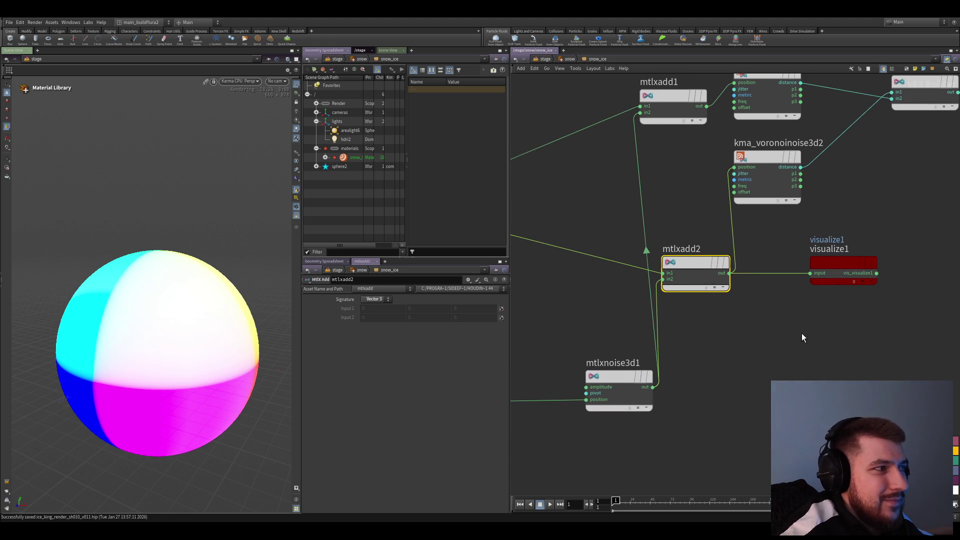
{"action": "left_click", "coordinate": [622, 356]}
{"action": "scroll", "coordinate": [697, 407], "scroll_direction": "down", "scroll_amount": 2}
{"action": "middle_click_drag", "start_coordinate": [622, 304], "coordinate": [638, 343]}
{"action": "key", "text": "Up"}
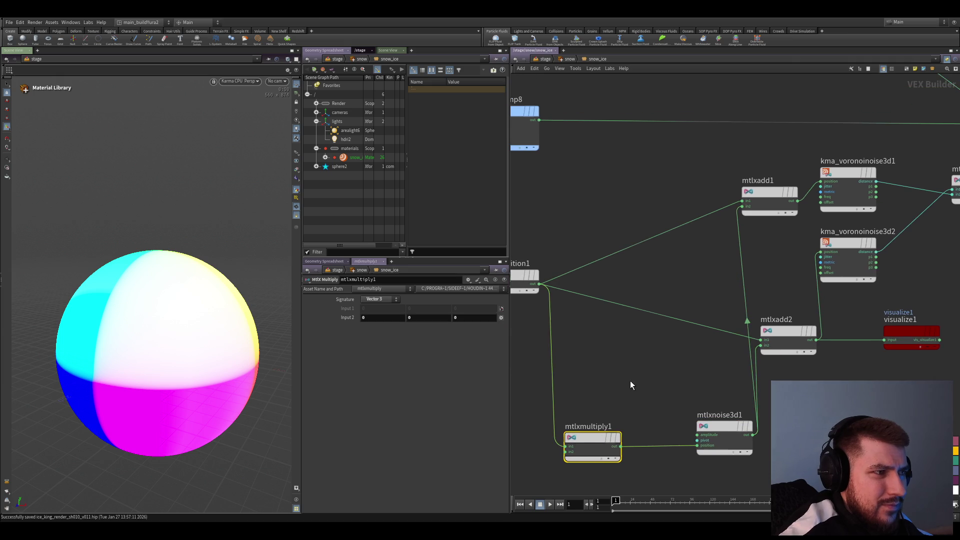
- Inspect kma_voronoinoise3d1, then visualize kma_voronoinoise3d2's distance output on the sphere
{"action": "middle_click_drag", "start_coordinate": [628, 384], "coordinate": [603, 372]}
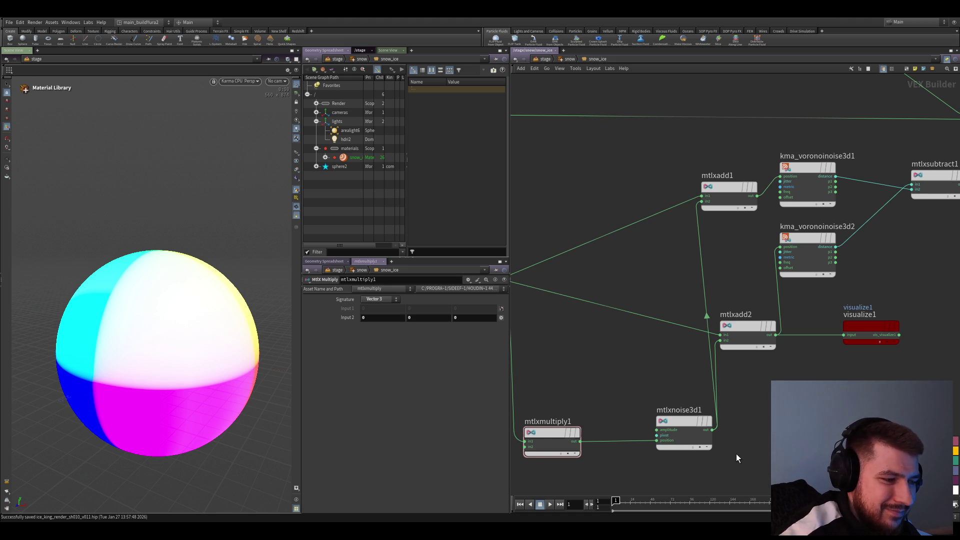
{"action": "scroll", "coordinate": [688, 360], "scroll_direction": "up", "scroll_amount": 2}
{"action": "scroll", "coordinate": [696, 322], "scroll_direction": "up", "scroll_amount": 2}
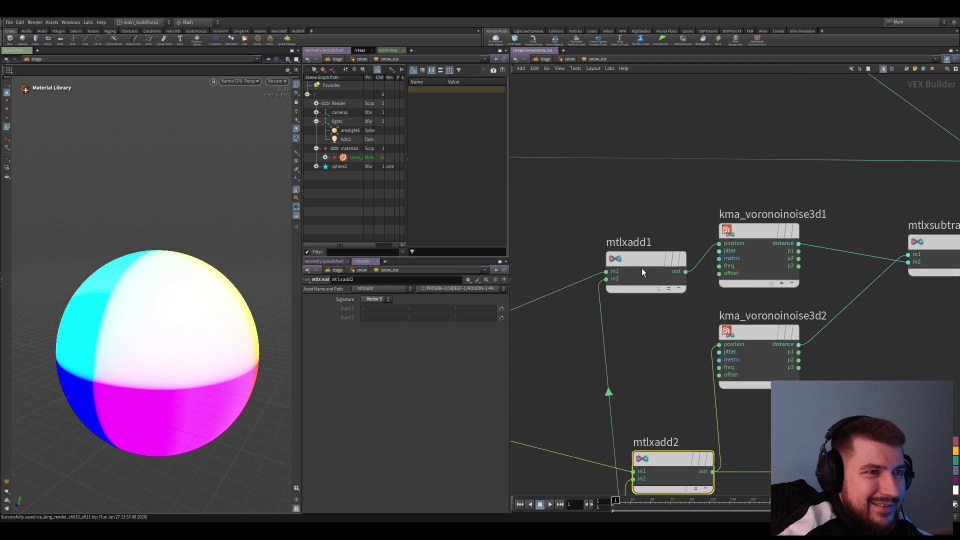
{"action": "scroll", "coordinate": [805, 293], "scroll_direction": "up", "scroll_amount": 1}
{"action": "left_click", "coordinate": [758, 276]}
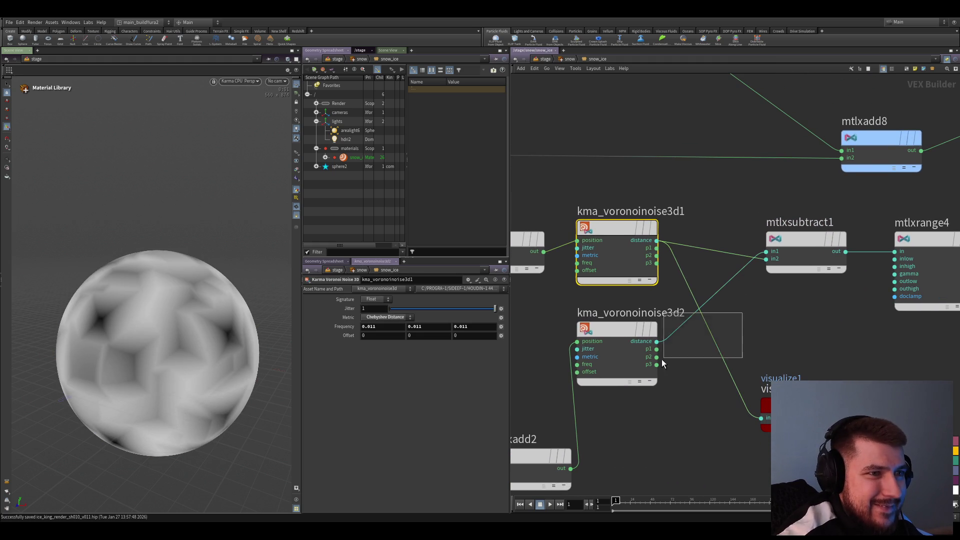
{"action": "left_click", "coordinate": [656, 341]}
{"action": "left_click_drag", "start_coordinate": [793, 359], "coordinate": [806, 450]}
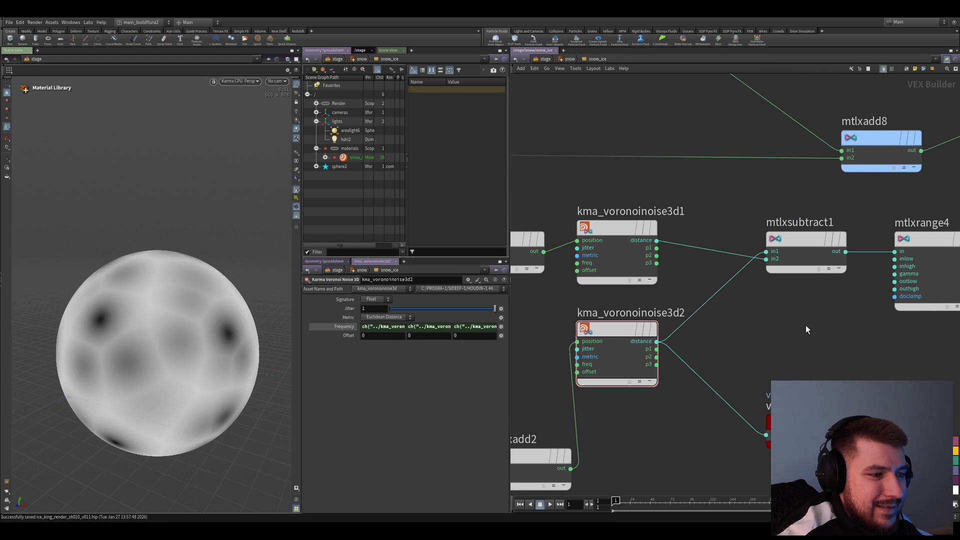
{"action": "left_click_drag", "start_coordinate": [818, 197], "coordinate": [784, 318]}
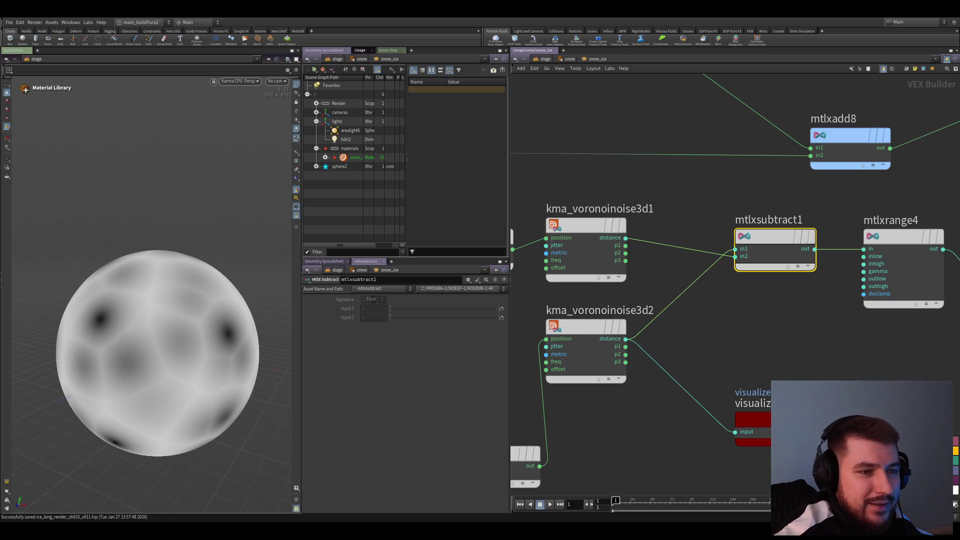
{"action": "scroll", "coordinate": [670, 391], "scroll_direction": "down", "scroll_amount": 2}
{"action": "scroll", "coordinate": [674, 381], "scroll_direction": "down", "scroll_amount": 1}
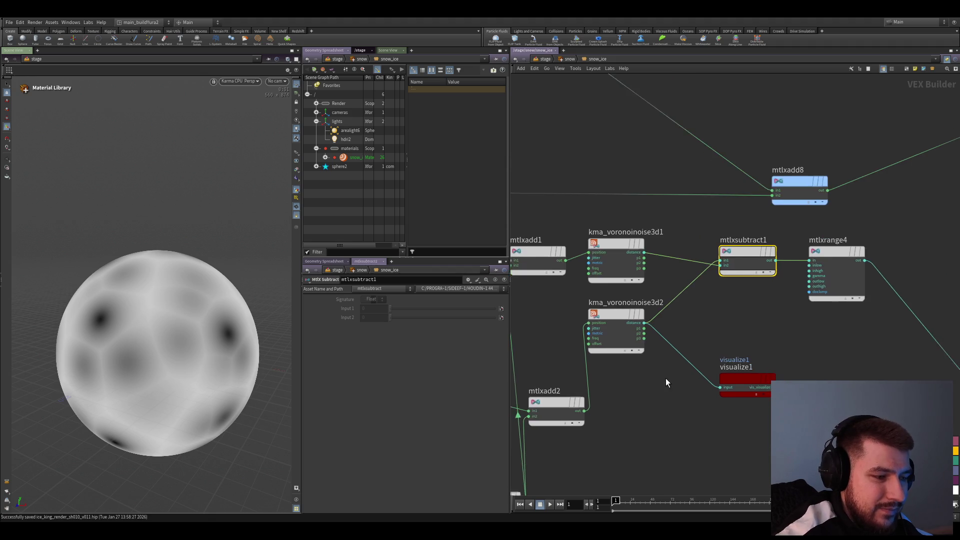
- Place kma_voronoinoise3d2 beside mtlxadd2 and compare the two Voronoi nodes' settings
{"action": "middle_click_drag", "start_coordinate": [667, 379], "coordinate": [681, 387]}
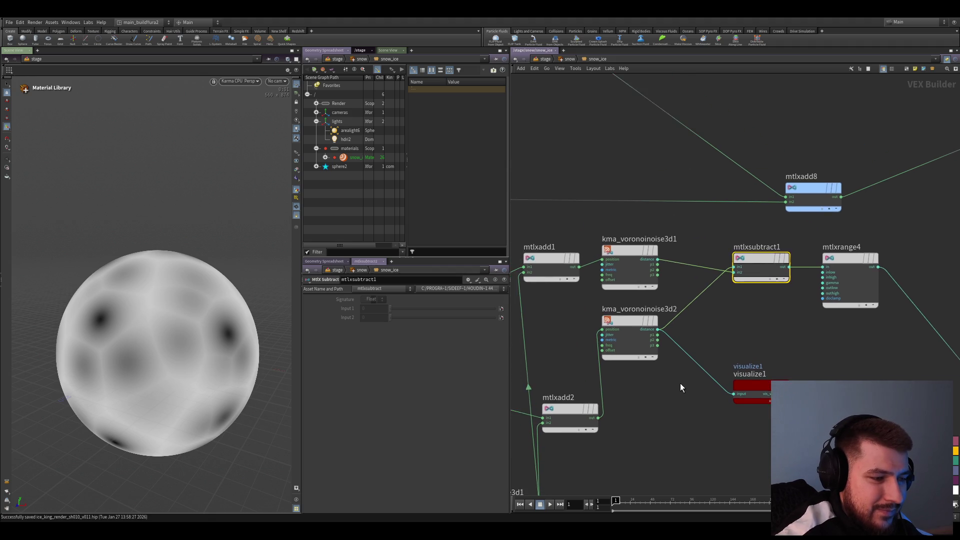
{"action": "left_click_drag", "start_coordinate": [649, 338], "coordinate": [652, 387]}
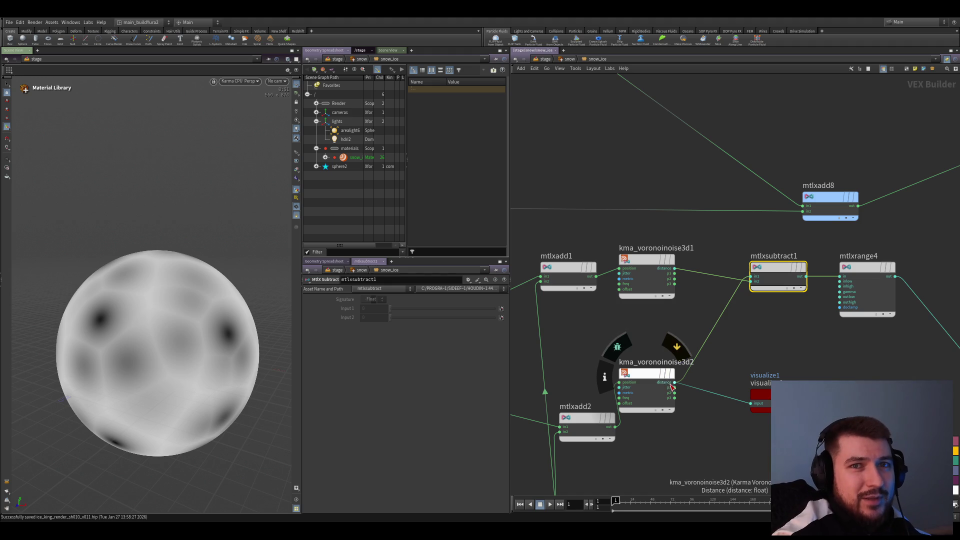
{"action": "middle_click_drag", "start_coordinate": [675, 457], "coordinate": [707, 435]}
{"action": "scroll", "coordinate": [707, 435], "scroll_direction": "down", "scroll_amount": 1}
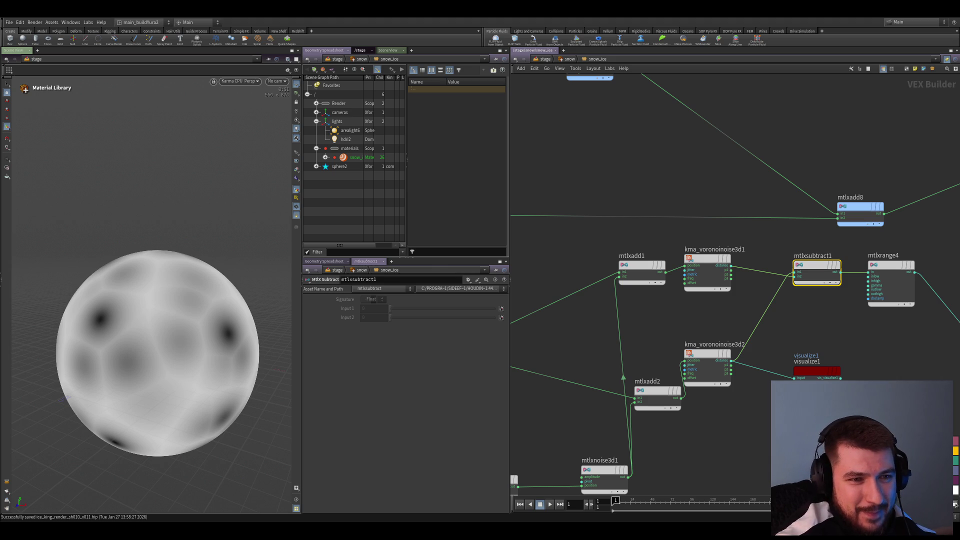
{"action": "scroll", "coordinate": [698, 389], "scroll_direction": "down", "scroll_amount": 2}
{"action": "scroll", "coordinate": [709, 329], "scroll_direction": "up", "scroll_amount": 2}
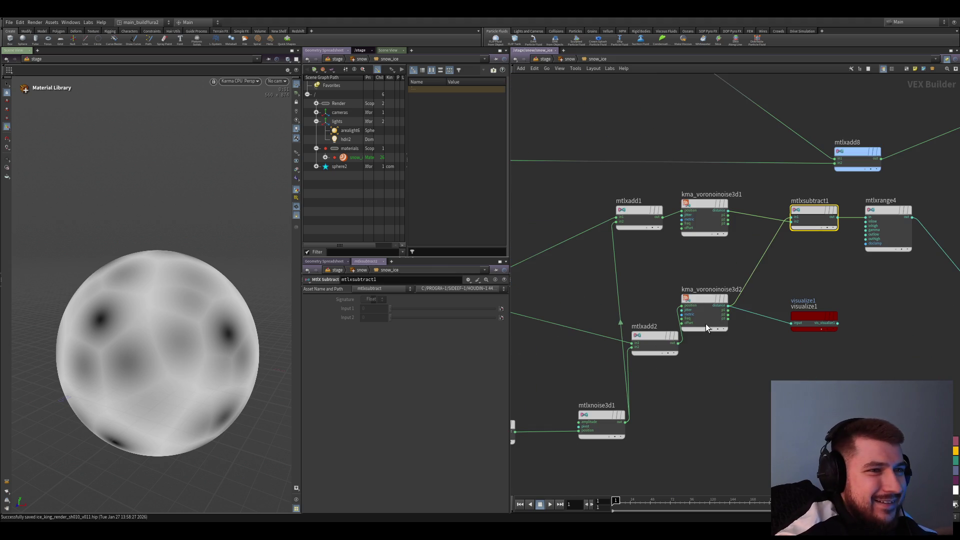
{"action": "left_click_drag", "start_coordinate": [710, 322], "coordinate": [706, 338]}
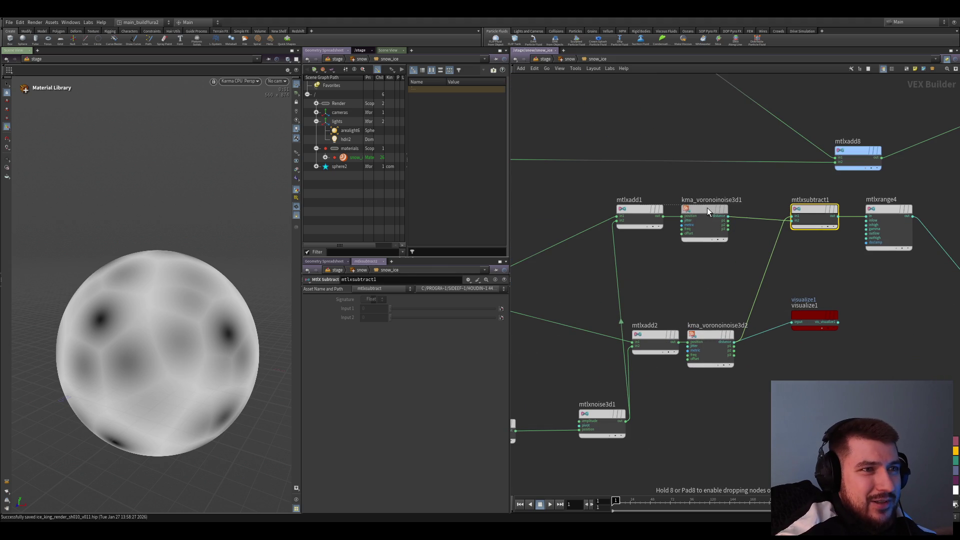
{"action": "left_click", "coordinate": [704, 338]}
{"action": "left_click", "coordinate": [697, 247]}
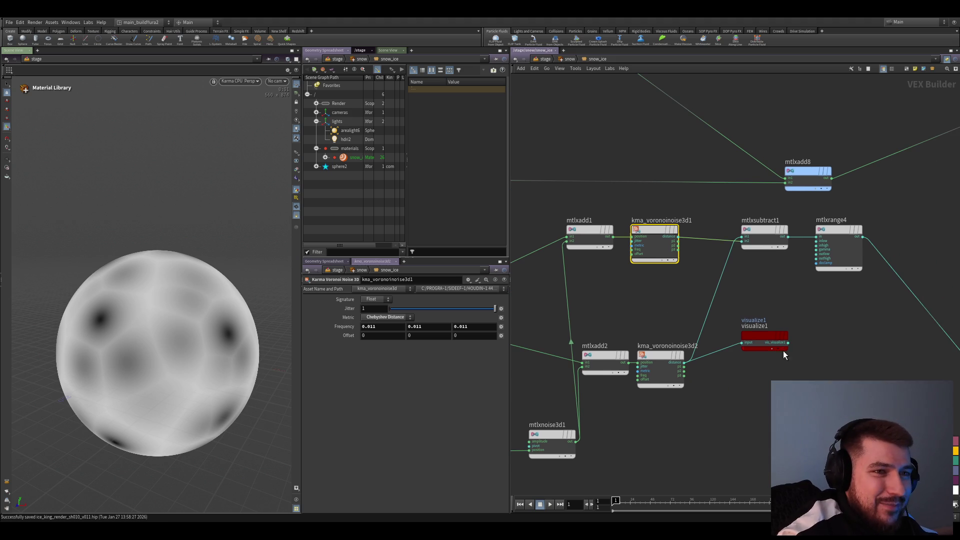
- Visualize mtlxrange4's high-contrast cellular output on the sphere
{"action": "left_click", "coordinate": [762, 239]}
{"action": "key", "text": "x"}
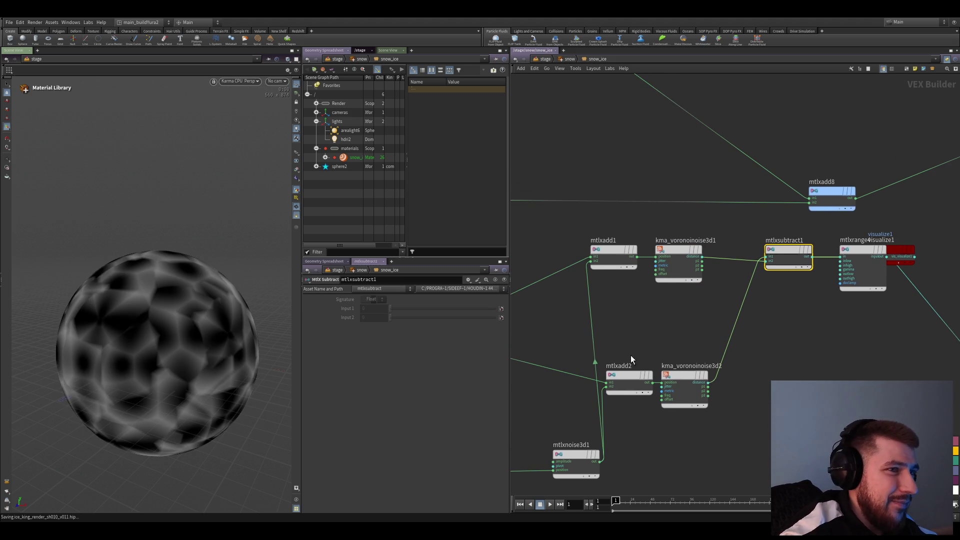
- Check mtlxrange4, then navigate from /stage into sphere2's attribvop1 VEX network
{"action": "left_click", "coordinate": [656, 248]}
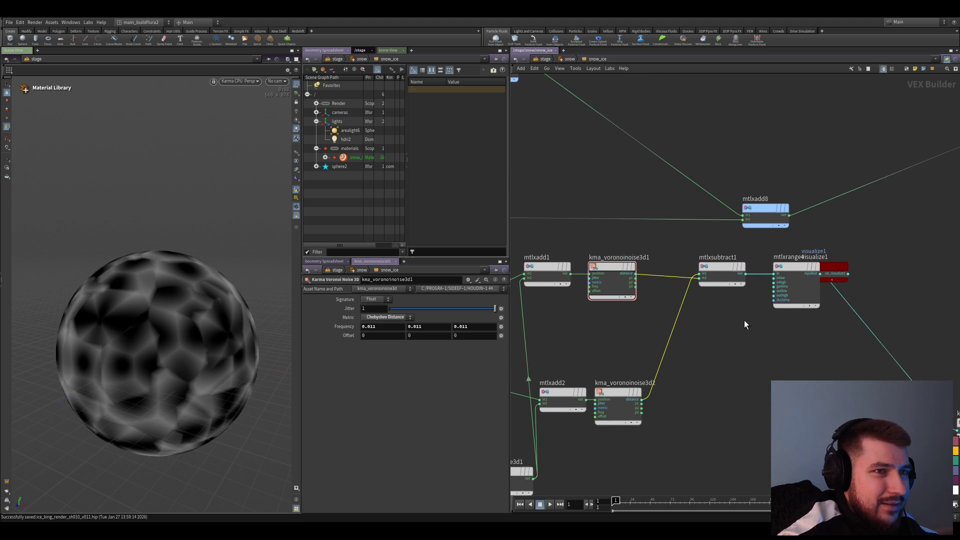
{"action": "left_click", "coordinate": [698, 276]}
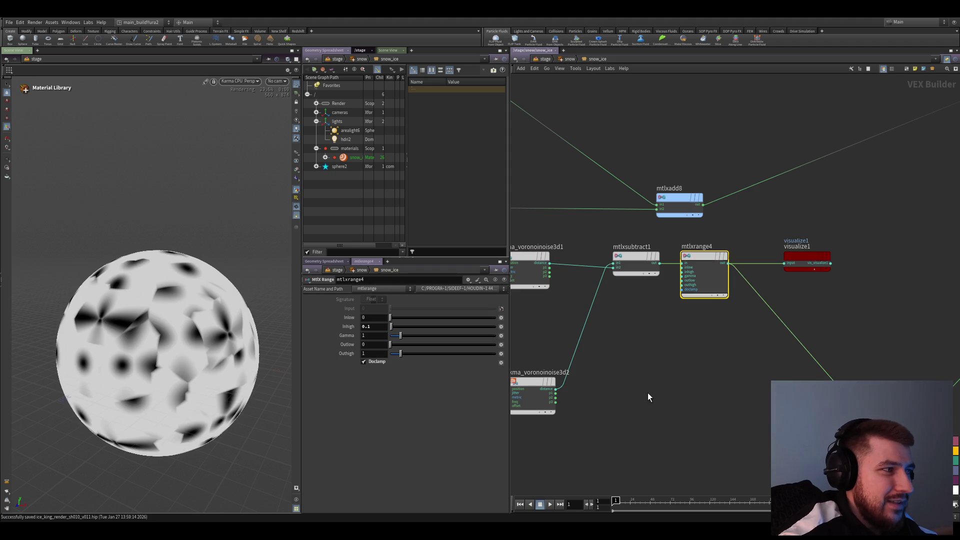
{"action": "left_click_drag", "start_coordinate": [720, 341], "coordinate": [694, 276]}
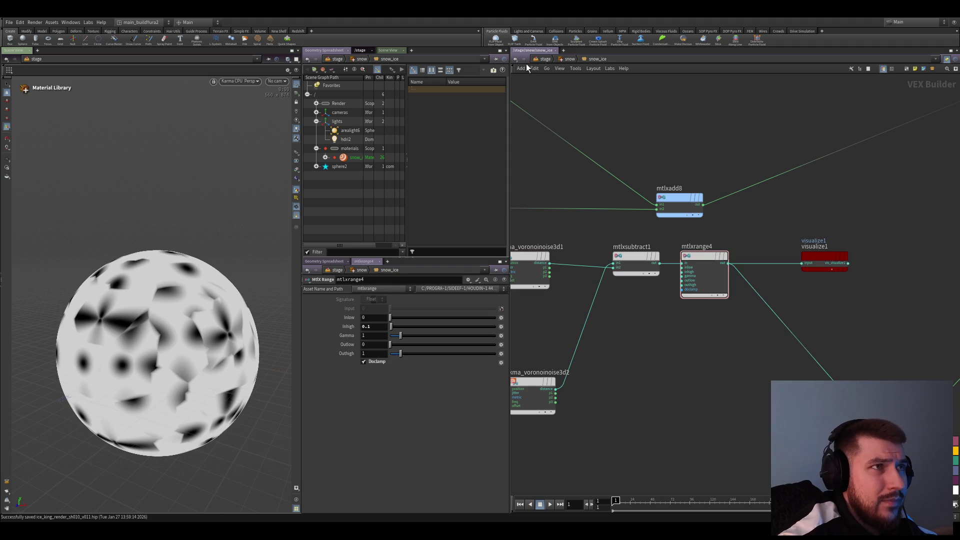
{"action": "left_click", "coordinate": [543, 58]}
{"action": "double_click", "coordinate": [649, 270]}
{"action": "double_click", "coordinate": [609, 456]}
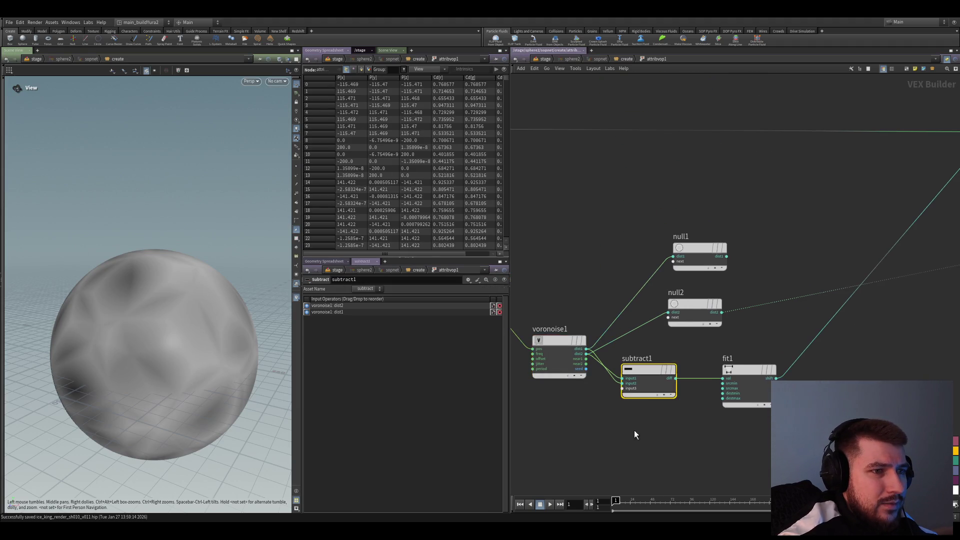
- Step through the reference VOP nodes, then return via /stage into the snow_ice material network
{"action": "left_click", "coordinate": [650, 386]}
{"action": "key", "text": "Down"}
{"action": "middle_click_drag", "start_coordinate": [771, 347], "coordinate": [618, 439]}
{"action": "key", "text": "u"}
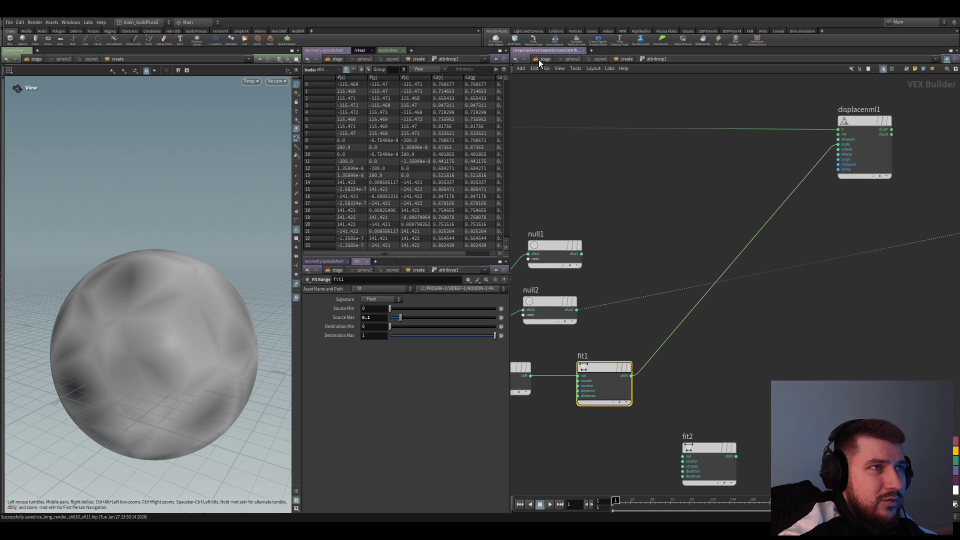
{"action": "left_click", "coordinate": [543, 58]}
{"action": "middle_click_drag", "start_coordinate": [660, 375], "coordinate": [660, 308]}
{"action": "double_click", "coordinate": [659, 308]}
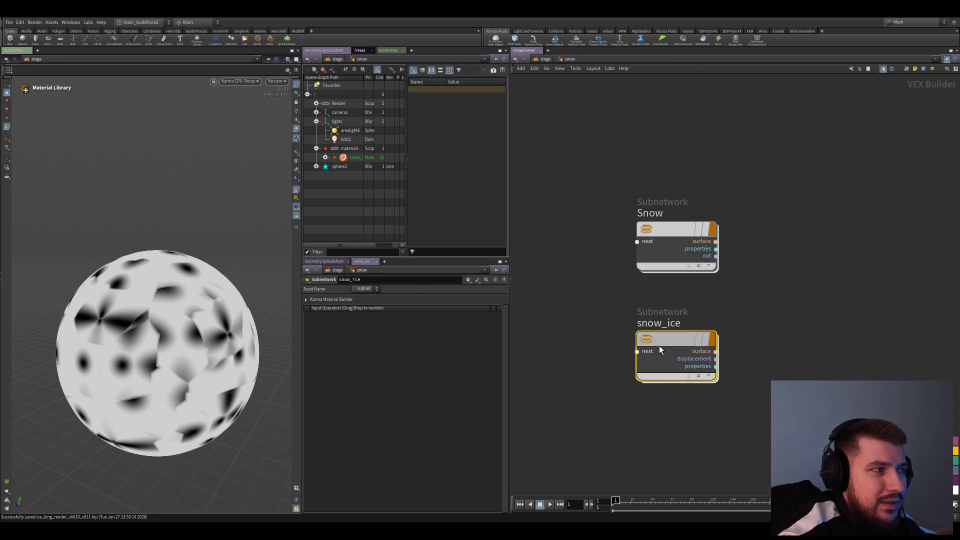
{"action": "double_click", "coordinate": [659, 346]}
{"action": "scroll", "coordinate": [657, 380], "scroll_direction": "down", "scroll_amount": 2}
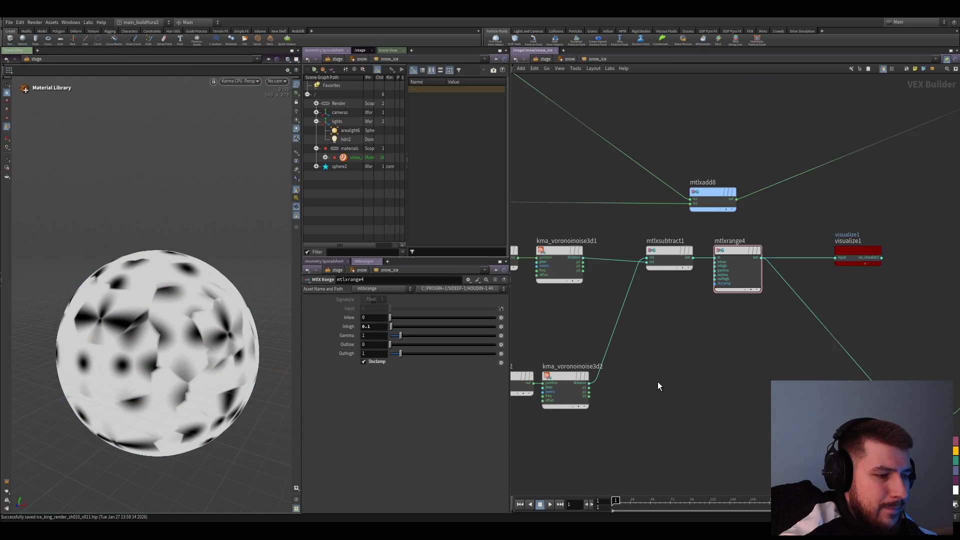
{"action": "scroll", "coordinate": [658, 382], "scroll_direction": "down", "scroll_amount": 1}
{"action": "scroll", "coordinate": [658, 381], "scroll_direction": "up", "scroll_amount": 1}
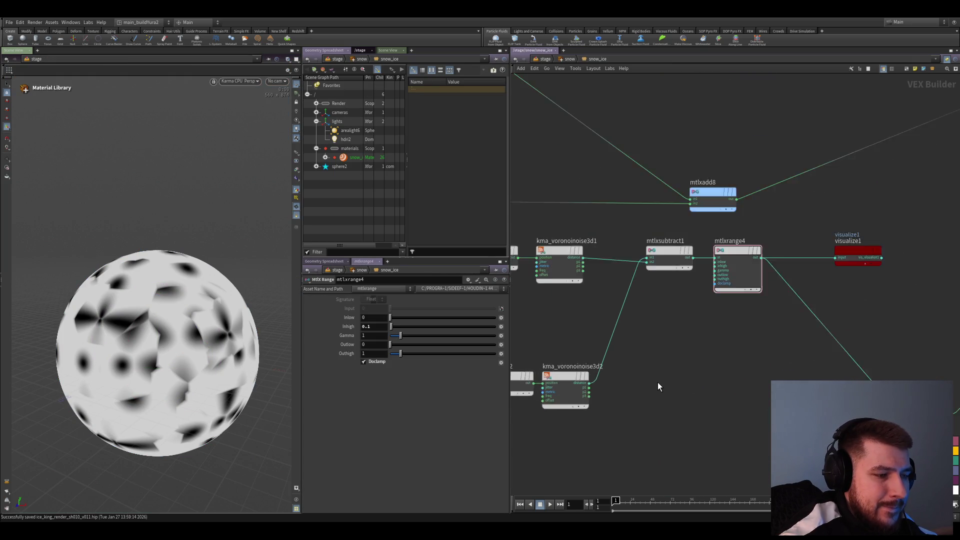
{"action": "scroll", "coordinate": [658, 383], "scroll_direction": "down", "scroll_amount": 1}
- Tidy the positions of mtlxnoise3d1, mtlxposition1, mtlxmultiply1 and kma_voronoinoise3d2
{"action": "middle_click_drag", "start_coordinate": [658, 389], "coordinate": [707, 359]}
{"action": "left_click", "coordinate": [633, 351]}
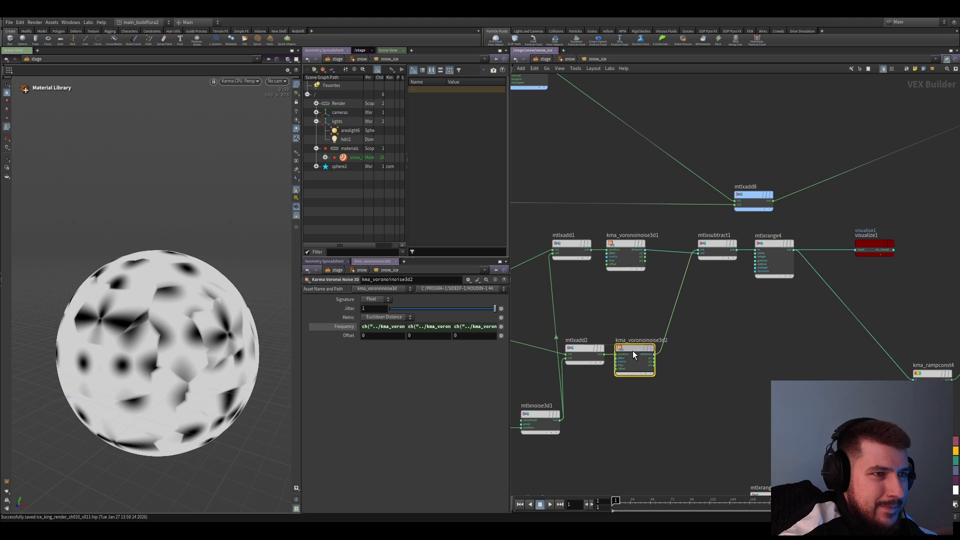
{"action": "left_click", "coordinate": [705, 414]}
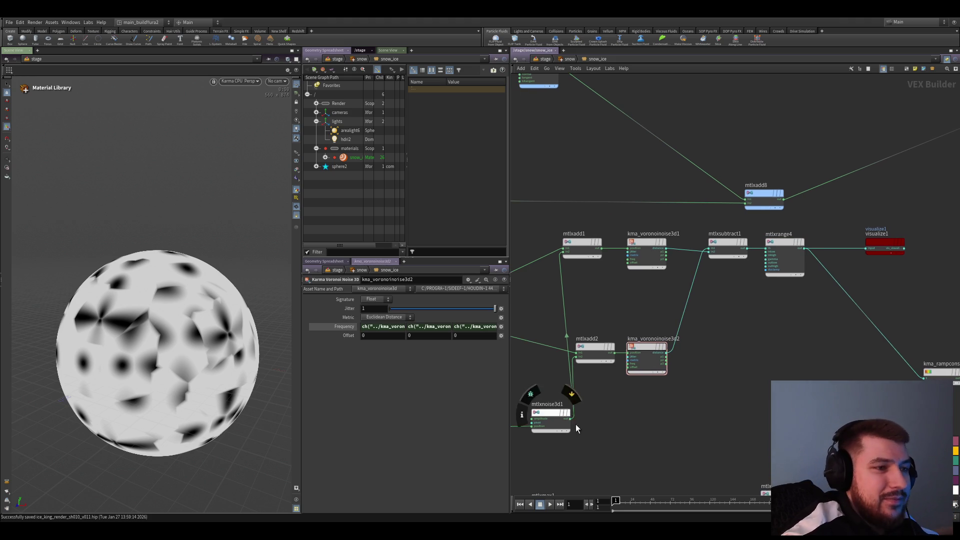
{"action": "middle_click_drag", "start_coordinate": [547, 407], "coordinate": [632, 407]}
{"action": "left_click_drag", "start_coordinate": [632, 407], "coordinate": [612, 415]}
{"action": "middle_click_drag", "start_coordinate": [613, 416], "coordinate": [718, 422]}
{"action": "left_click_drag", "start_coordinate": [589, 310], "coordinate": [589, 241]}
{"action": "left_click_drag", "start_coordinate": [643, 424], "coordinate": [643, 429]}
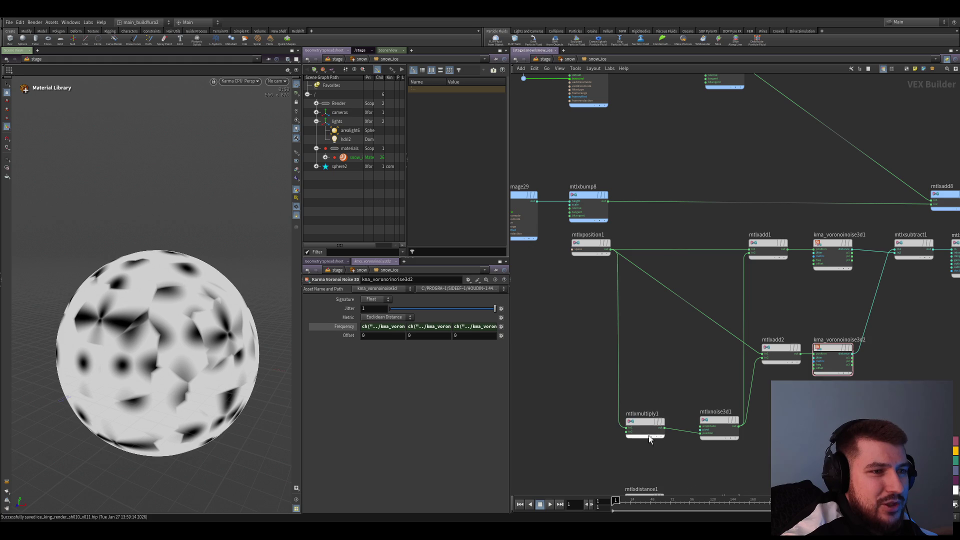
{"action": "middle_click_drag", "start_coordinate": [644, 358], "coordinate": [759, 417]}
{"action": "scroll", "coordinate": [759, 416], "scroll_direction": "up", "scroll_amount": 2}
{"action": "left_click_drag", "start_coordinate": [702, 359], "coordinate": [634, 357]}
{"action": "scroll", "coordinate": [625, 340], "scroll_direction": "down", "scroll_amount": 2}
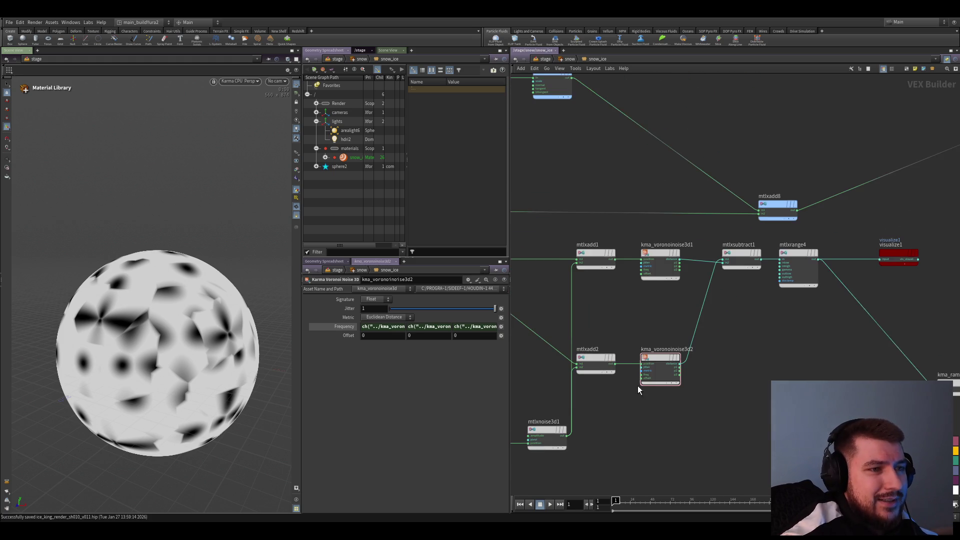
{"action": "middle_click_drag", "start_coordinate": [653, 409], "coordinate": [649, 446]}
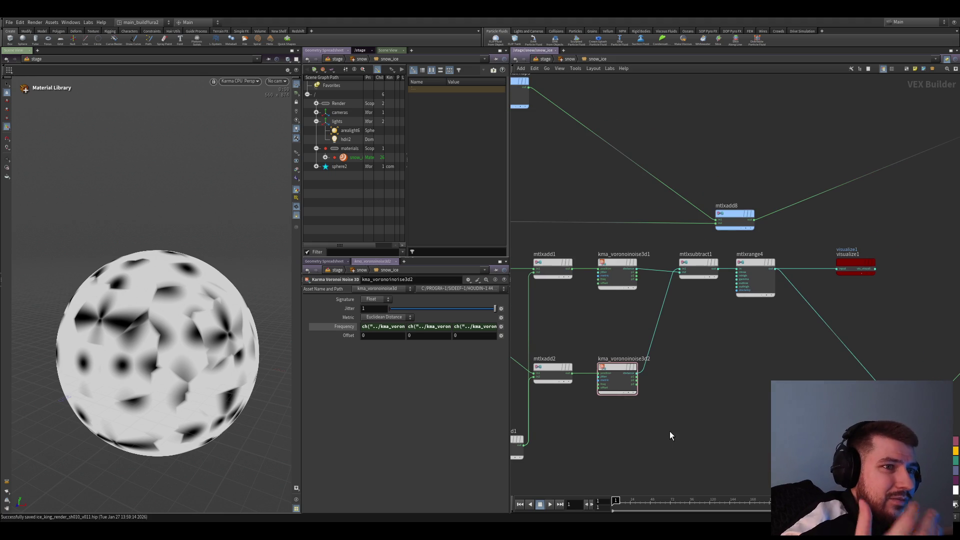
{"action": "scroll", "coordinate": [634, 303], "scroll_direction": "up", "scroll_amount": 1}
- Try a different metric on kma_voronoinoise3d1 and undo it back to Distance Squared
{"action": "left_click", "coordinate": [608, 262]}
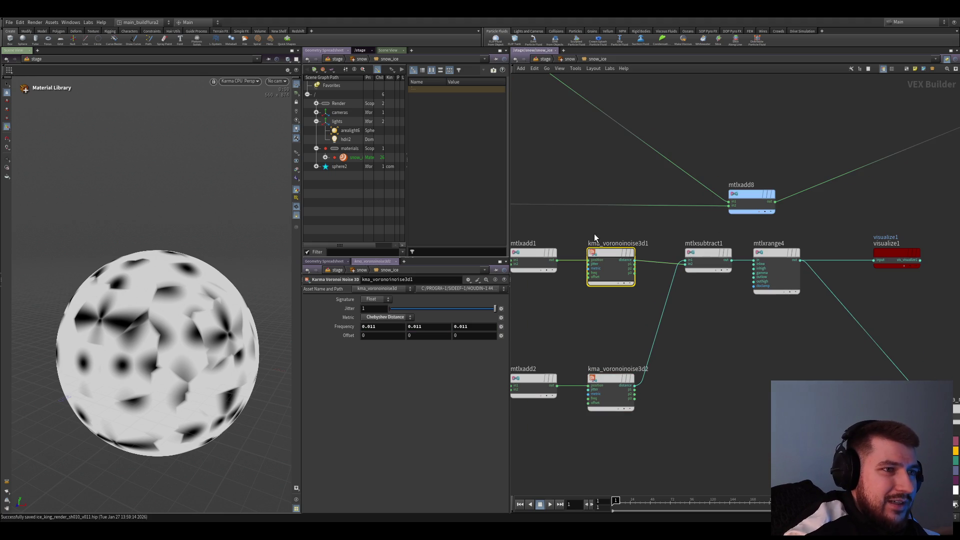
{"action": "left_click", "coordinate": [601, 386]}
{"action": "left_click", "coordinate": [611, 266]}
{"action": "scroll", "coordinate": [400, 316], "scroll_direction": "up", "scroll_amount": 1}
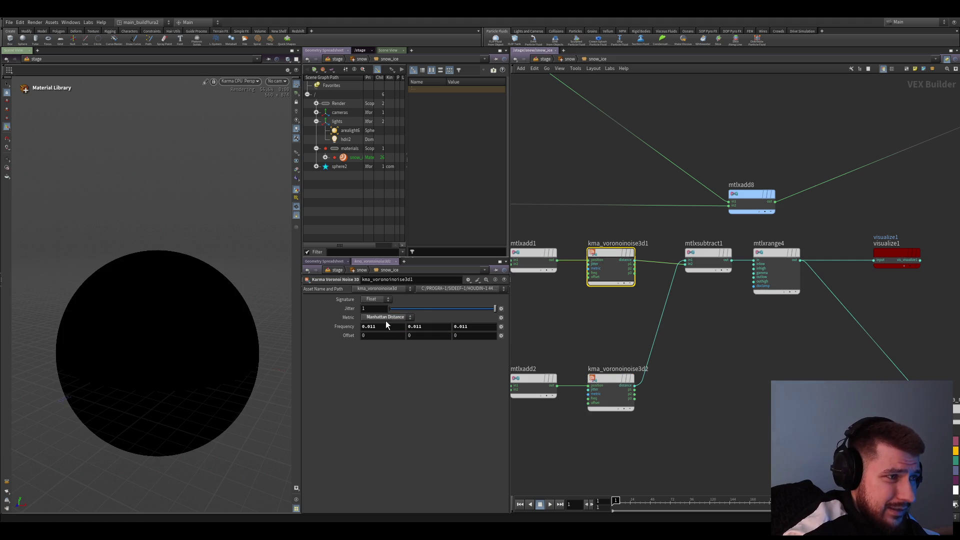
{"action": "scroll", "coordinate": [381, 322], "scroll_direction": "up", "scroll_amount": 1}
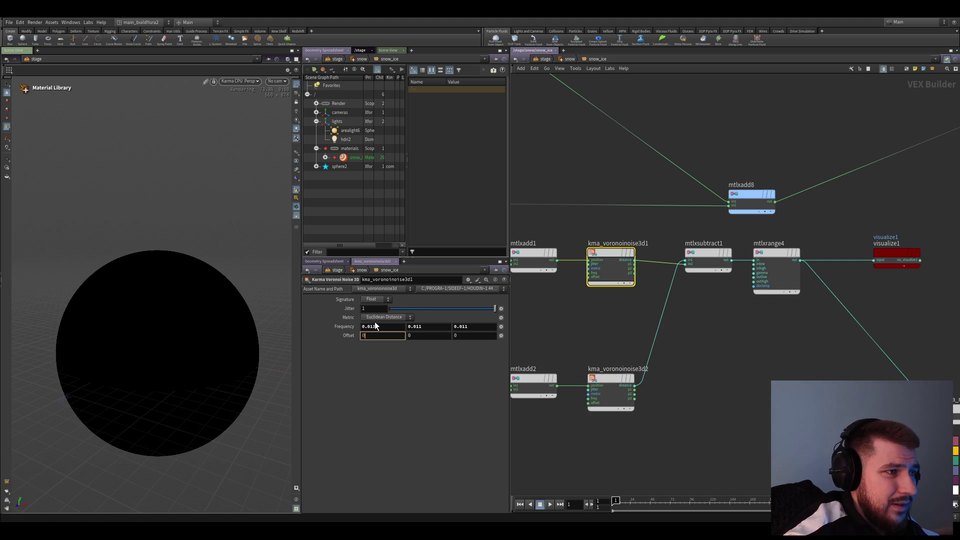
{"action": "key", "text": "ctrl+z"}
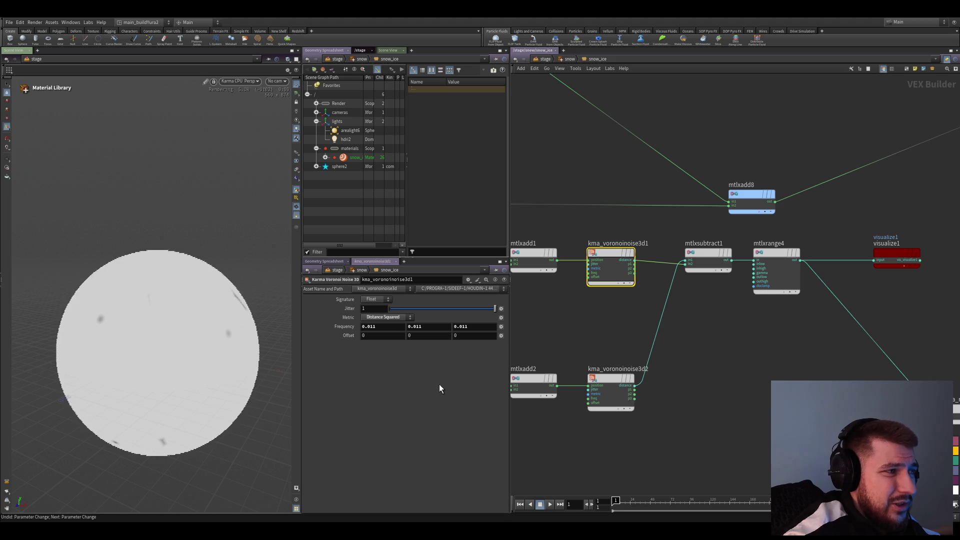
- Visualize kma_voronoinoise3d2 and set its Metric to Manhattan Distance
{"action": "left_click", "coordinate": [612, 390]}
{"action": "middle_click_drag", "start_coordinate": [643, 430], "coordinate": [633, 412]}
{"action": "key", "text": "ctrl+z"}
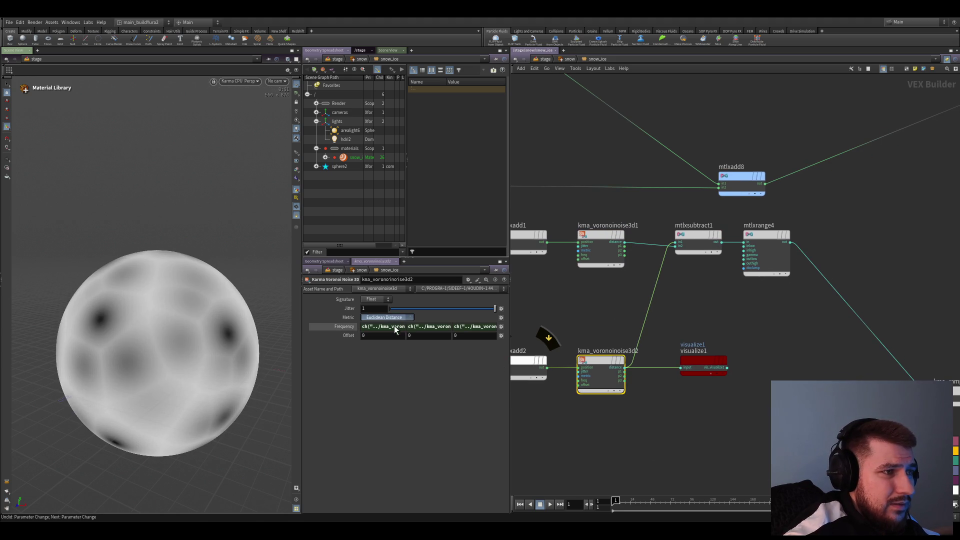
{"action": "key", "text": "ctrl+z"}
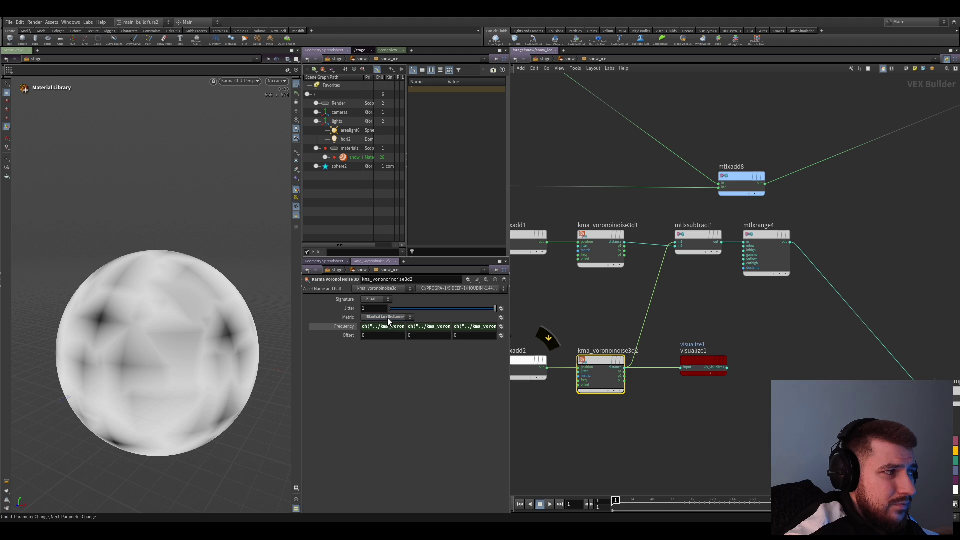
{"action": "left_click", "coordinate": [631, 424]}
{"action": "scroll", "coordinate": [653, 414], "scroll_direction": "up", "scroll_amount": 2}
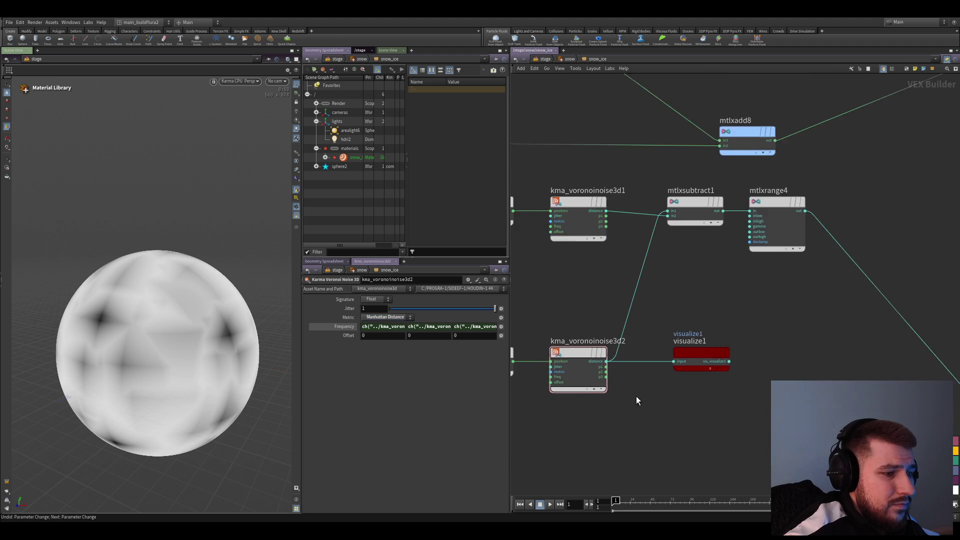
{"action": "scroll", "coordinate": [629, 392], "scroll_direction": "down", "scroll_amount": 2}
{"action": "scroll", "coordinate": [680, 417], "scroll_direction": "up", "scroll_amount": 2}
- Move the sphere preview to mtlxrange4 and nudge its Inhigh back to 0.1
{"action": "key", "text": "Down"}
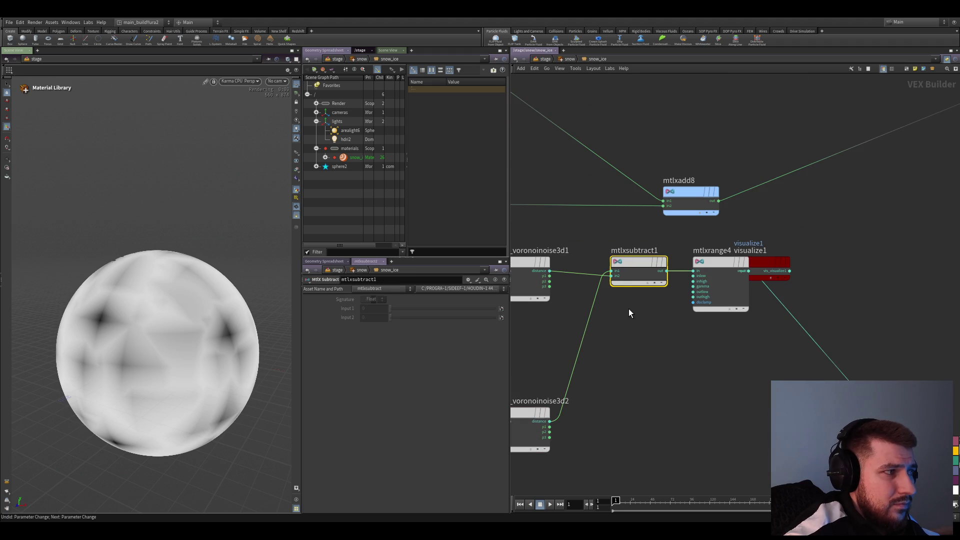
{"action": "key", "text": "Down"}
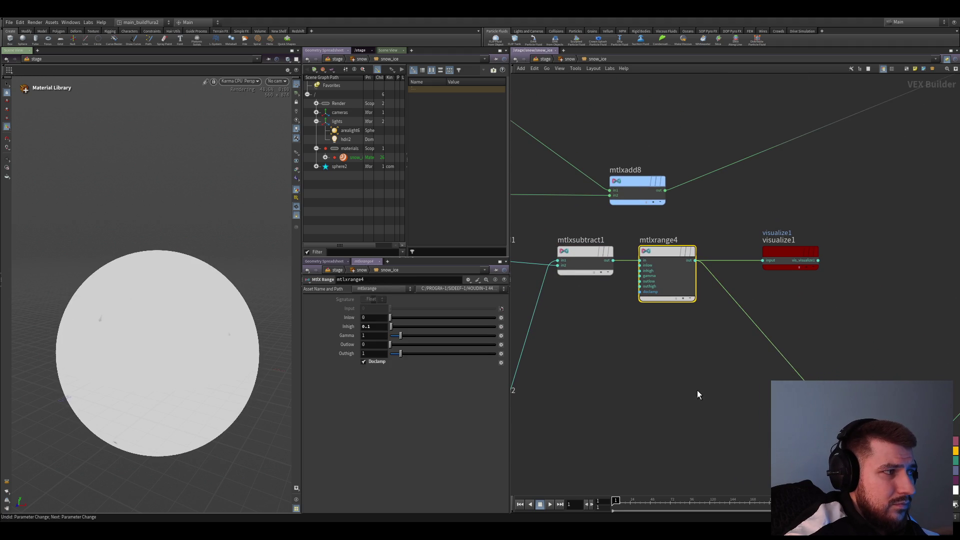
{"action": "left_click_drag", "start_coordinate": [394, 326], "coordinate": [395, 329]}
- Reframe the Voronoi nodes and inspect mtlxsubtract1 and kma_voronoinoise3d2, leaving nothing selected
{"action": "middle_click_drag", "start_coordinate": [649, 434], "coordinate": [757, 397]}
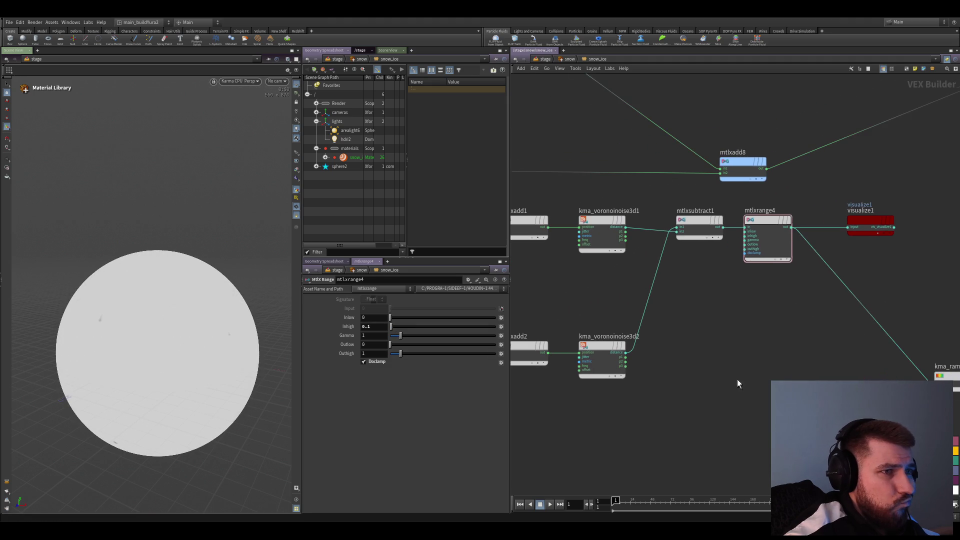
{"action": "left_click", "coordinate": [694, 218]}
{"action": "left_click", "coordinate": [600, 348]}
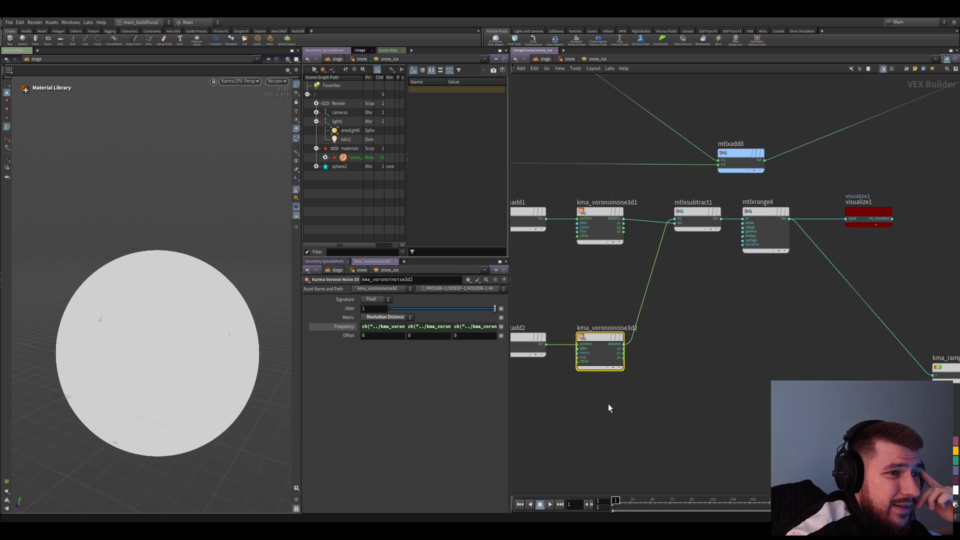
{"action": "scroll", "coordinate": [619, 401], "scroll_direction": "up", "scroll_amount": 2}
{"action": "scroll", "coordinate": [602, 337], "scroll_direction": "up", "scroll_amount": 2}
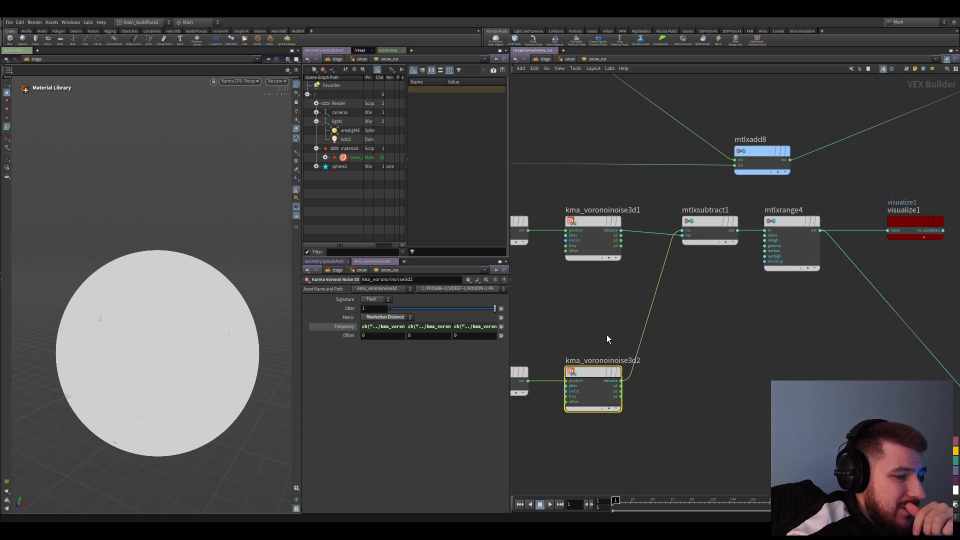
{"action": "middle_click_drag", "start_coordinate": [693, 386], "coordinate": [725, 391]}
{"action": "left_click", "coordinate": [726, 391]}
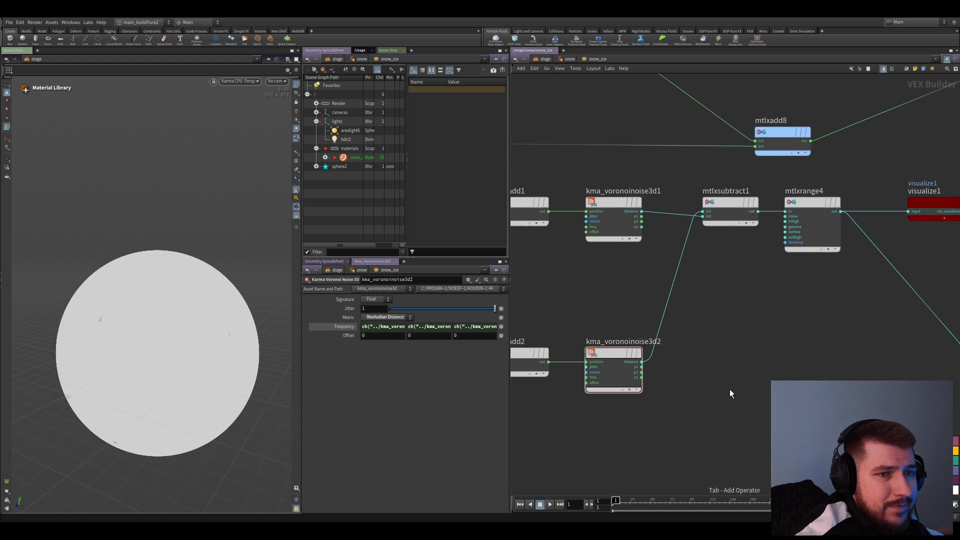
- Discard an extra Voronoi noise, then place a 2D Voronoi noise under kma_voronoinoise3d2
{"action": "key", "text": "Tab"}
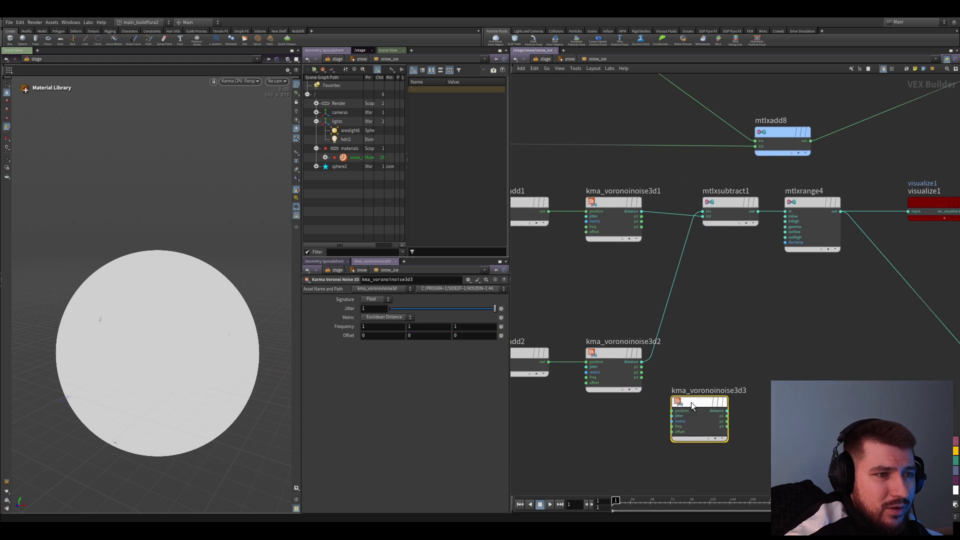
{"action": "left_click", "coordinate": [667, 406]}
{"action": "scroll", "coordinate": [654, 411], "scroll_direction": "up", "scroll_amount": 2}
{"action": "scroll", "coordinate": [718, 415], "scroll_direction": "down", "scroll_amount": 5}
{"action": "key", "text": "Delete"}
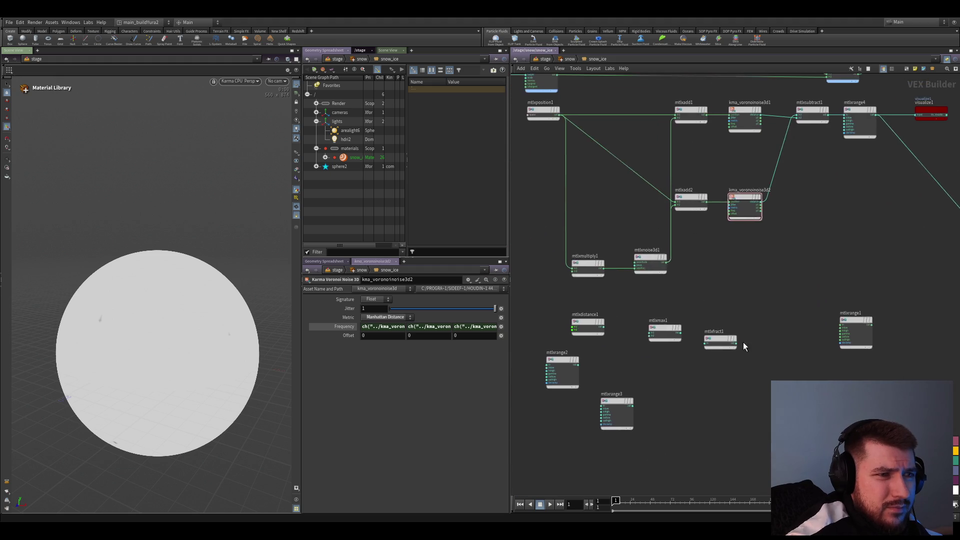
{"action": "scroll", "coordinate": [731, 329], "scroll_direction": "up", "scroll_amount": 3}
{"action": "key", "text": "Tab"}
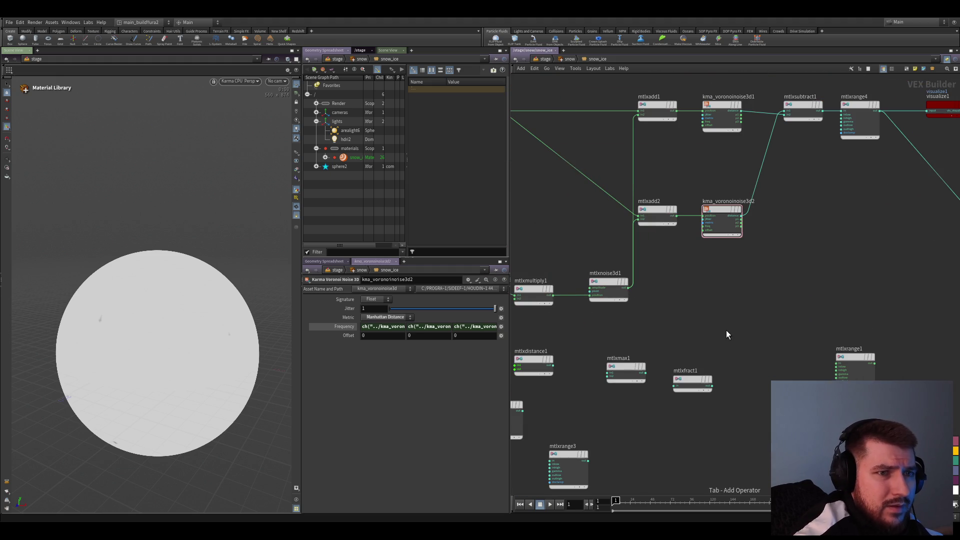
{"action": "key", "text": "Return"}
{"action": "left_click", "coordinate": [726, 334]}
{"action": "scroll", "coordinate": [727, 334], "scroll_direction": "up", "scroll_amount": 3}
{"action": "left_click_drag", "start_coordinate": [723, 241], "coordinate": [724, 216]}
{"action": "middle_click_drag", "start_coordinate": [798, 240], "coordinate": [697, 387]}
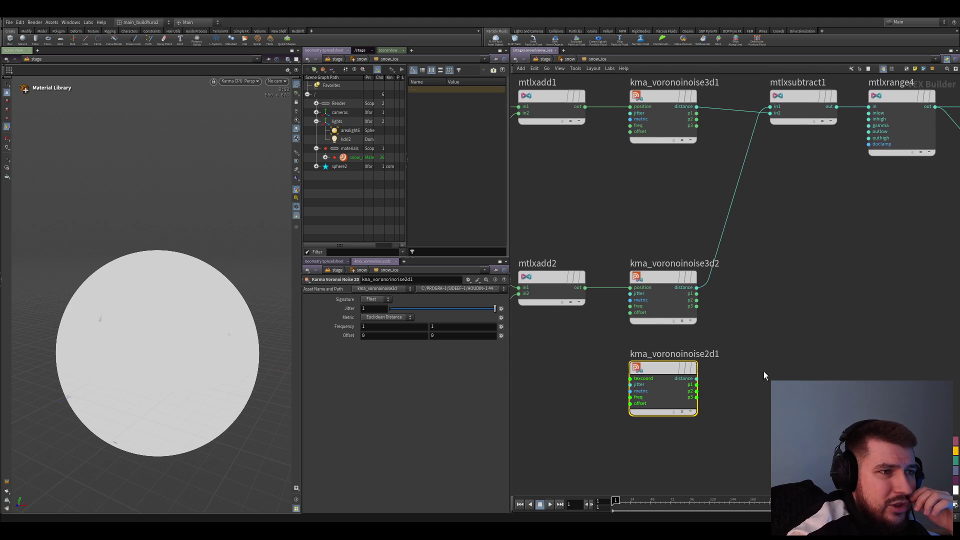
{"action": "middle_click_drag", "start_coordinate": [758, 369], "coordinate": [797, 368]}
{"action": "scroll", "coordinate": [797, 368], "scroll_direction": "up", "scroll_amount": 2}
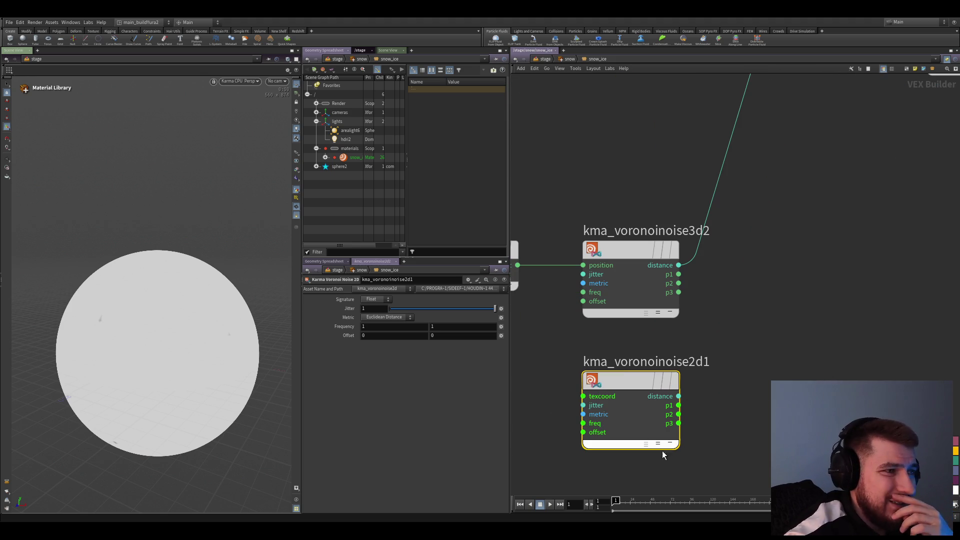
{"action": "middle_click_drag", "start_coordinate": [764, 401], "coordinate": [704, 418]}
{"action": "scroll", "coordinate": [704, 420], "scroll_direction": "down", "scroll_amount": 3}
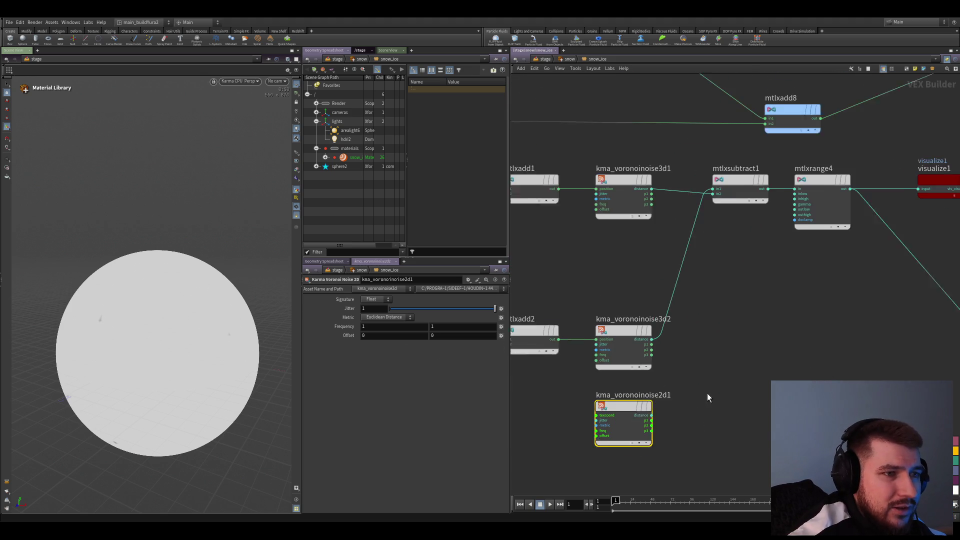
{"action": "scroll", "coordinate": [713, 368], "scroll_direction": "up", "scroll_amount": 2}
- Drive the 2D Voronoi's texcoord from mtlxadd2, preview its distance and try a Vector 3 signature
{"action": "left_click_drag", "start_coordinate": [649, 409], "coordinate": [593, 298]}
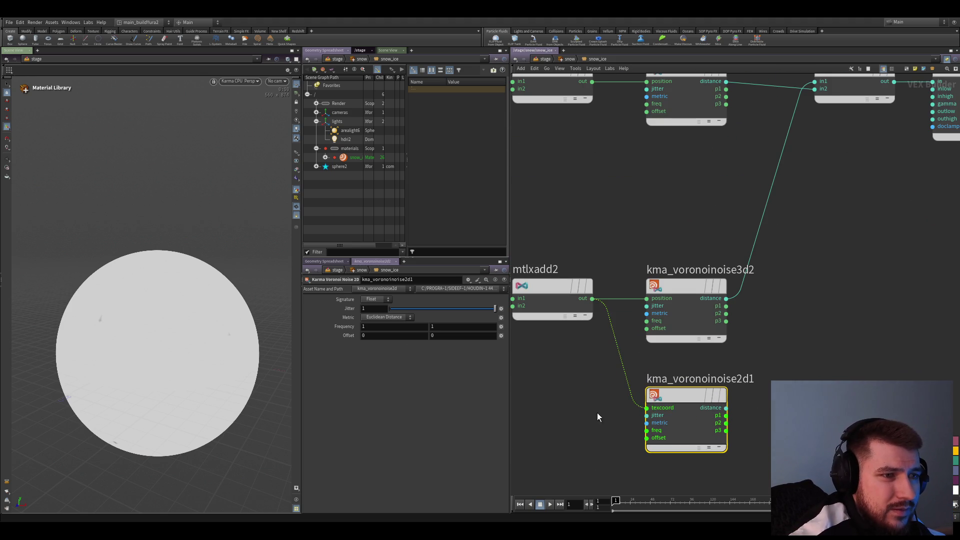
{"action": "middle_click_drag", "start_coordinate": [728, 388], "coordinate": [669, 395]}
{"action": "left_click", "coordinate": [668, 414]}
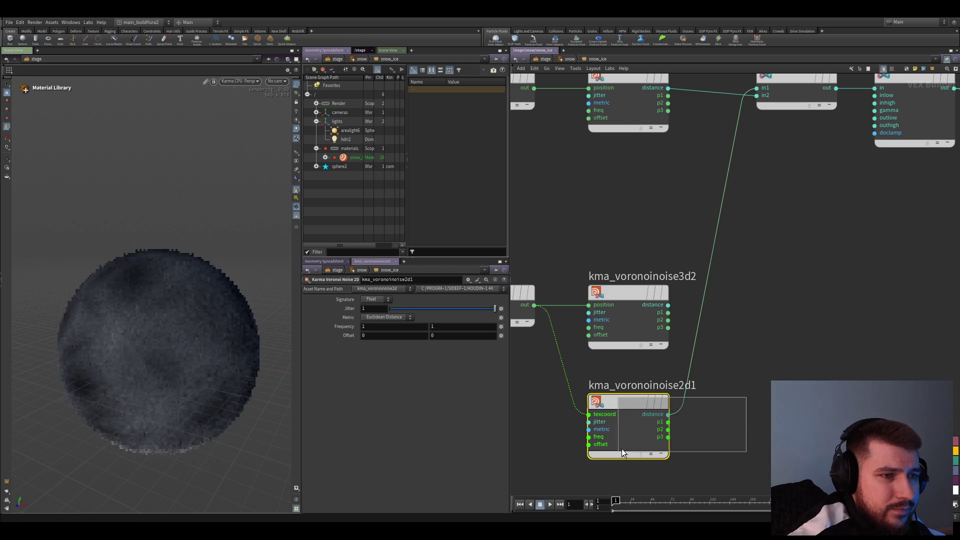
{"action": "left_click", "coordinate": [677, 420]}
{"action": "middle_click_drag", "start_coordinate": [709, 460], "coordinate": [727, 449]}
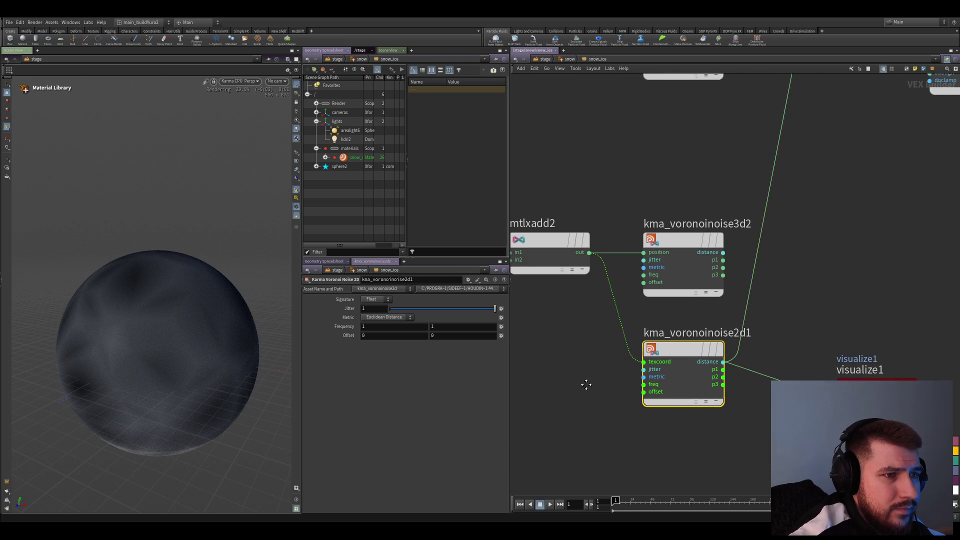
{"action": "left_click", "coordinate": [373, 316]}
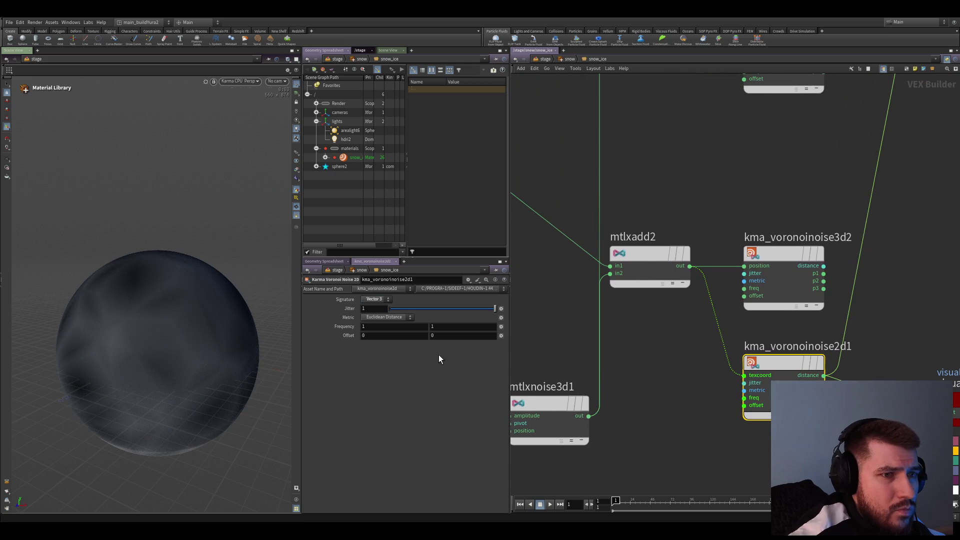
{"action": "mouse_move", "coordinate": [749, 440]}
{"action": "middle_mouse_down"}
{"action": "mouse_move", "coordinate": [661, 431]}
{"action": "mouse_move", "coordinate": [674, 428]}
{"action": "middle_mouse_up"}
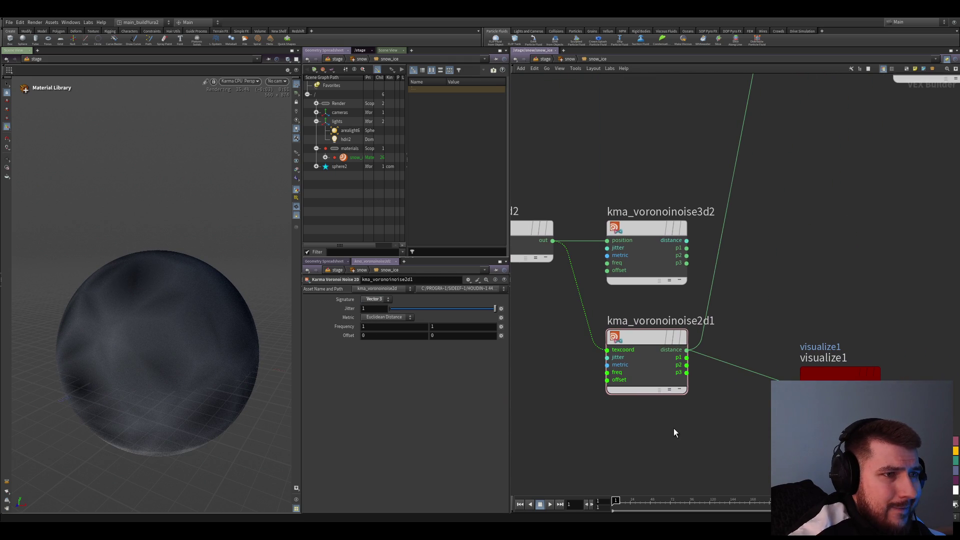
- Delete the trial kma_voronoinoise2d1 node, leaving mtlxadd2's vector previewed
{"action": "left_click_drag", "start_coordinate": [611, 307], "coordinate": [677, 457]}
{"action": "key", "text": "Delete"}
{"action": "scroll", "coordinate": [718, 461], "scroll_direction": "down", "scroll_amount": 2}
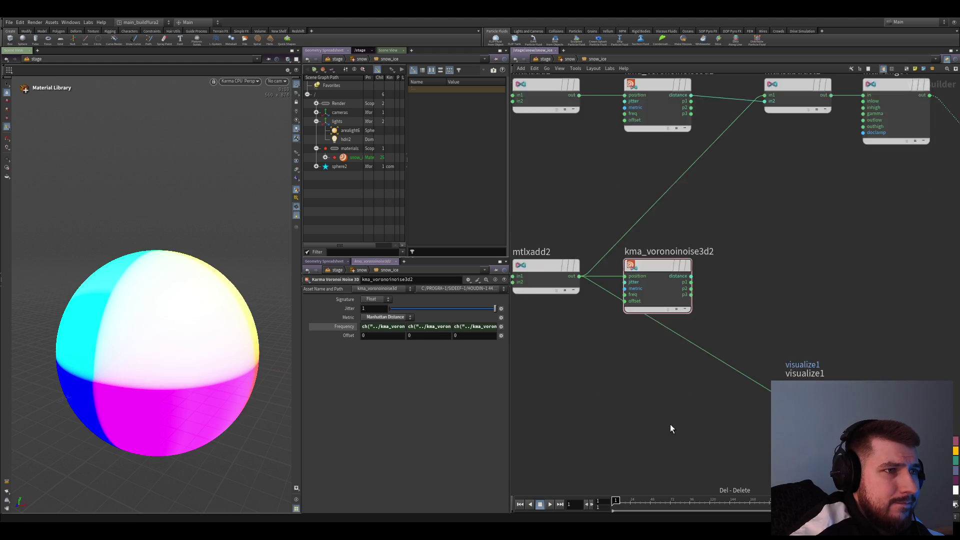
- Wire kma_voronoinoise3d2's distance into mtlxsubtract1 in2 and preview that distance on the sphere
{"action": "middle_click_drag", "start_coordinate": [670, 424], "coordinate": [653, 443]}
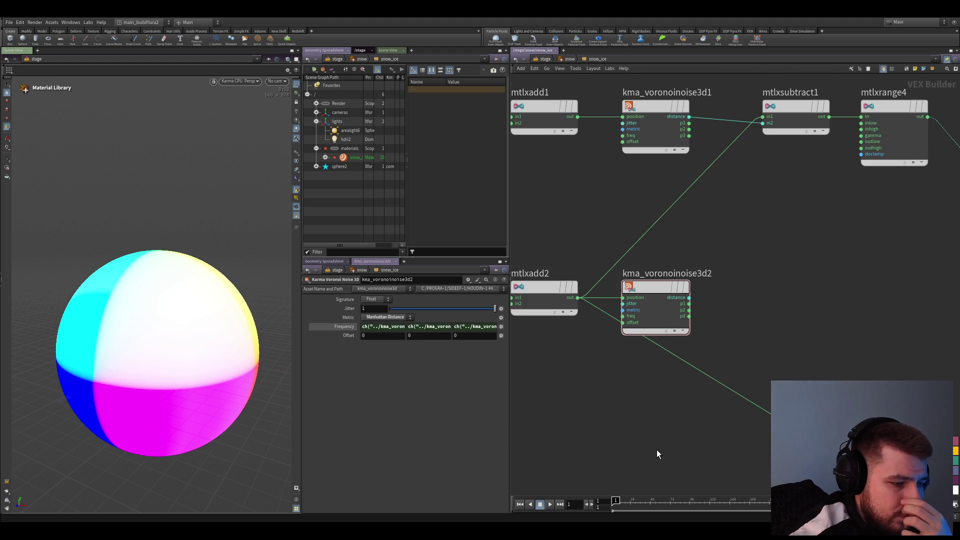
{"action": "left_click", "coordinate": [656, 315]}
{"action": "scroll", "coordinate": [680, 376], "scroll_direction": "down", "scroll_amount": 2}
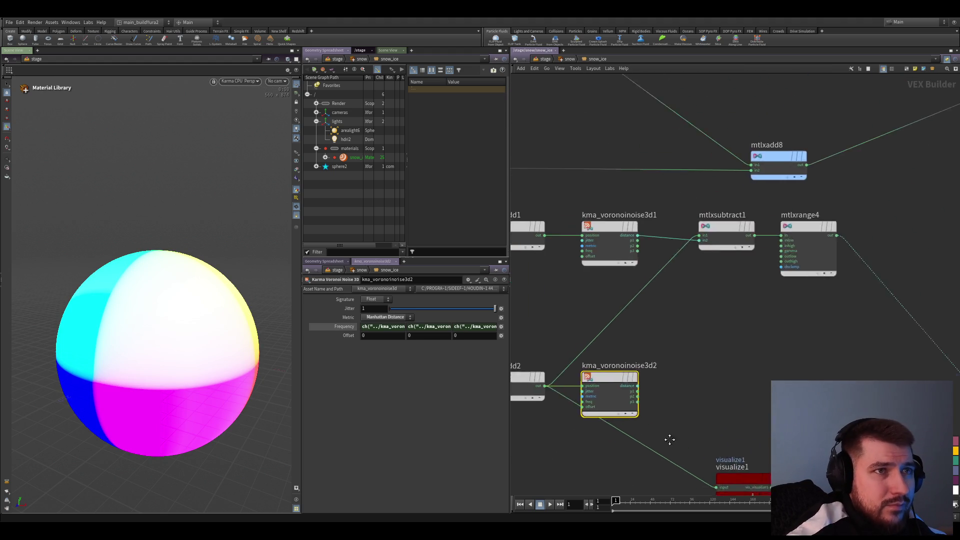
{"action": "scroll", "coordinate": [680, 345], "scroll_direction": "up", "scroll_amount": 2}
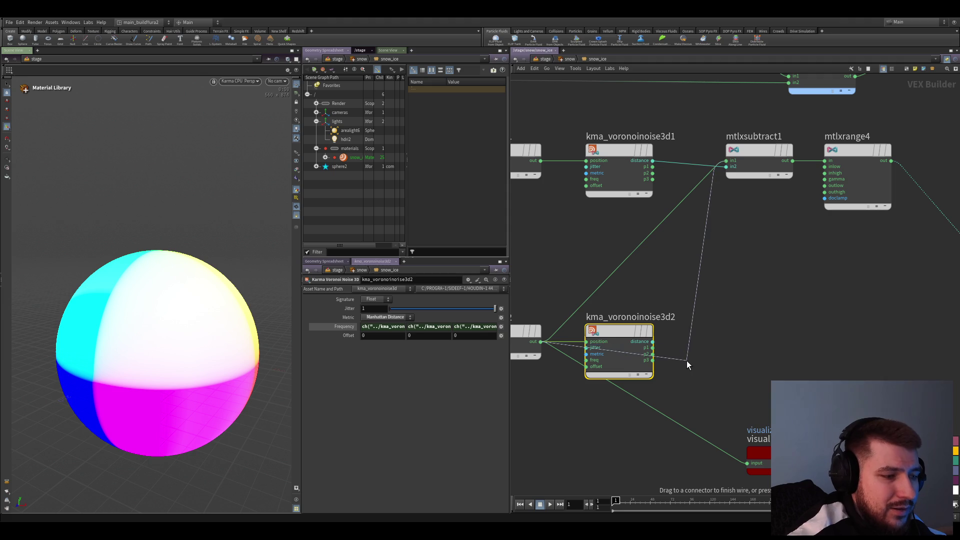
{"action": "left_click", "coordinate": [661, 343]}
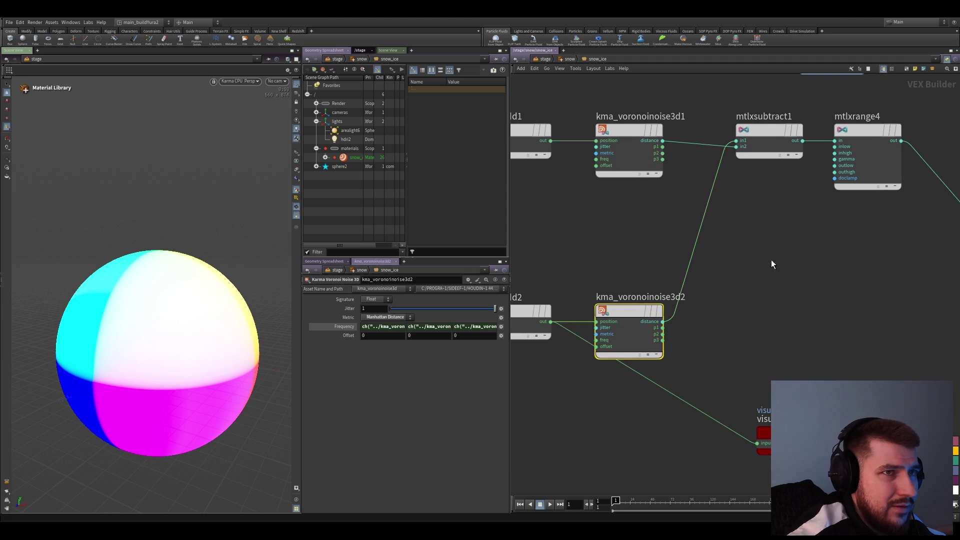
{"action": "scroll", "coordinate": [771, 259], "scroll_direction": "down", "scroll_amount": 2}
{"action": "left_click", "coordinate": [657, 366]}
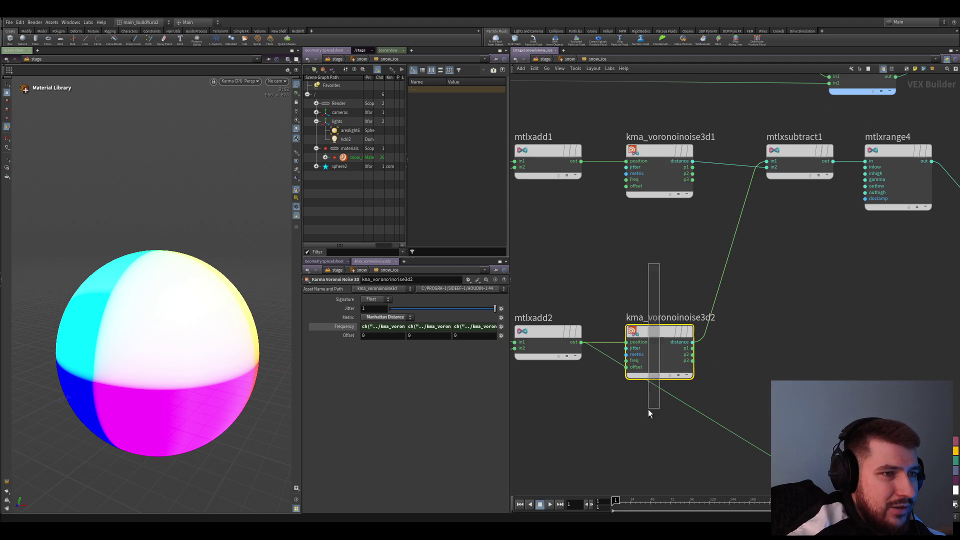
{"action": "scroll", "coordinate": [651, 261], "scroll_direction": "up", "scroll_amount": 1}
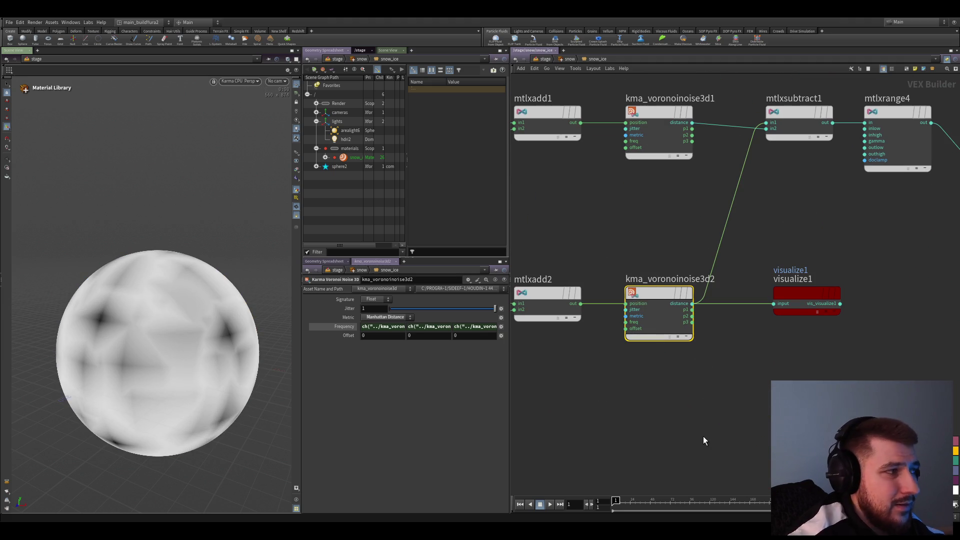
{"action": "scroll", "coordinate": [694, 444], "scroll_direction": "down", "scroll_amount": 2}
- Inspect mtlxsubtract1's inputs, the multiply/noise chain, then kma_voronoinoise3d2 and mtlxadd2 settings
{"action": "left_click", "coordinate": [730, 253]}
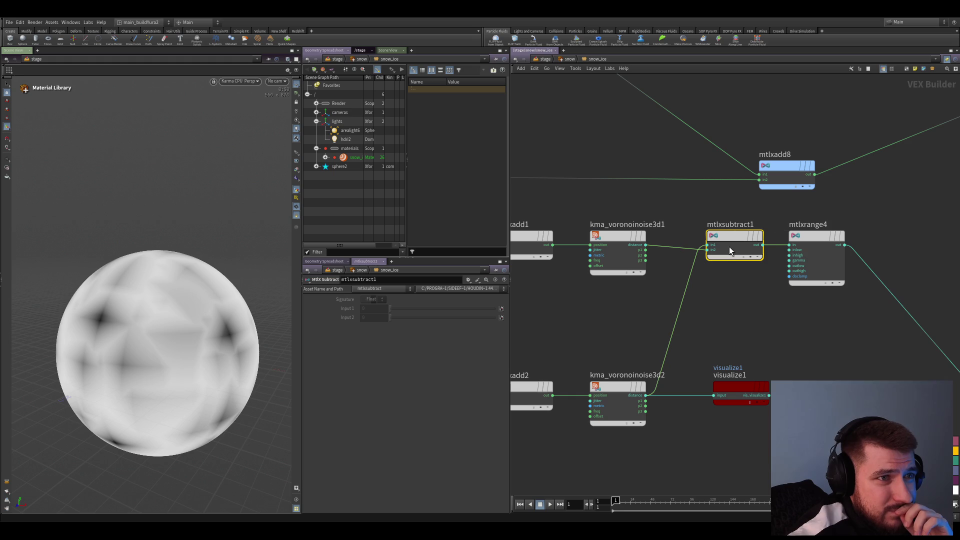
{"action": "middle_click_drag", "start_coordinate": [730, 253], "coordinate": [679, 322]}
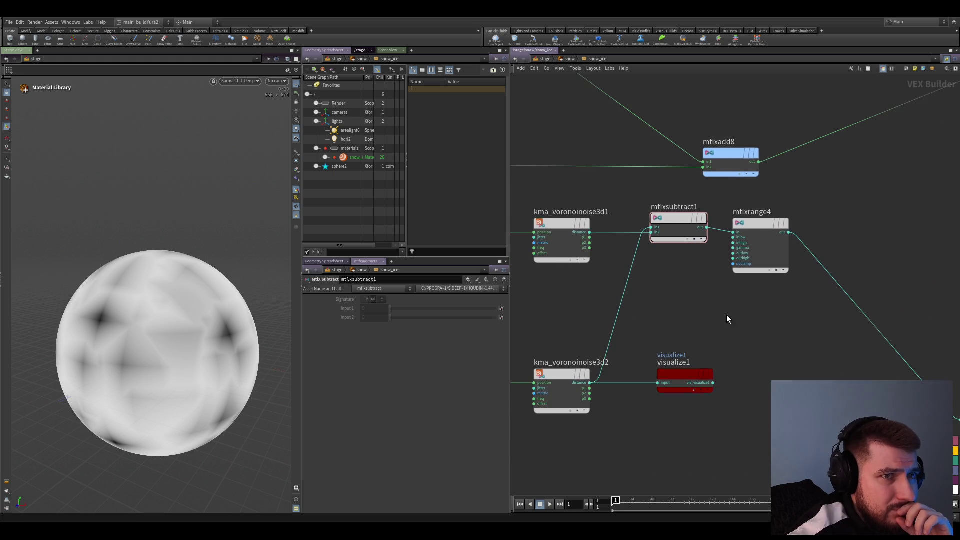
{"action": "mouse_move", "coordinate": [742, 343]}
{"action": "middle_mouse_down"}
{"action": "mouse_move", "coordinate": [727, 305]}
{"action": "mouse_move", "coordinate": [753, 297]}
{"action": "middle_mouse_up"}
{"action": "middle_click_drag", "start_coordinate": [608, 421], "coordinate": [740, 378]}
{"action": "middle_click_drag", "start_coordinate": [581, 366], "coordinate": [638, 327]}
{"action": "scroll", "coordinate": [684, 413], "scroll_direction": "down", "scroll_amount": 2}
{"action": "middle_click_drag", "start_coordinate": [683, 413], "coordinate": [735, 395]}
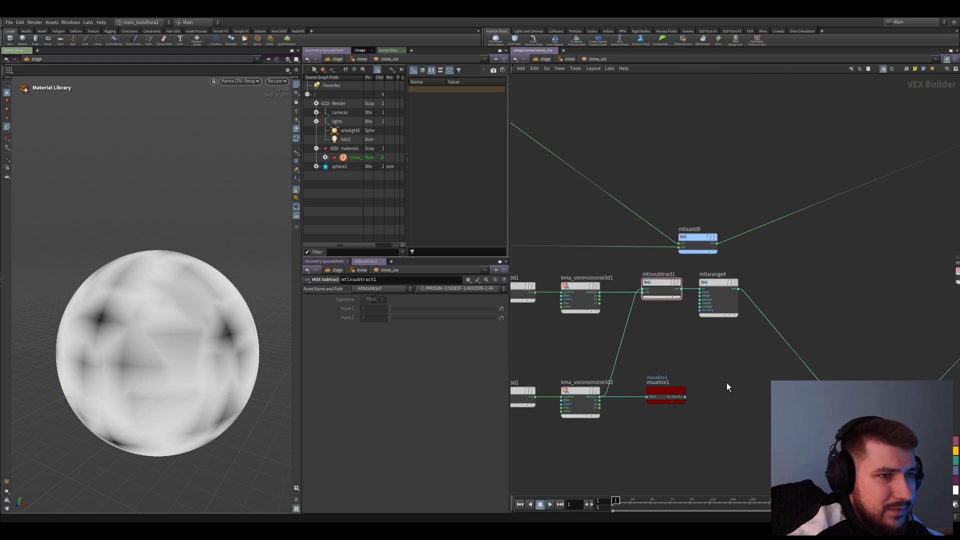
{"action": "scroll", "coordinate": [734, 396], "scroll_direction": "up", "scroll_amount": 2}
{"action": "left_click", "coordinate": [588, 401]}
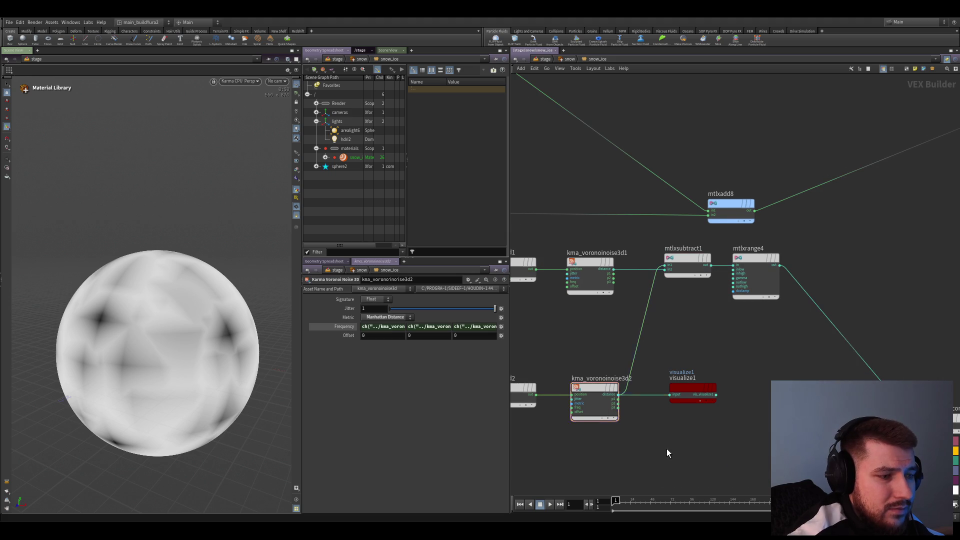
{"action": "scroll", "coordinate": [637, 420], "scroll_direction": "down", "scroll_amount": 2}
{"action": "left_click", "coordinate": [596, 386]}
{"action": "scroll", "coordinate": [619, 440], "scroll_direction": "up", "scroll_amount": 2}
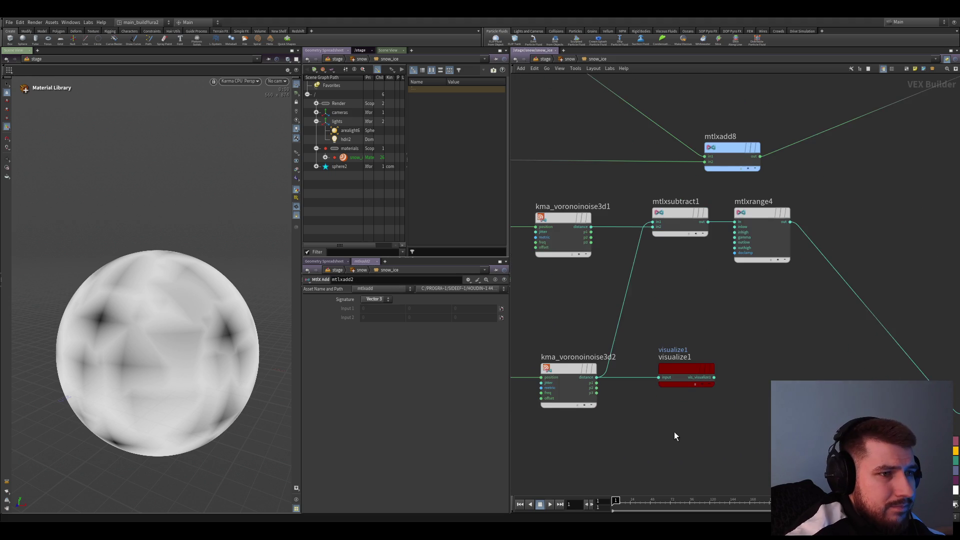
- Preview mtlxsubtract1, set kma_voronoinoise3d2's jitter to 0, then preview mtlxrange4
{"action": "middle_click_drag", "start_coordinate": [567, 276], "coordinate": [604, 293]}
{"action": "left_click", "coordinate": [600, 255]}
{"action": "middle_click_drag", "start_coordinate": [593, 245], "coordinate": [599, 262]}
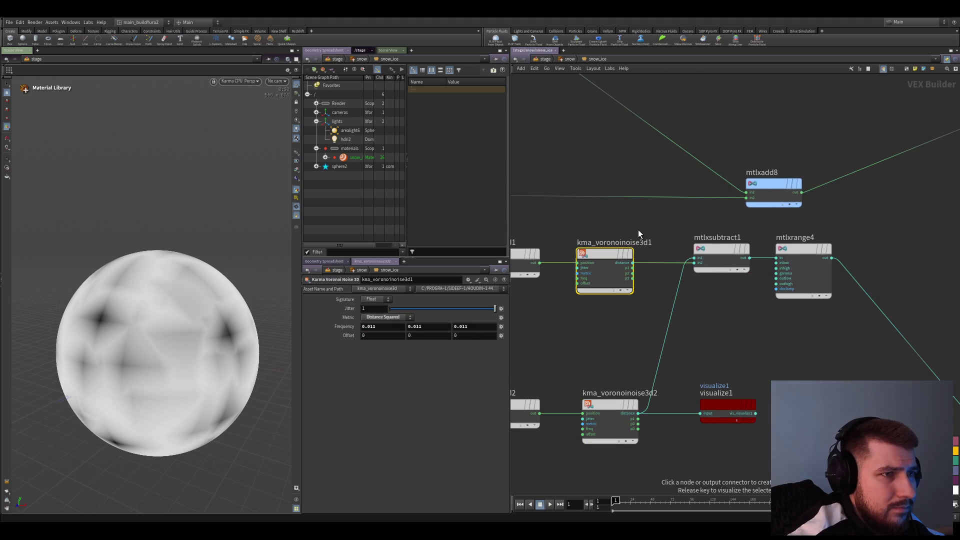
{"action": "left_click", "coordinate": [747, 259], "text": "alt"}
{"action": "left_click", "coordinate": [614, 440]}
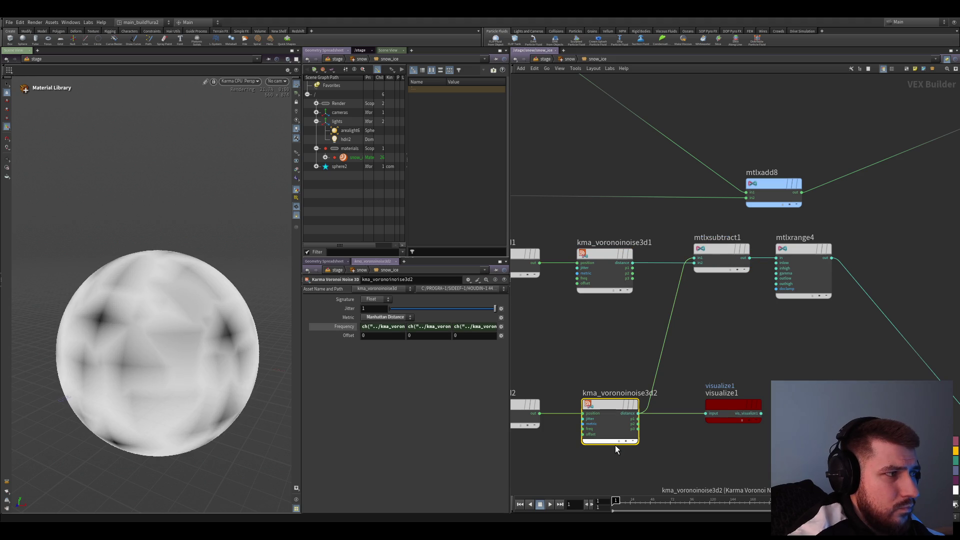
{"action": "left_click", "coordinate": [389, 309]}
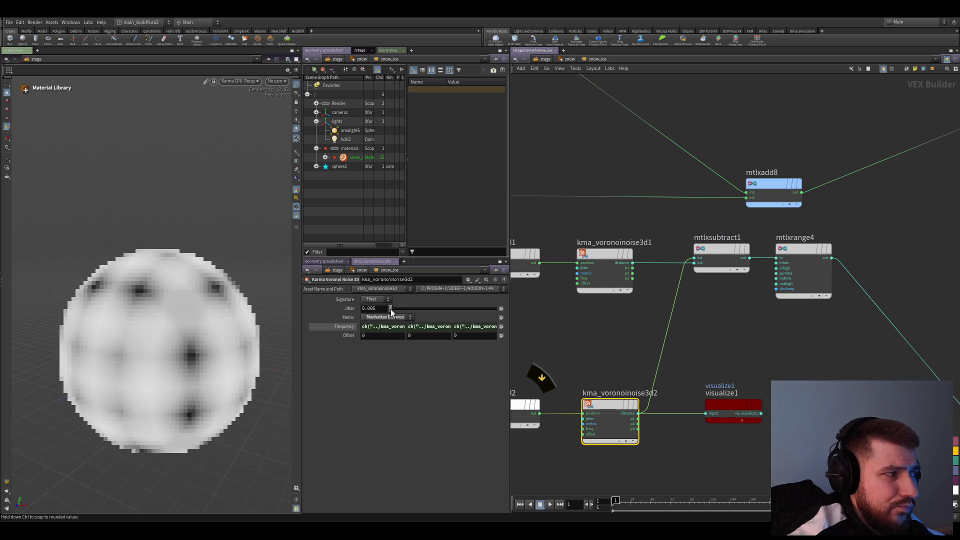
{"action": "left_click", "coordinate": [831, 258], "text": "alt"}
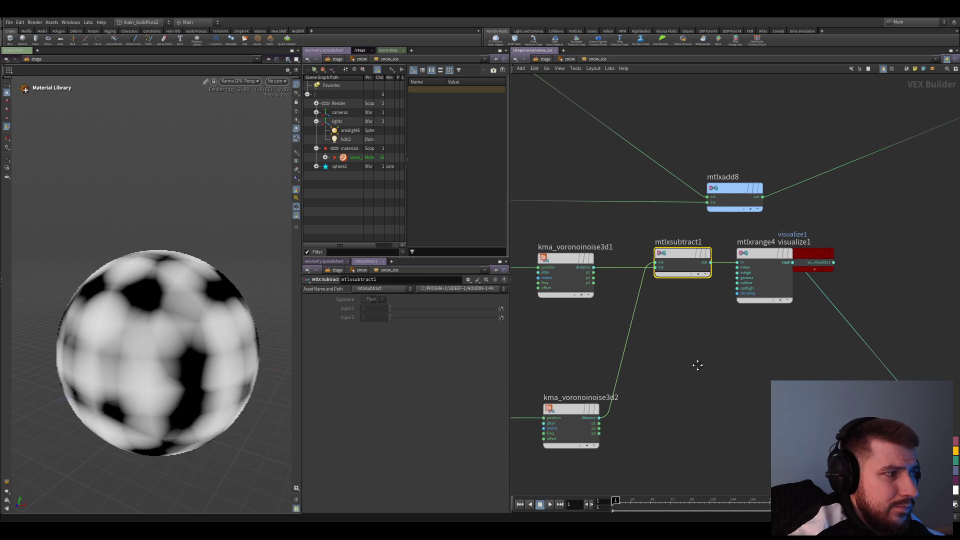
{"action": "left_click", "coordinate": [743, 300]}
{"action": "left_click", "coordinate": [753, 399]}
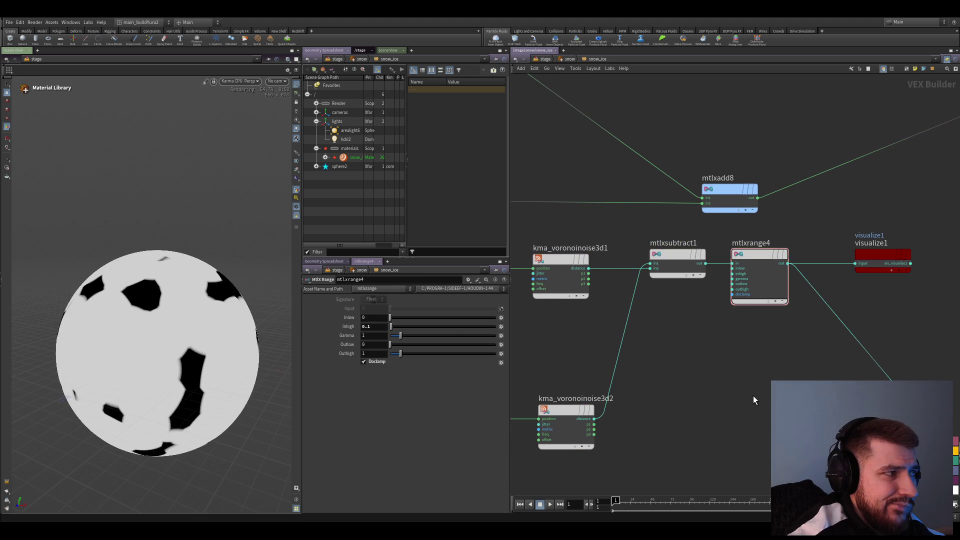
- Switch kma_voronoinoise3d2's metric to Distance Squared, compare mtlxsubtract1, and return the preview to mtlxrange4
{"action": "left_click", "coordinate": [565, 424]}
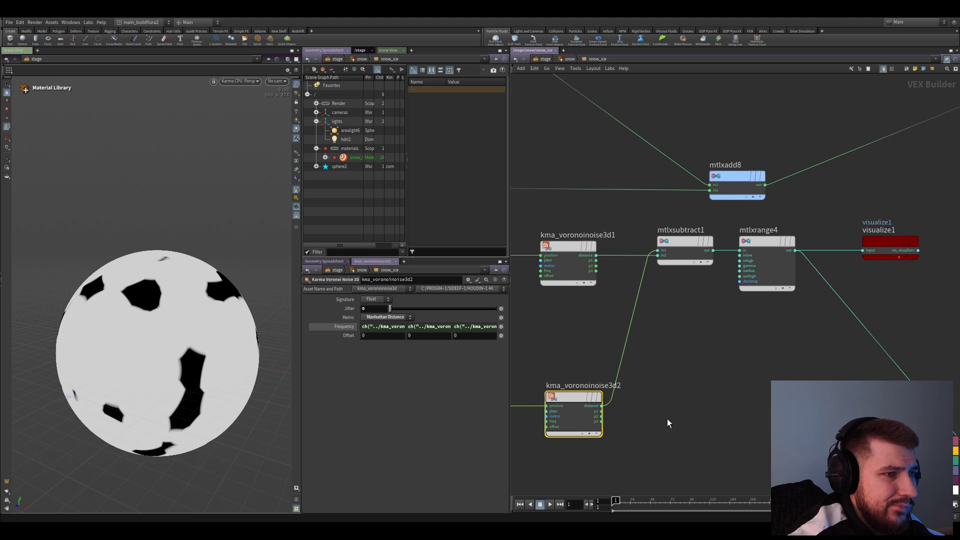
{"action": "left_click", "coordinate": [389, 326]}
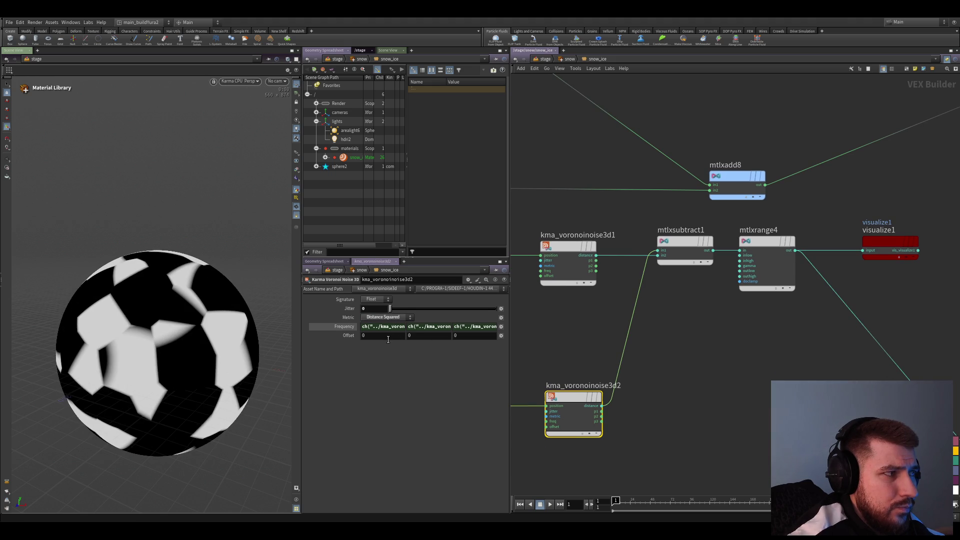
{"action": "left_click_drag", "start_coordinate": [886, 254], "coordinate": [819, 253]}
{"action": "left_click", "coordinate": [674, 249]}
{"action": "key", "text": "ctrl+z"}
{"action": "key", "text": "ctrl+z"}
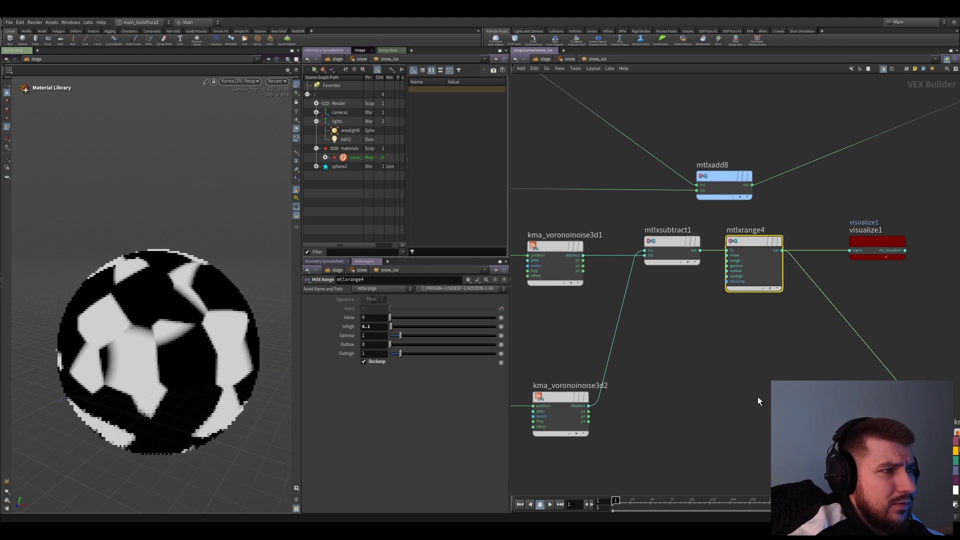
{"action": "middle_click_drag", "start_coordinate": [758, 390], "coordinate": [707, 319]}
- Make mtlxmultiply1 a Color (FA) multiply with Input 2 set to 0.001
{"action": "left_click", "coordinate": [642, 459]}
{"action": "middle_click_drag", "start_coordinate": [656, 422], "coordinate": [651, 365]}
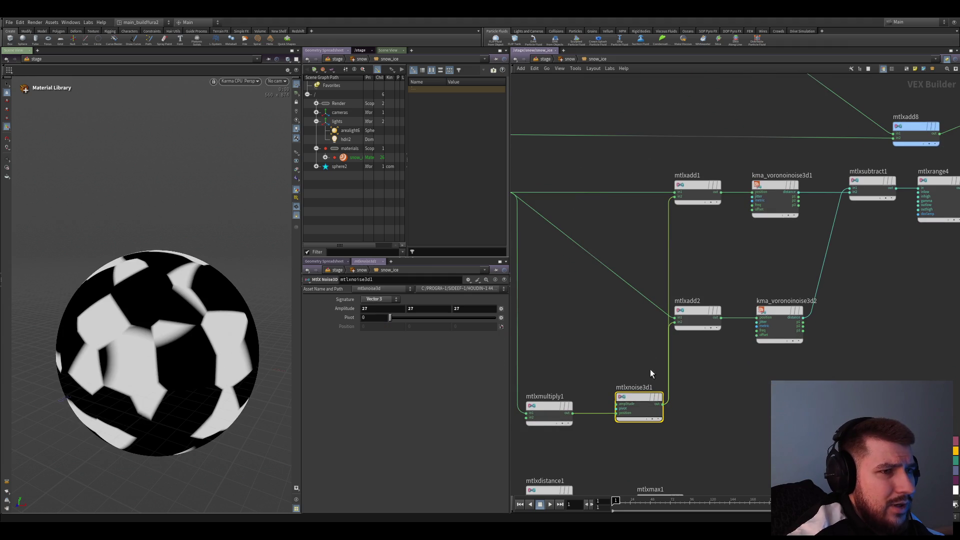
{"action": "left_click", "coordinate": [548, 411]}
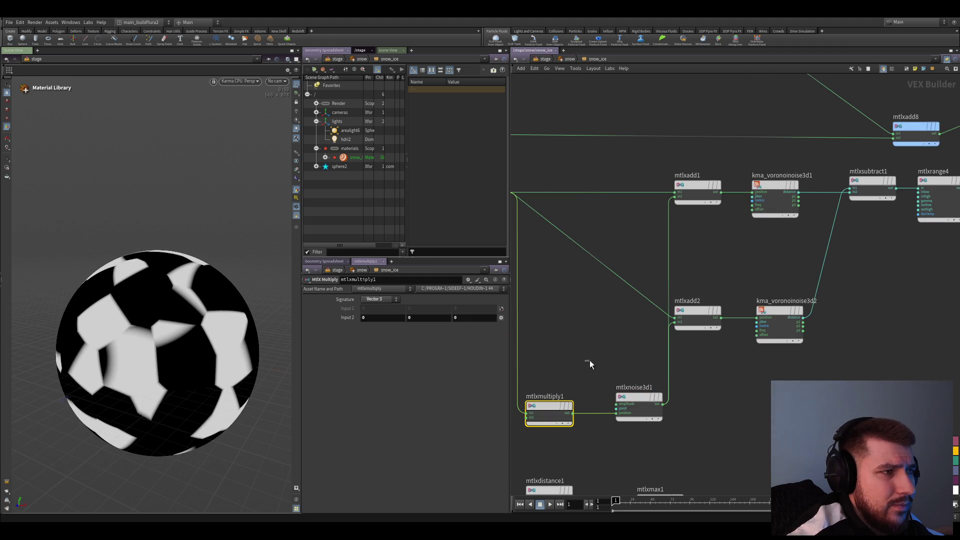
{"action": "left_click", "coordinate": [379, 298]}
{"action": "left_click", "coordinate": [372, 314]}
{"action": "left_click_drag", "start_coordinate": [402, 317], "coordinate": [392, 321]}
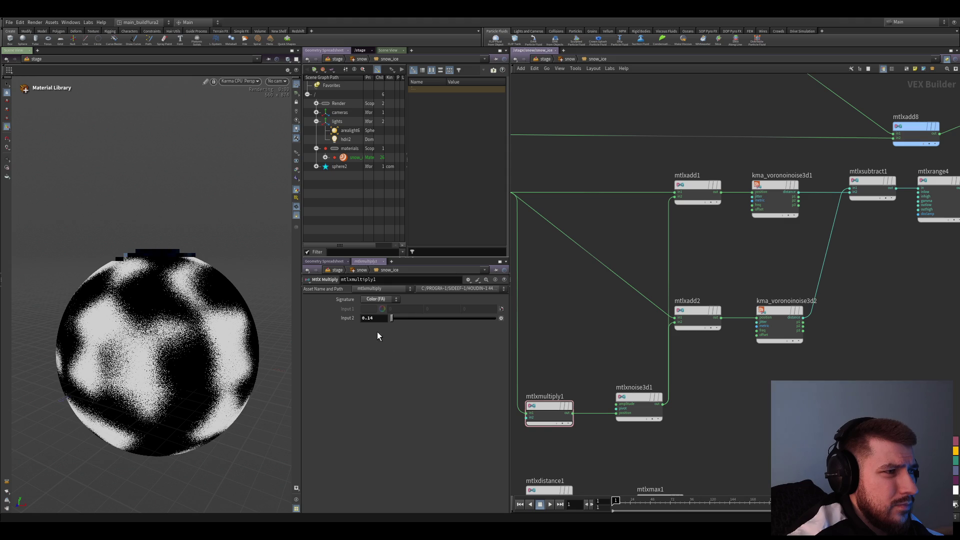
{"action": "key", "text": "BackSpace"}
{"action": "key", "text": "BackSpace"}
{"action": "type", "text": "001"}
{"action": "key", "text": "Return"}
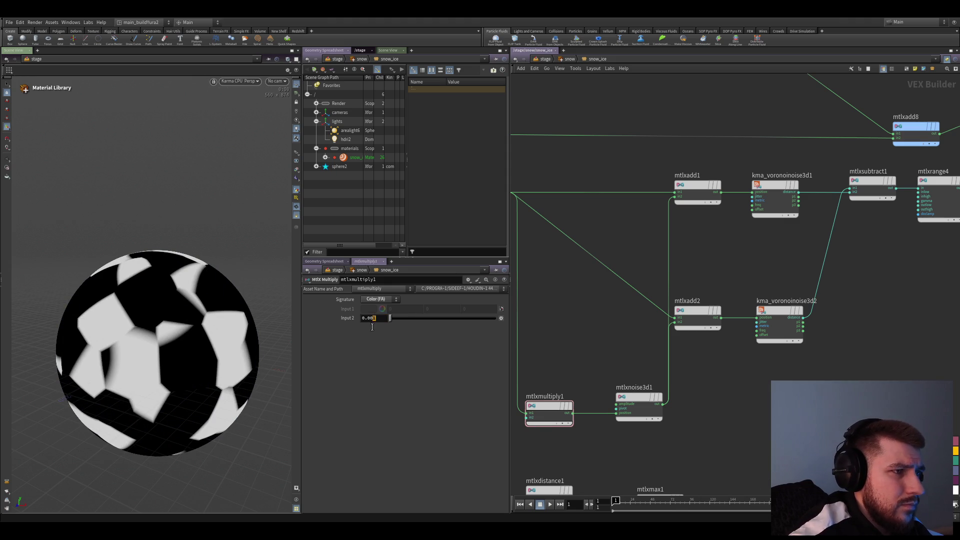
- Raise mtlxnoise3d1's amplitude to 127 on all three axes
{"action": "left_click", "coordinate": [633, 401]}
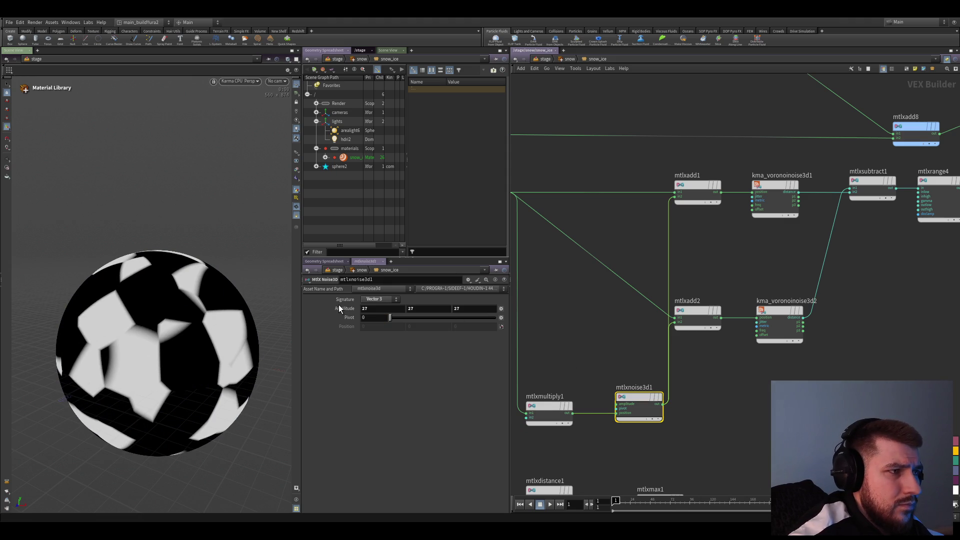
{"action": "mouse_move", "coordinate": [340, 286]}
{"action": "middle_mouse_down"}
{"action": "mouse_move", "coordinate": [404, 280]}
{"action": "mouse_move", "coordinate": [378, 344]}
{"action": "middle_mouse_up"}
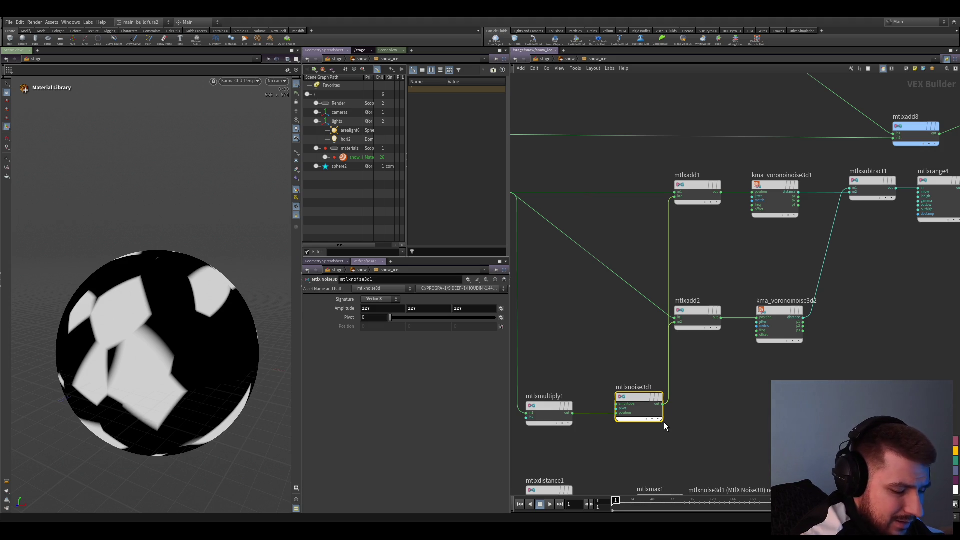
{"action": "middle_click_drag", "start_coordinate": [749, 414], "coordinate": [649, 398]}
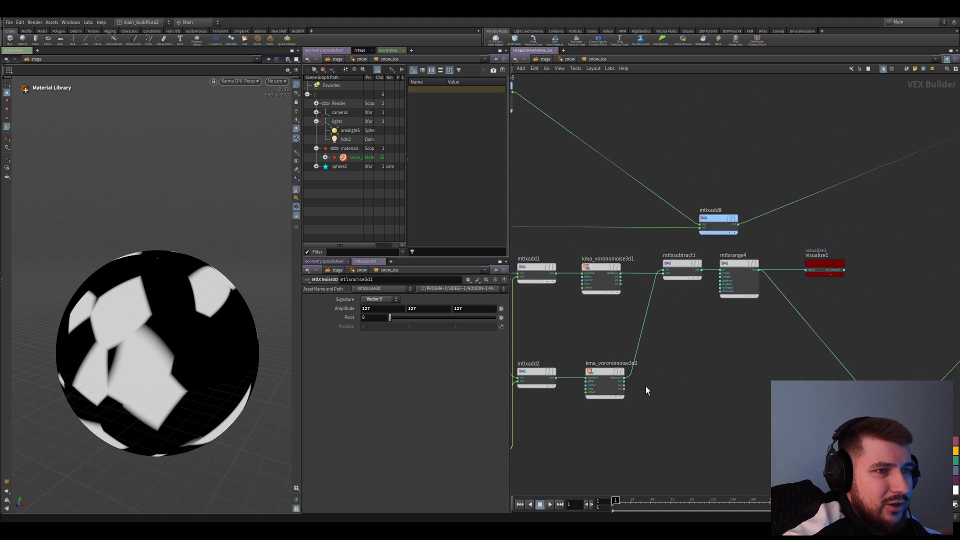
- Preview kma_voronoinoise3d2's distance and try the Chebyshev metric, then return to the remapped preview
{"action": "left_click", "coordinate": [560, 230]}
{"action": "left_click", "coordinate": [626, 393]}
{"action": "scroll", "coordinate": [644, 434], "scroll_direction": "up", "scroll_amount": 2}
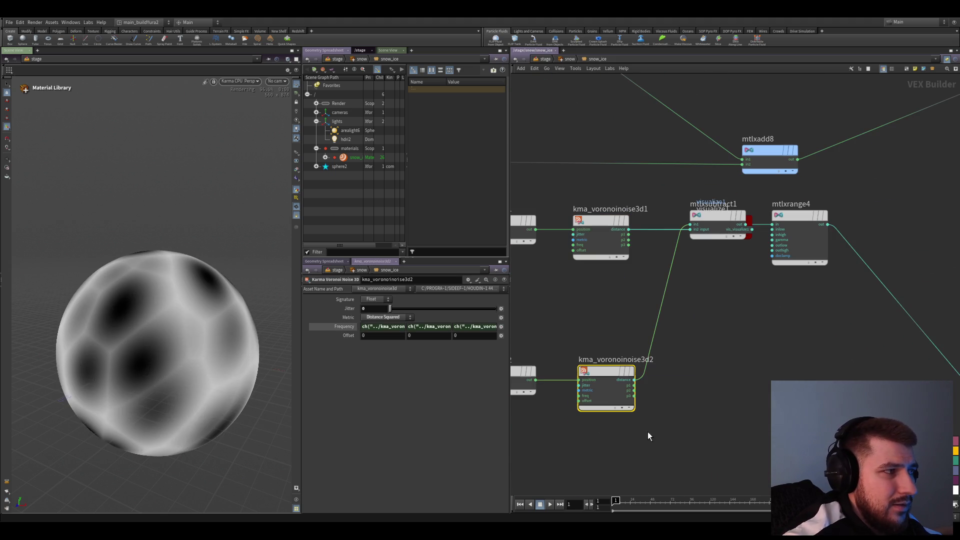
{"action": "left_click_drag", "start_coordinate": [733, 417], "coordinate": [742, 443]}
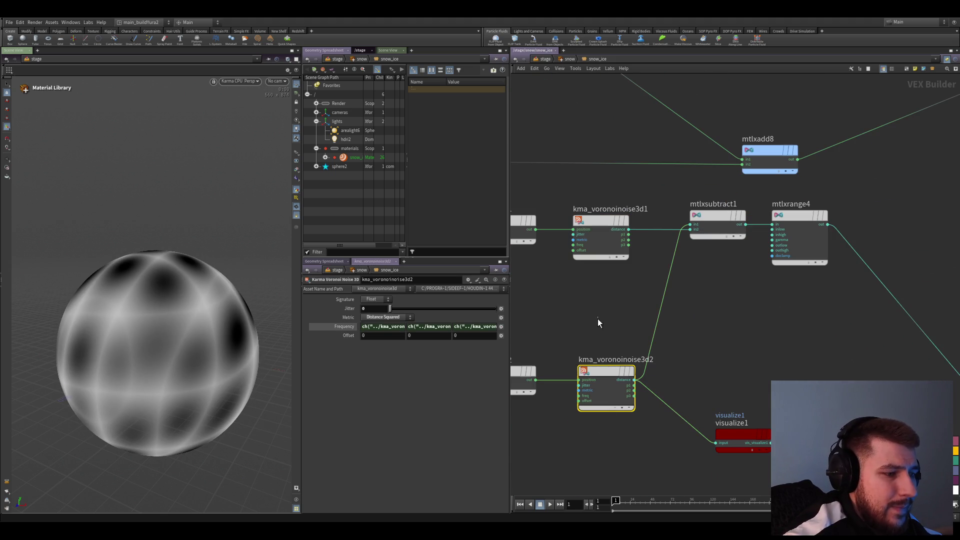
{"action": "left_click", "coordinate": [382, 342]}
{"action": "middle_click_drag", "start_coordinate": [679, 305], "coordinate": [663, 335]}
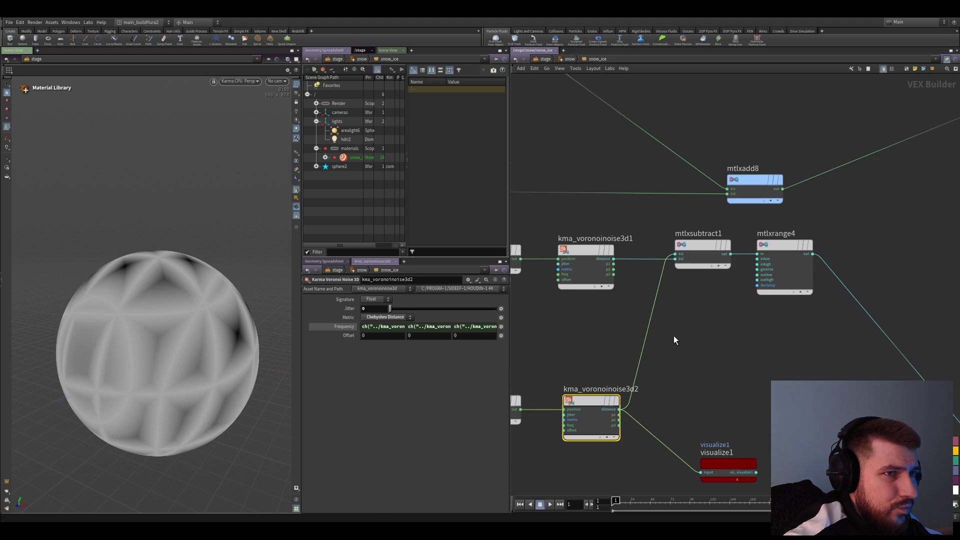
{"action": "key", "text": "ctrl+z"}
{"action": "key", "text": "ctrl+z"}
{"action": "key", "text": "ctrl+z"}
- Swap mtlxsubtract1's inputs and back, then set the second Voronoi metric via Manhattan to Euclidean
{"action": "middle_click_drag", "start_coordinate": [720, 351], "coordinate": [695, 358]}
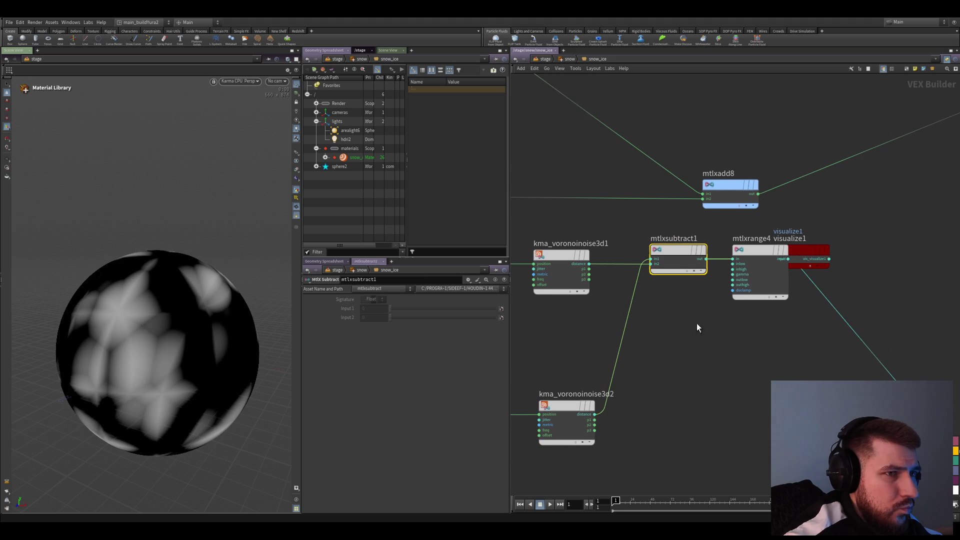
{"action": "key", "text": "shift+r"}
{"action": "key", "text": "shift+r"}
{"action": "key", "text": "shift+r"}
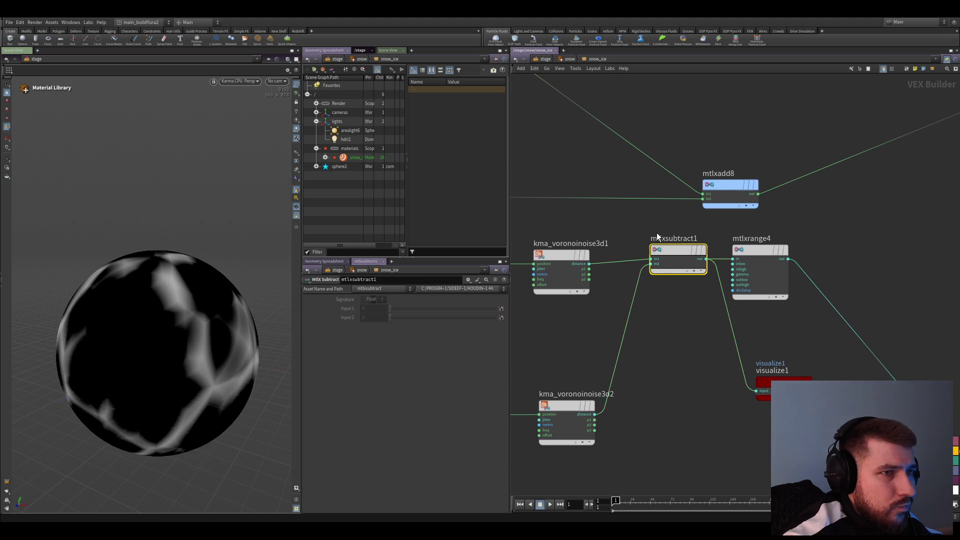
{"action": "key", "text": "shift+r"}
{"action": "key", "text": "Up"}
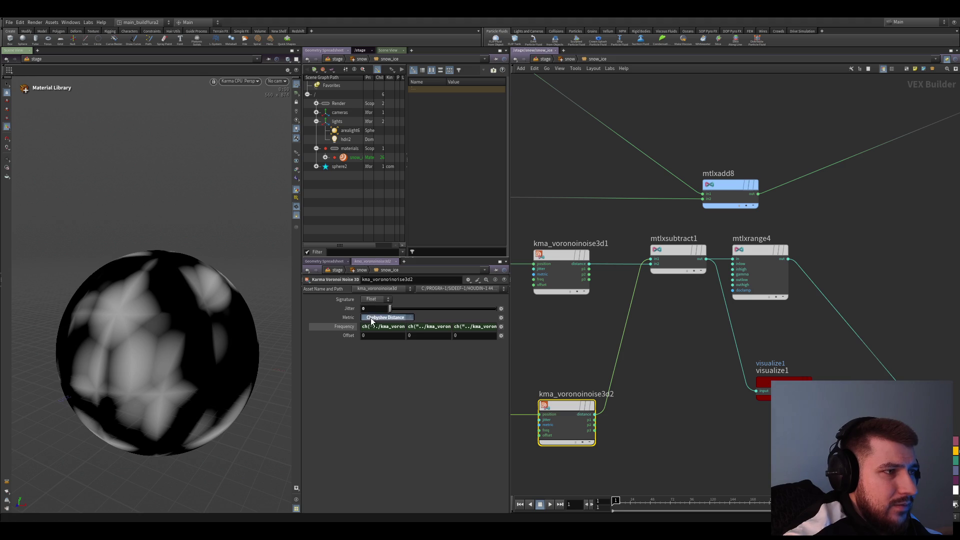
{"action": "left_click", "coordinate": [381, 341]}
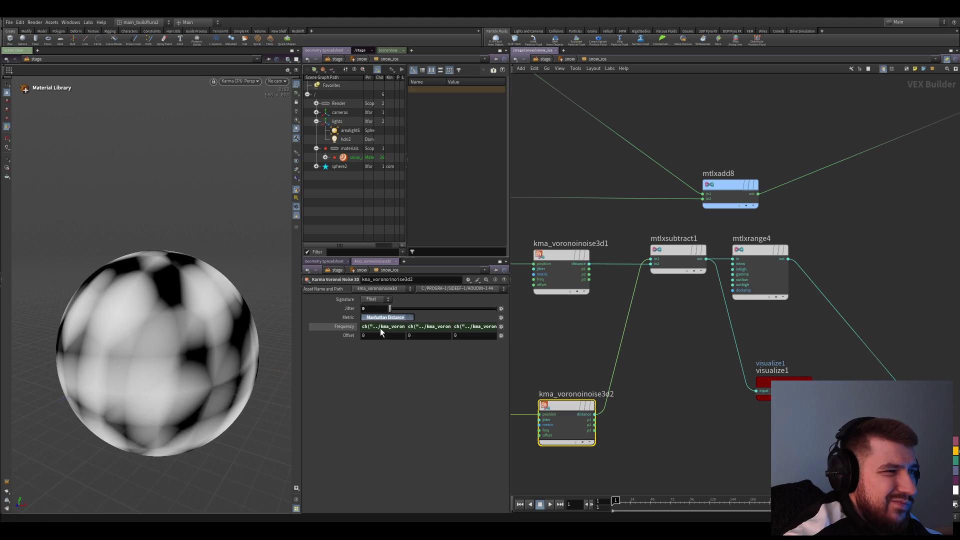
{"action": "scroll", "coordinate": [383, 319], "scroll_direction": "up", "scroll_amount": 1}
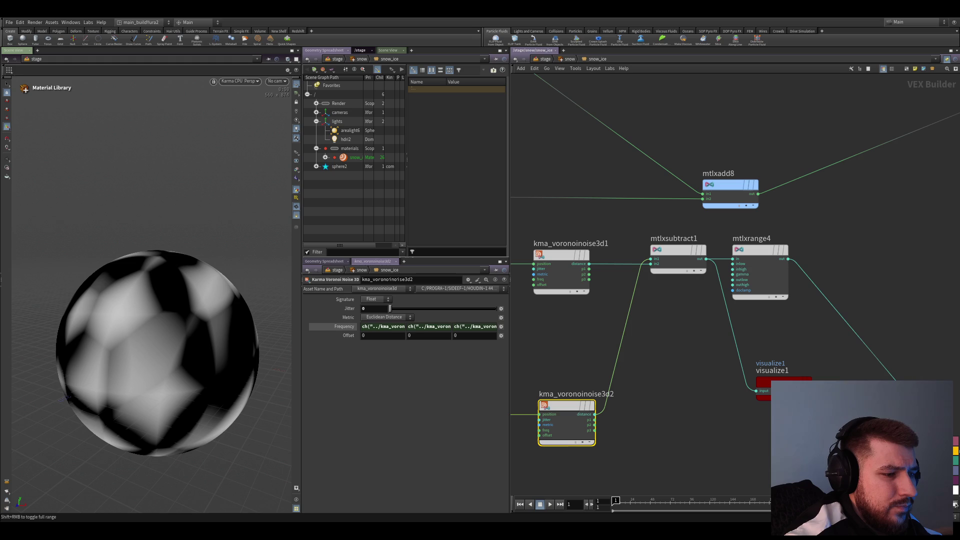
- Inspect mtlxsubtract1, mtlxrange4 and the 3D warp noise node settings
{"action": "middle_click_drag", "start_coordinate": [648, 393], "coordinate": [658, 364]}
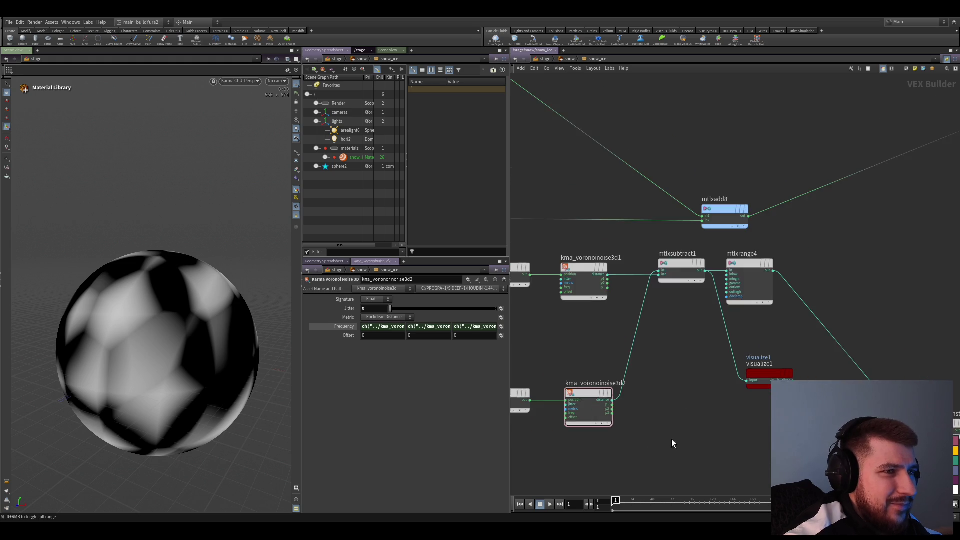
{"action": "middle_click_drag", "start_coordinate": [671, 438], "coordinate": [672, 315]}
{"action": "left_click_drag", "start_coordinate": [625, 161], "coordinate": [652, 270]}
{"action": "scroll", "coordinate": [652, 270], "scroll_direction": "down", "scroll_amount": 1}
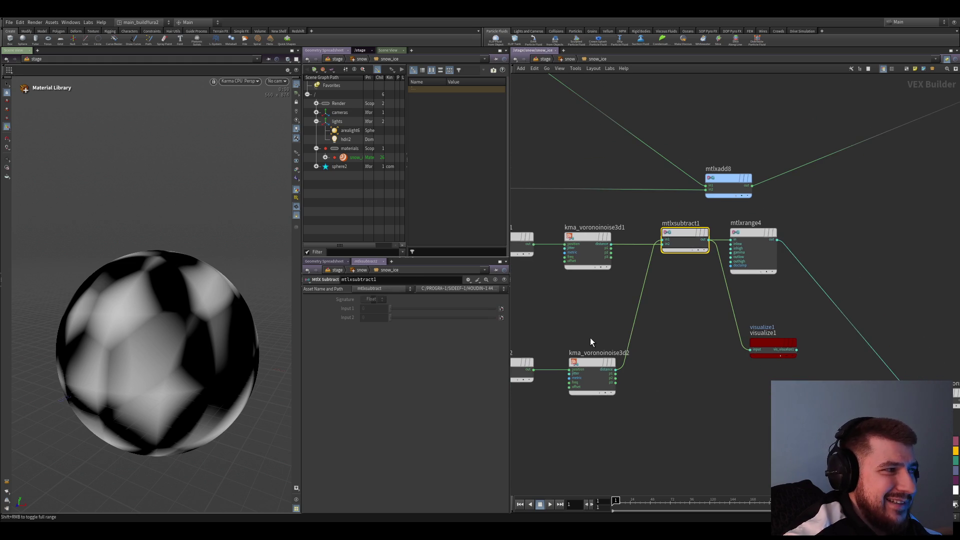
{"action": "scroll", "coordinate": [642, 367], "scroll_direction": "up", "scroll_amount": 2}
{"action": "left_click", "coordinate": [729, 249]}
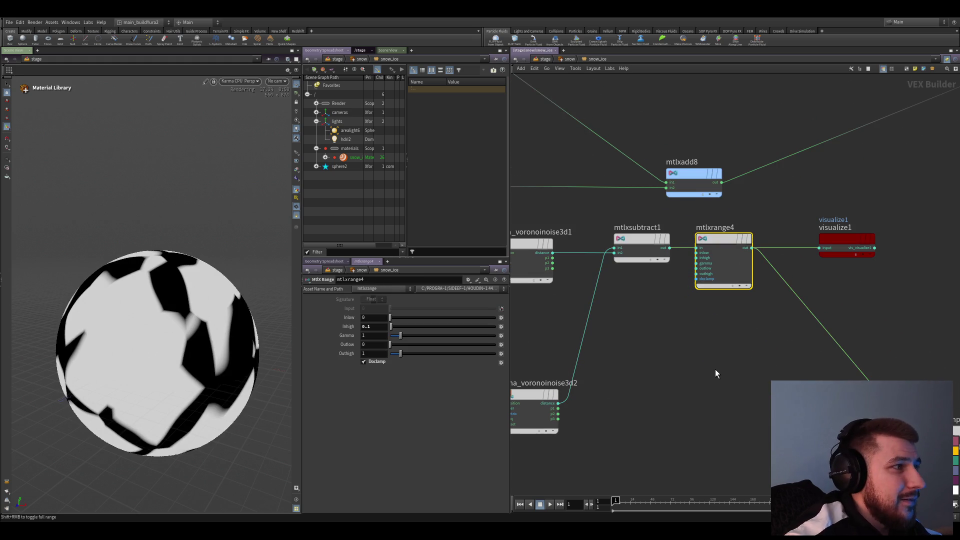
{"action": "middle_click_drag", "start_coordinate": [712, 419], "coordinate": [761, 284]}
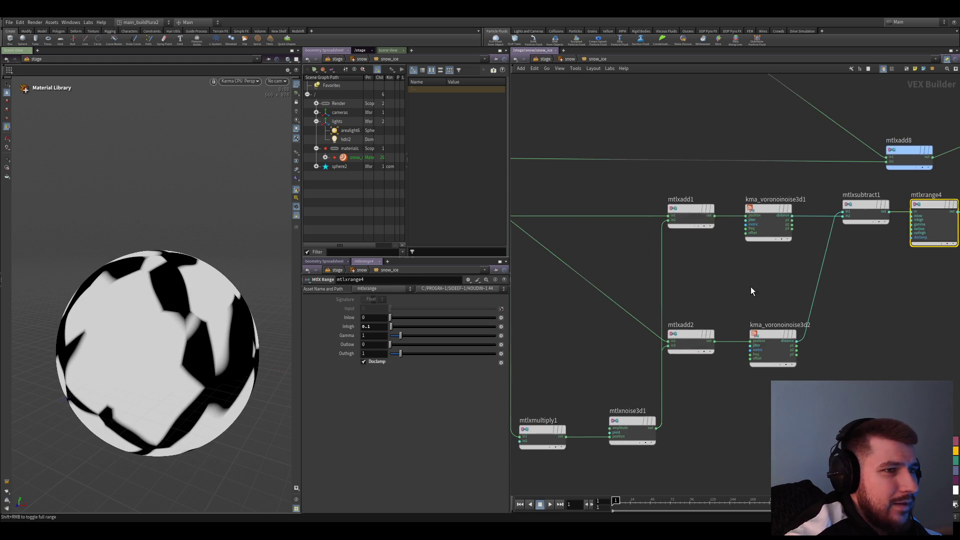
{"action": "scroll", "coordinate": [701, 404], "scroll_direction": "down", "scroll_amount": 1}
{"action": "left_click", "coordinate": [638, 368]}
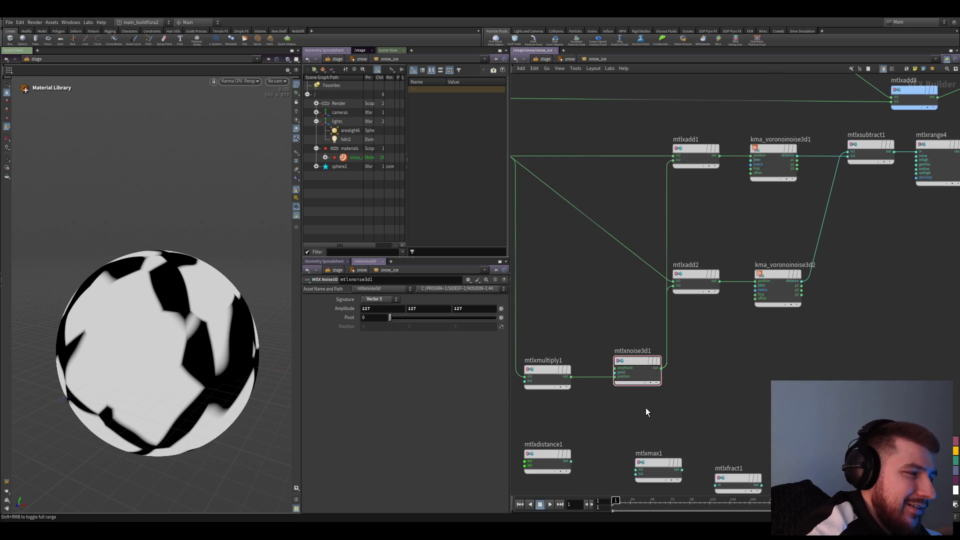
{"action": "left_click", "coordinate": [644, 374]}
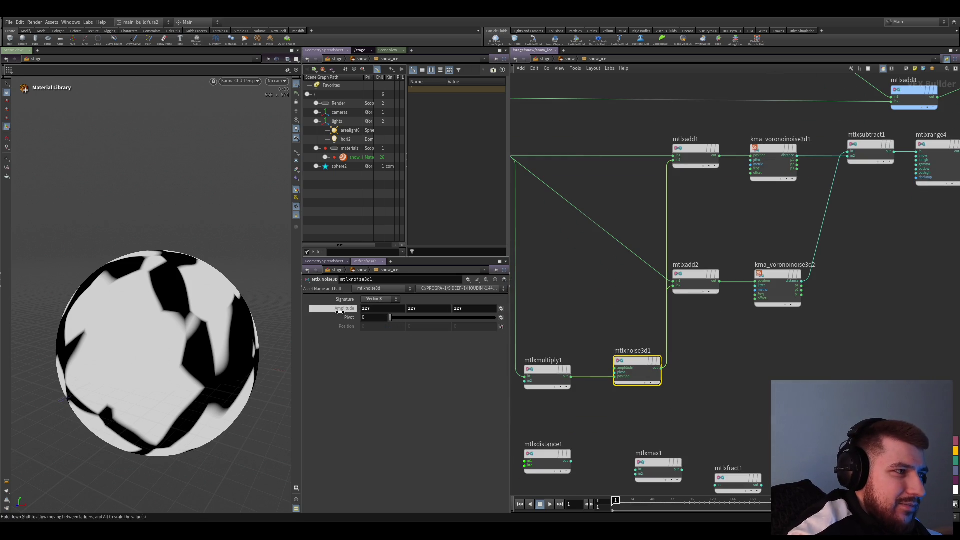
- Lower mtlxmultiply1's Input 2 through 0.005 to a final 0.01
{"action": "left_click", "coordinate": [547, 372]}
{"action": "left_click_drag", "start_coordinate": [390, 317], "coordinate": [390, 317]}
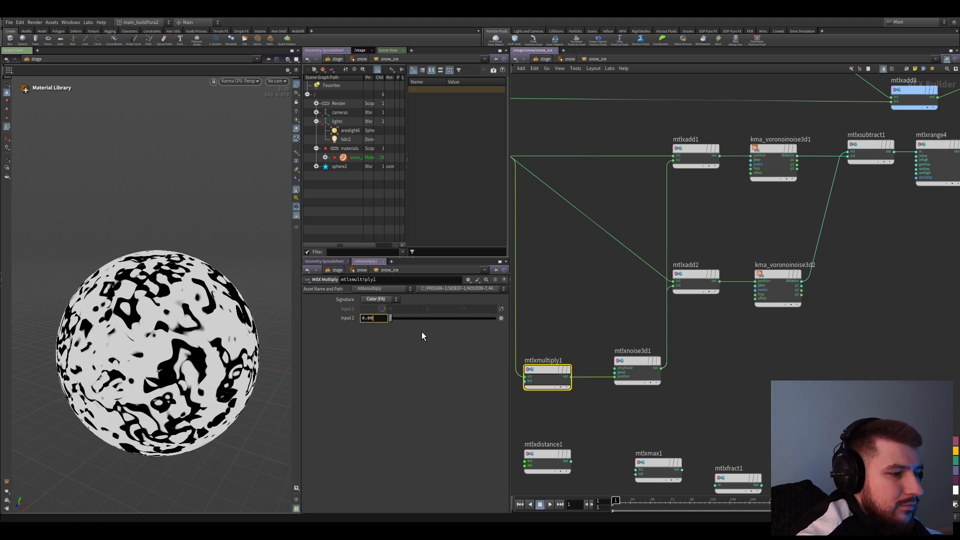
{"action": "type", "text": "05"}
{"action": "key", "text": "Return"}
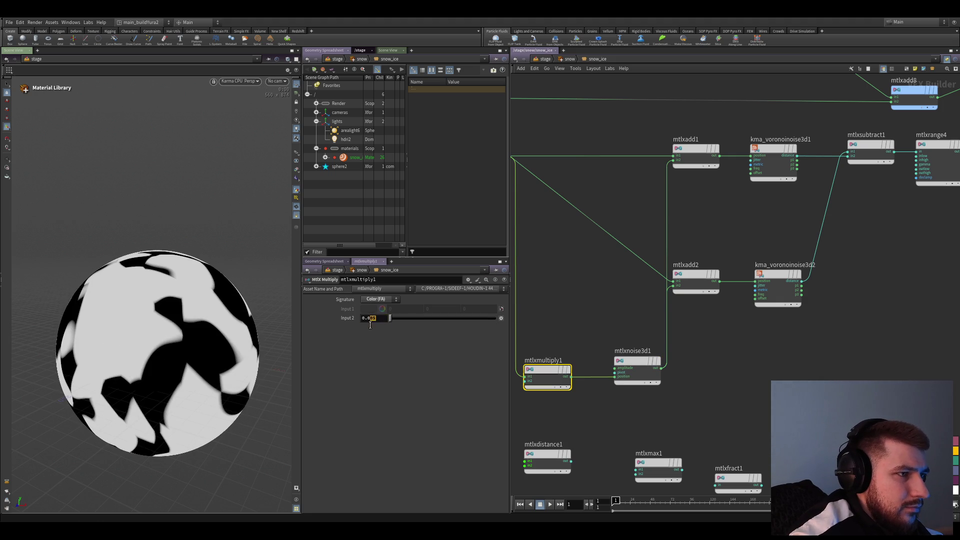
{"action": "type", "text": "1"}
{"action": "key", "text": "Return"}
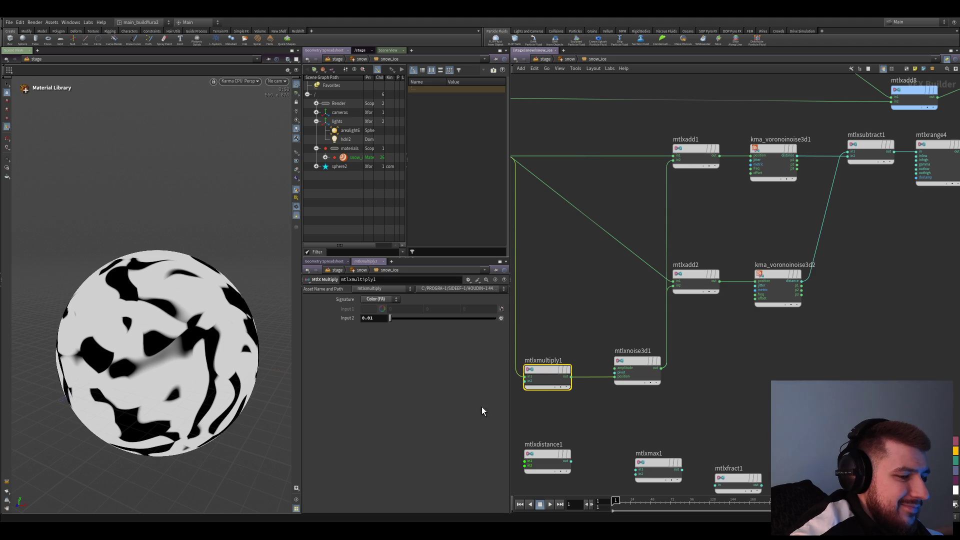
{"action": "scroll", "coordinate": [765, 428], "scroll_direction": "down", "scroll_amount": 3}
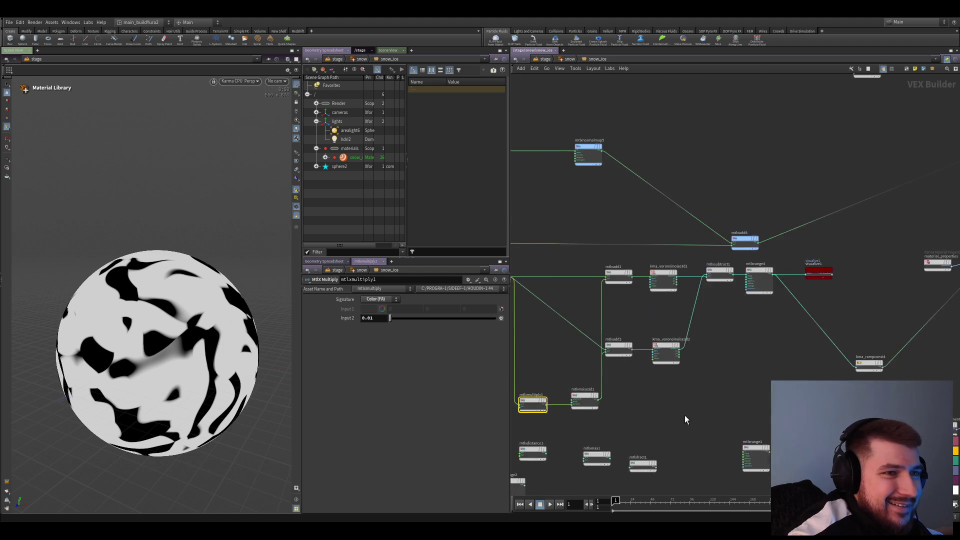
{"action": "scroll", "coordinate": [684, 414], "scroll_direction": "up", "scroll_amount": 2}
{"action": "left_click", "coordinate": [635, 330]}
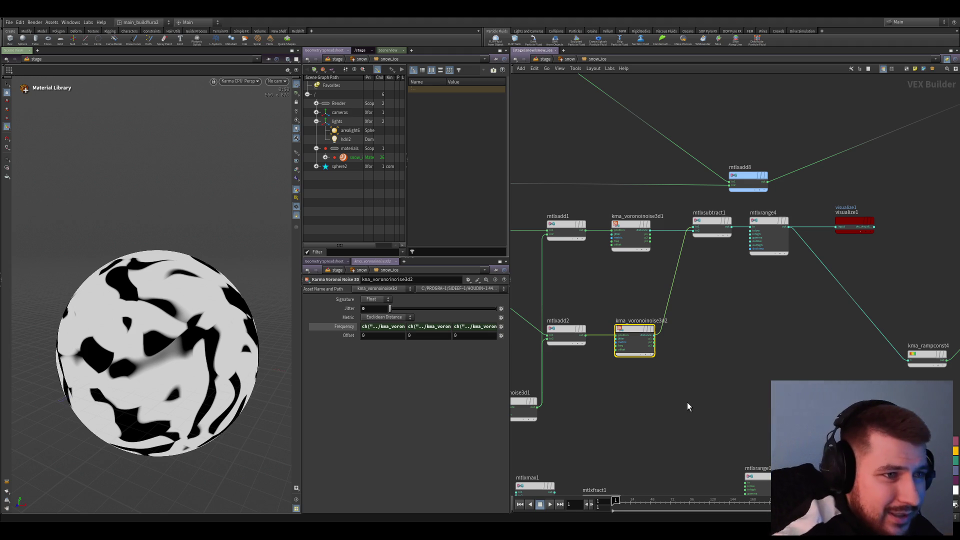
{"action": "key", "text": "Tab"}
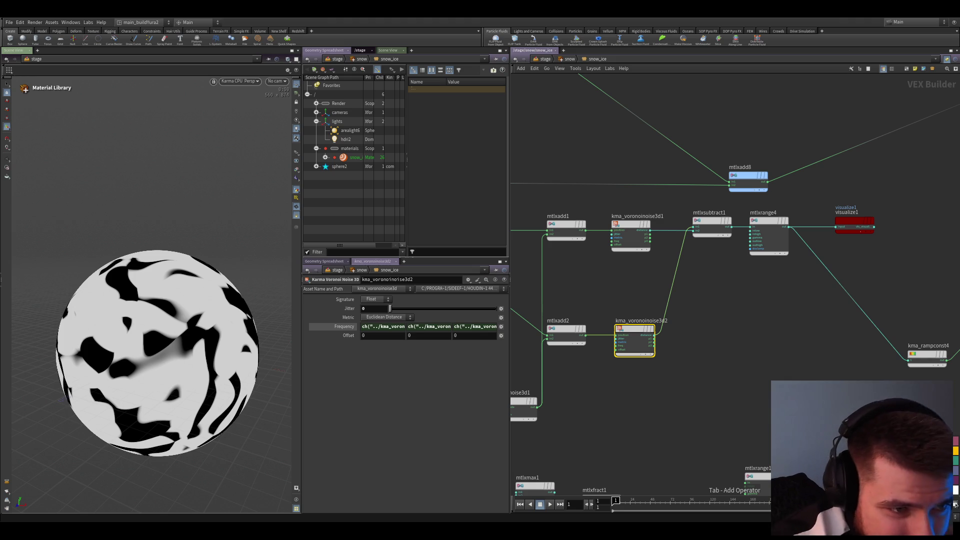
{"action": "key", "text": "Return"}
{"action": "key", "text": "Escape"}
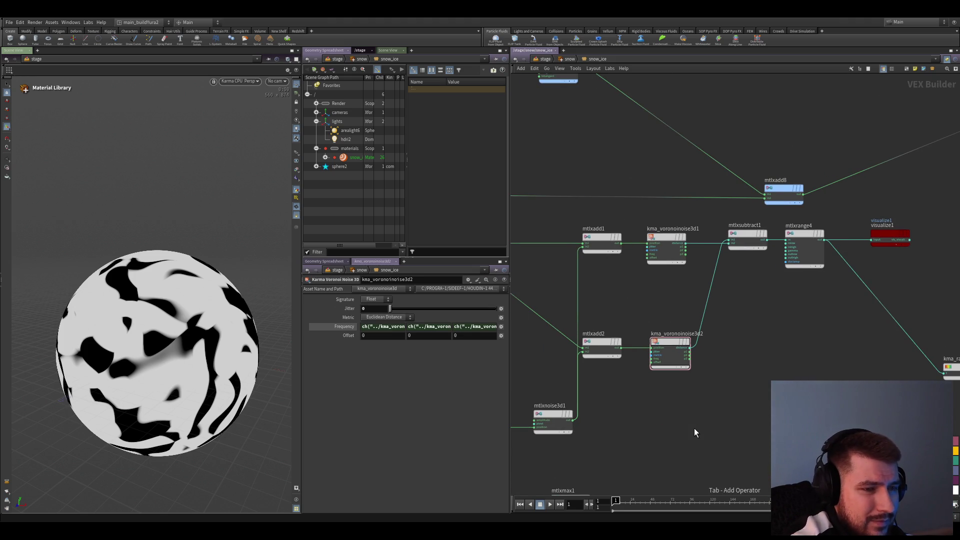
- Create a 3D Worley noise fed by mtlxadd2's warped position and preview it on the sphere
{"action": "key", "text": "Return"}
{"action": "scroll", "coordinate": [670, 408], "scroll_direction": "up", "scroll_amount": 2}
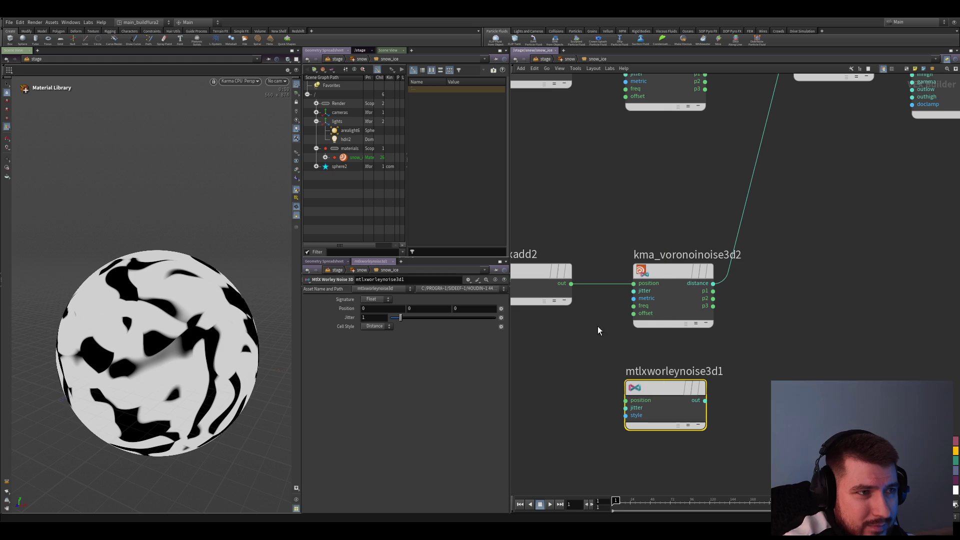
{"action": "left_click", "coordinate": [627, 399]}
{"action": "left_click", "coordinate": [740, 87]}
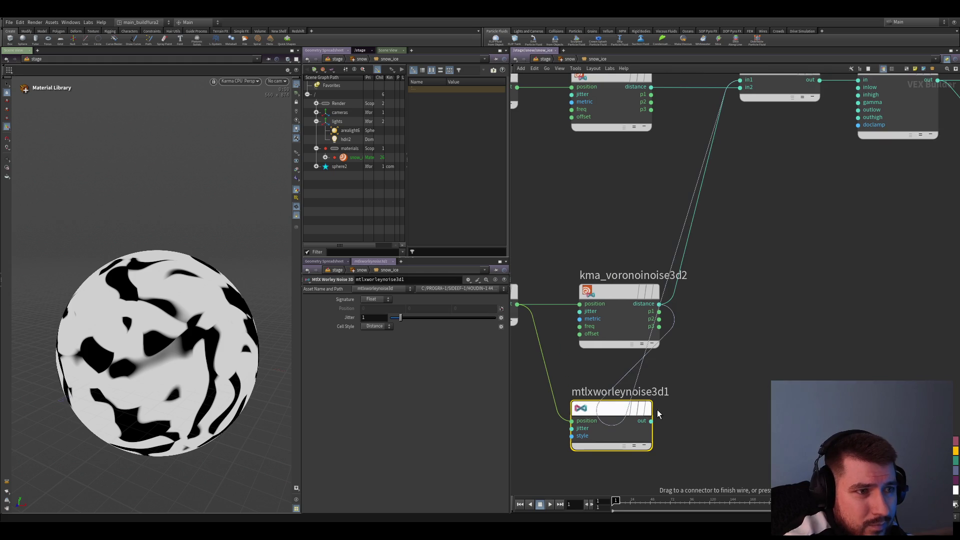
{"action": "left_click", "coordinate": [650, 421]}
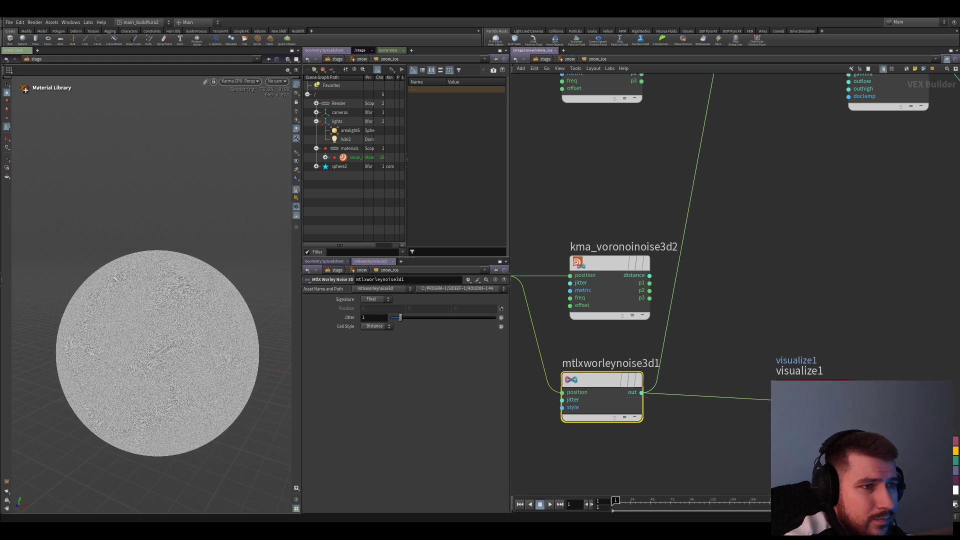
{"action": "middle_click_drag", "start_coordinate": [572, 451], "coordinate": [632, 441]}
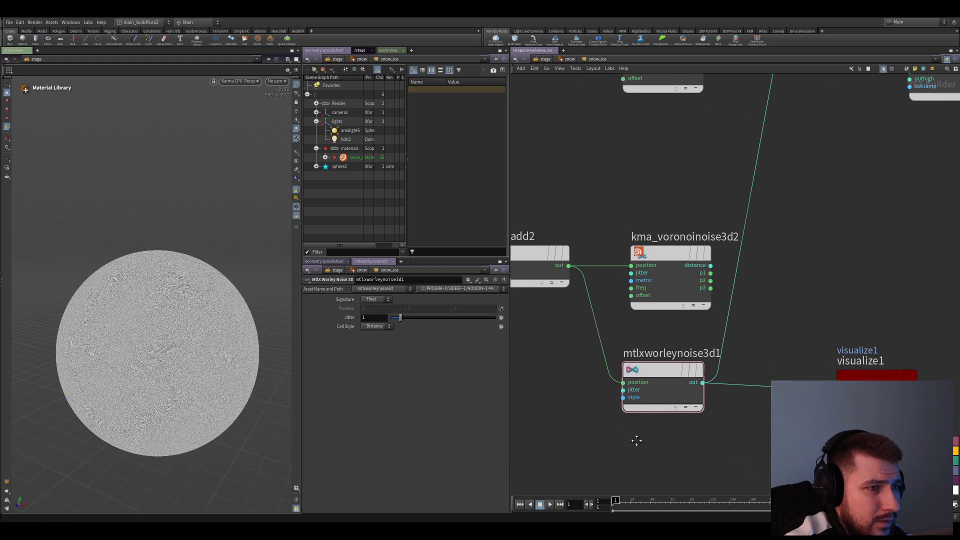
{"action": "scroll", "coordinate": [606, 422], "scroll_direction": "down", "scroll_amount": 2}
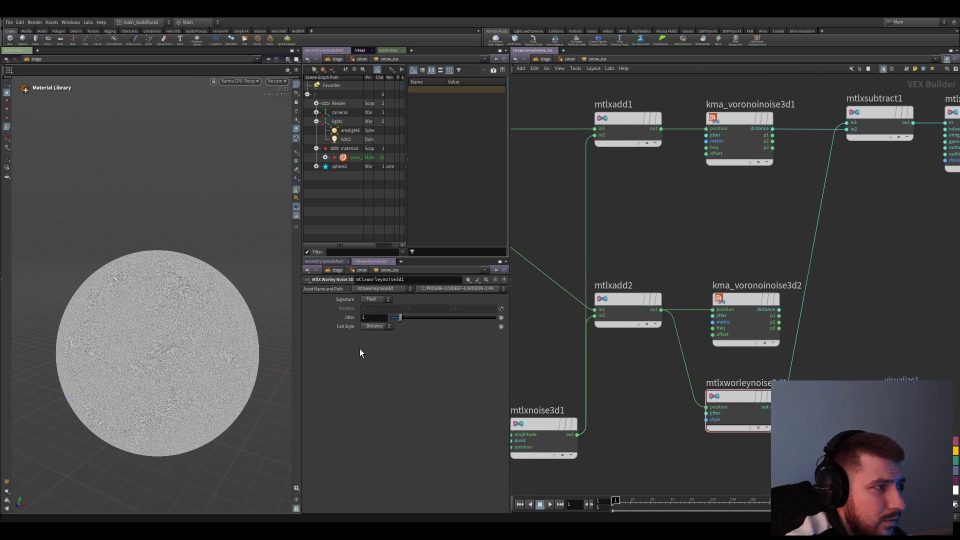
- Test the Worley jitter at 0 and restore it to 1, then insert mtlxmultiply2 ahead of the Worley noise
{"action": "left_click_drag", "start_coordinate": [397, 318], "coordinate": [387, 317]}
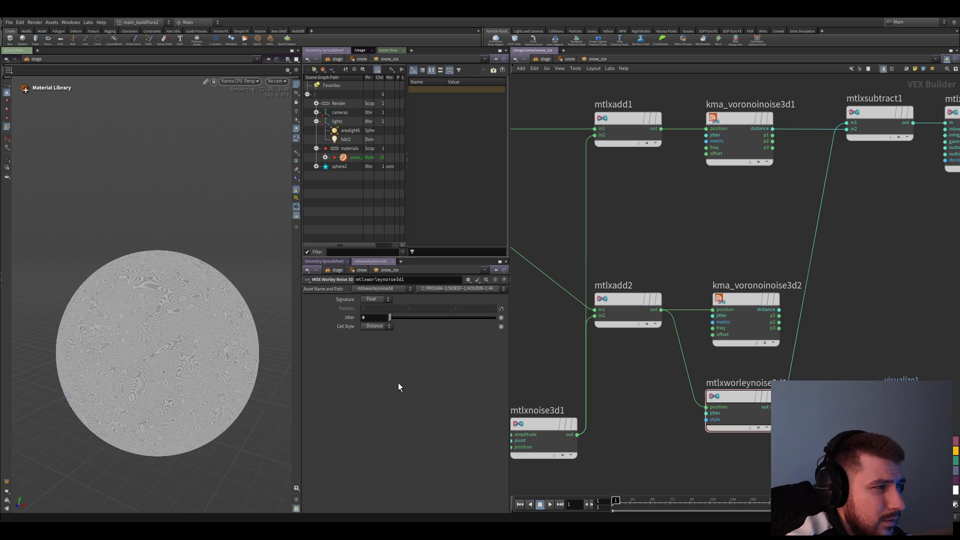
{"action": "key", "text": "ctrl+z"}
{"action": "scroll", "coordinate": [289, 310], "scroll_direction": "up", "scroll_amount": 3}
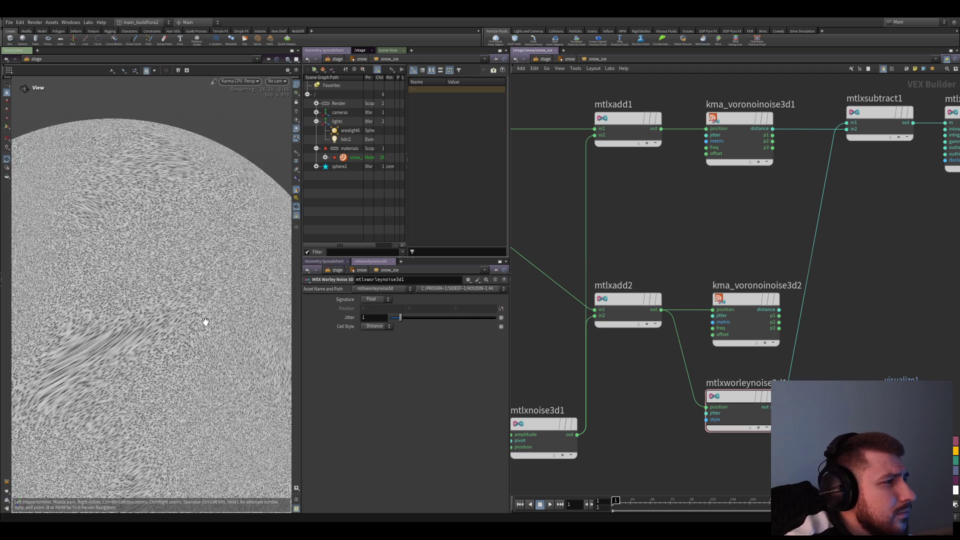
{"action": "scroll", "coordinate": [288, 310], "scroll_direction": "up", "scroll_amount": 3}
{"action": "scroll", "coordinate": [288, 310], "scroll_direction": "down", "scroll_amount": 5}
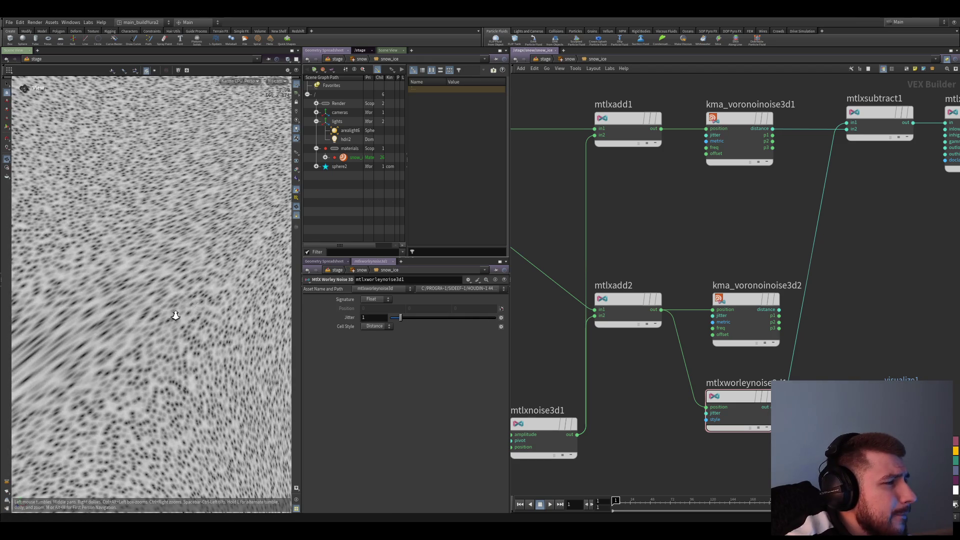
{"action": "left_click_drag", "start_coordinate": [734, 409], "coordinate": [706, 422]}
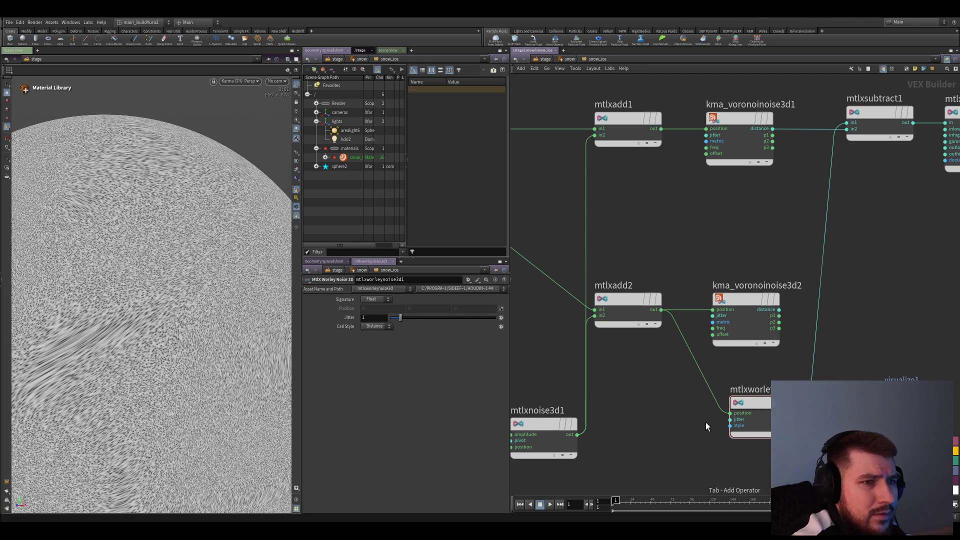
{"action": "key", "text": "ctrl+z"}
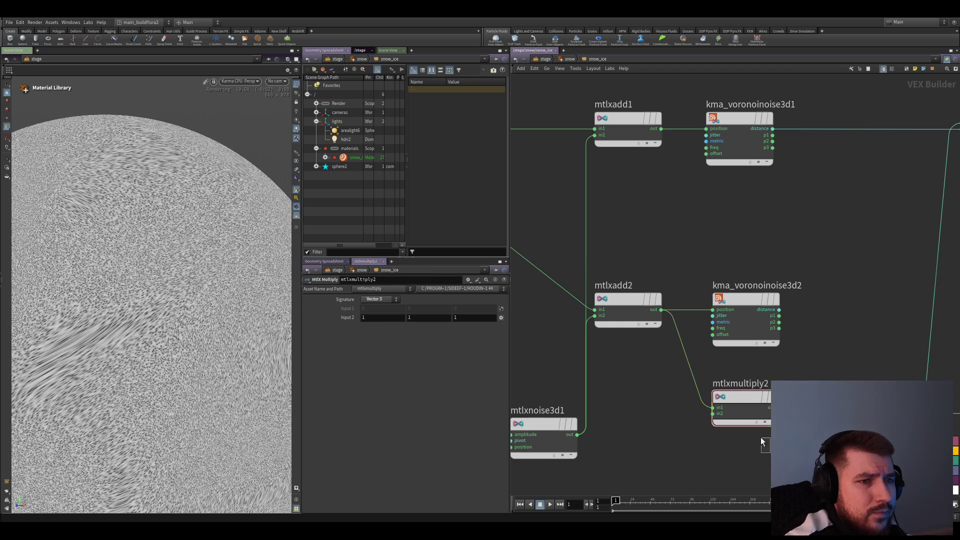
- Set mtlxmultiply2 to Color (FA) with a factor of 0.01, then raise it to 0.05
{"action": "left_click", "coordinate": [381, 310]}
{"action": "left_click_drag", "start_coordinate": [389, 318], "coordinate": [391, 319]}
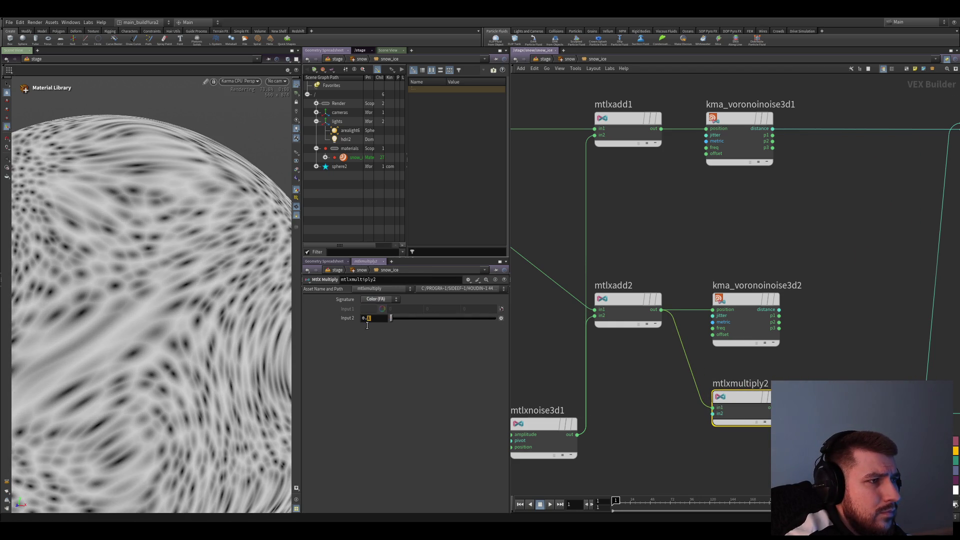
{"action": "type", "text": "01"}
{"action": "key", "text": "Return"}
{"action": "scroll", "coordinate": [182, 305], "scroll_direction": "down", "scroll_amount": 5}
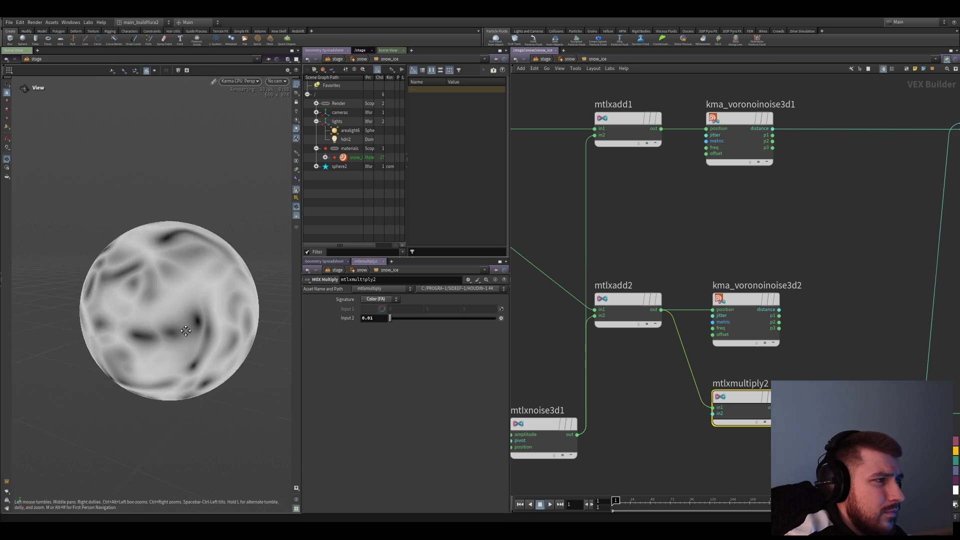
{"action": "scroll", "coordinate": [237, 293], "scroll_direction": "up", "scroll_amount": 2}
{"action": "left_click", "coordinate": [367, 318]}
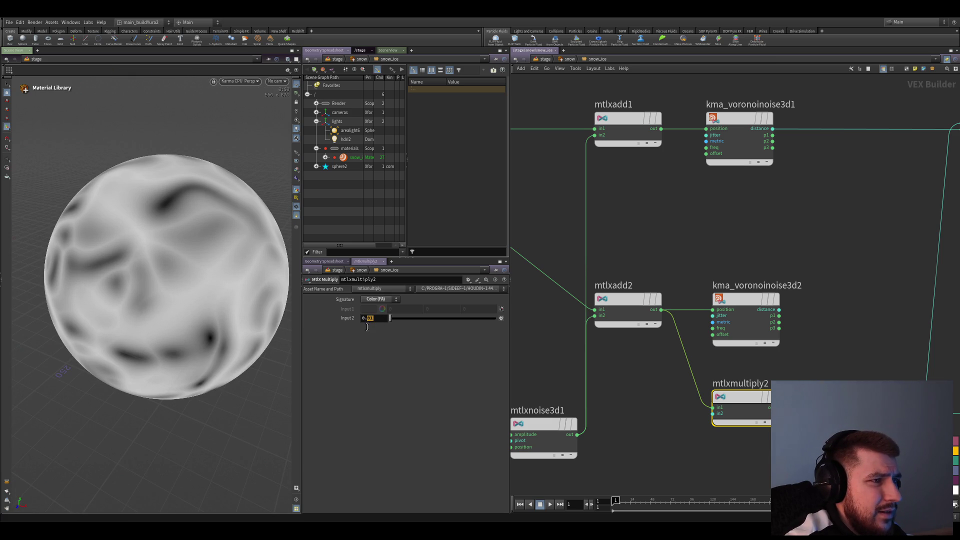
{"action": "type", "text": "0.05"}
{"action": "key", "text": "Return"}
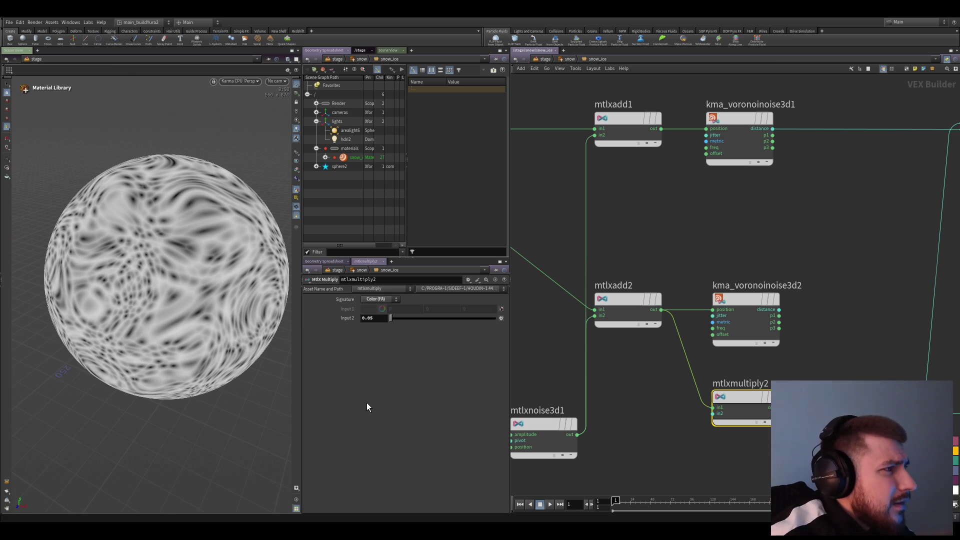
{"action": "scroll", "coordinate": [675, 407], "scroll_direction": "down", "scroll_amount": 3}
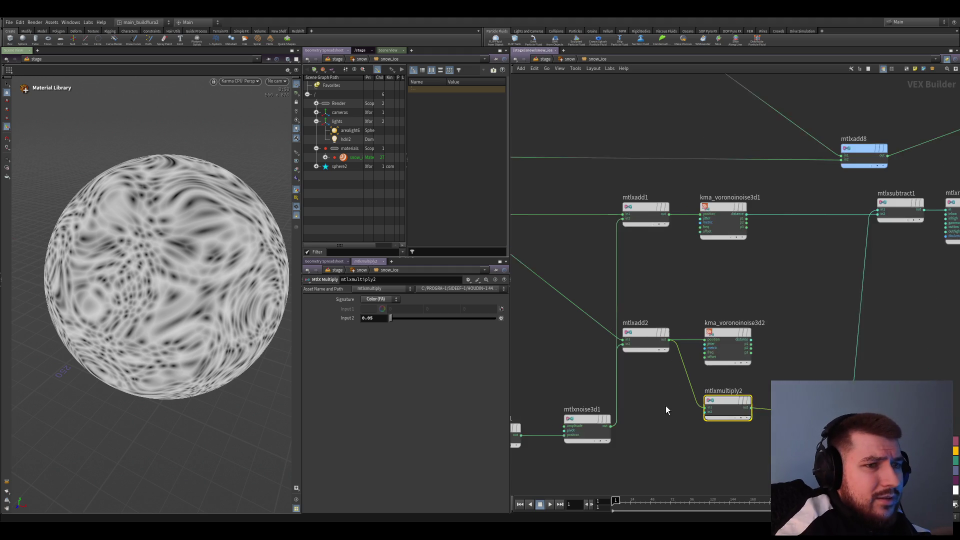
{"action": "scroll", "coordinate": [732, 346], "scroll_direction": "up", "scroll_amount": 2}
- Switch mtlxworleynoise3d1's cell style from Solid to Distance
{"action": "left_click", "coordinate": [671, 304]}
{"action": "left_click_drag", "start_coordinate": [790, 374], "coordinate": [771, 370]}
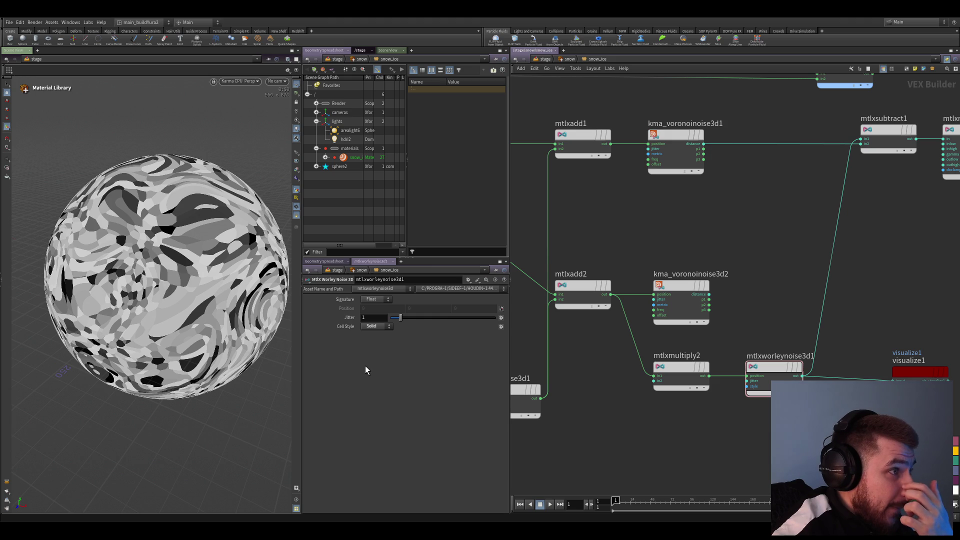
{"action": "left_click", "coordinate": [375, 326]}
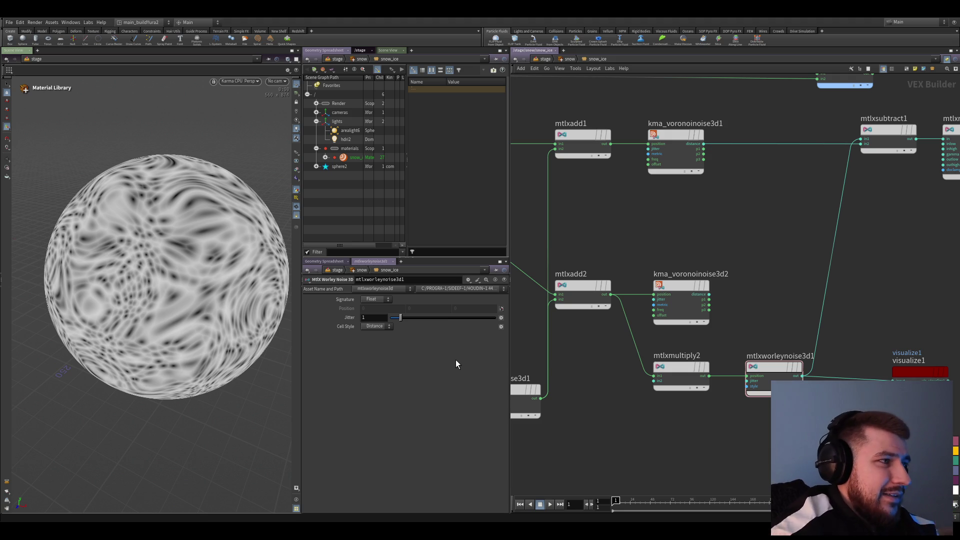
- Lower mtlxmultiply2's factor to 0.02 for broader, softer Worley cells
{"action": "left_click", "coordinate": [679, 373]}
{"action": "left_click", "coordinate": [368, 317]}
{"action": "key", "text": "Return"}
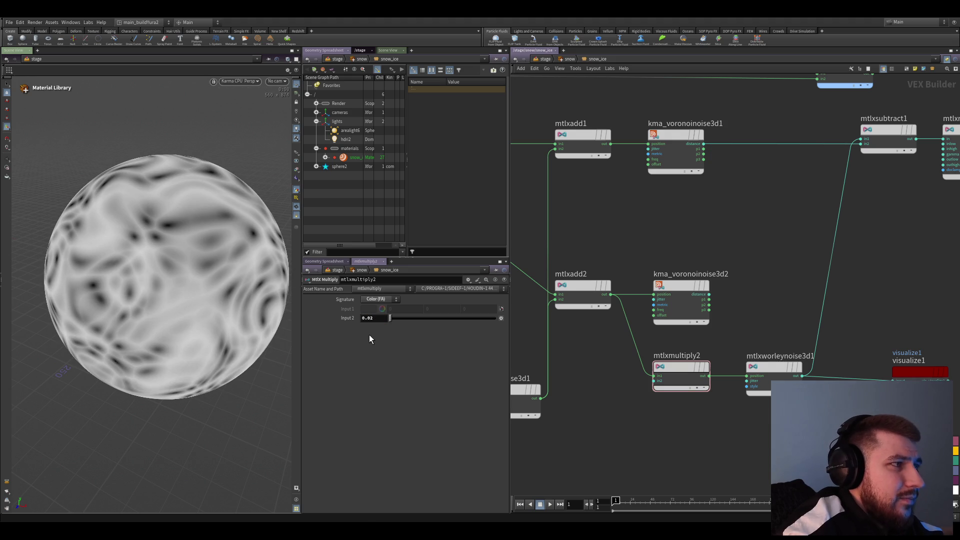
- Set the mtlxmultiply2 scale factor to 0.03 and review the Worley noise and mtlxmultiply1 settings
{"action": "left_click", "coordinate": [372, 318]}
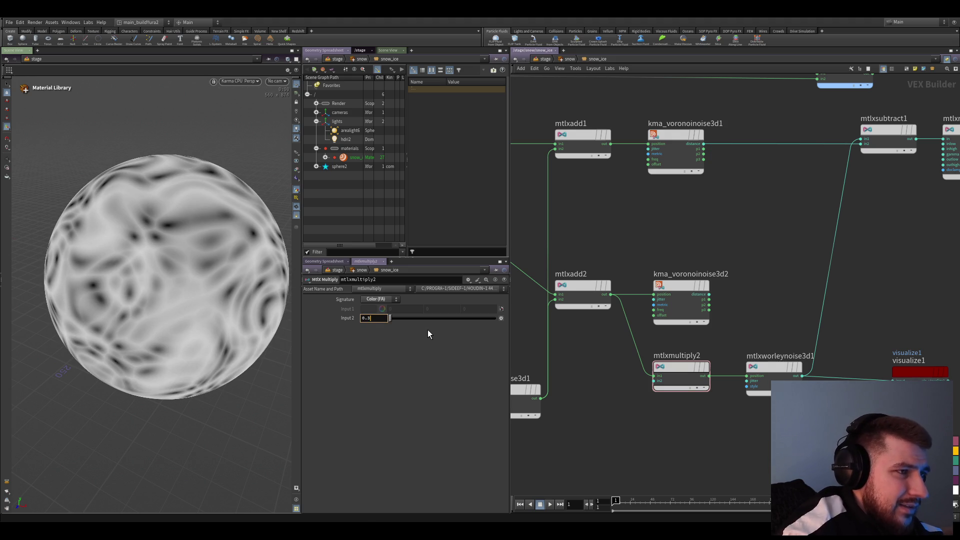
{"action": "key", "text": "Return"}
{"action": "scroll", "coordinate": [658, 414], "scroll_direction": "down", "scroll_amount": 2}
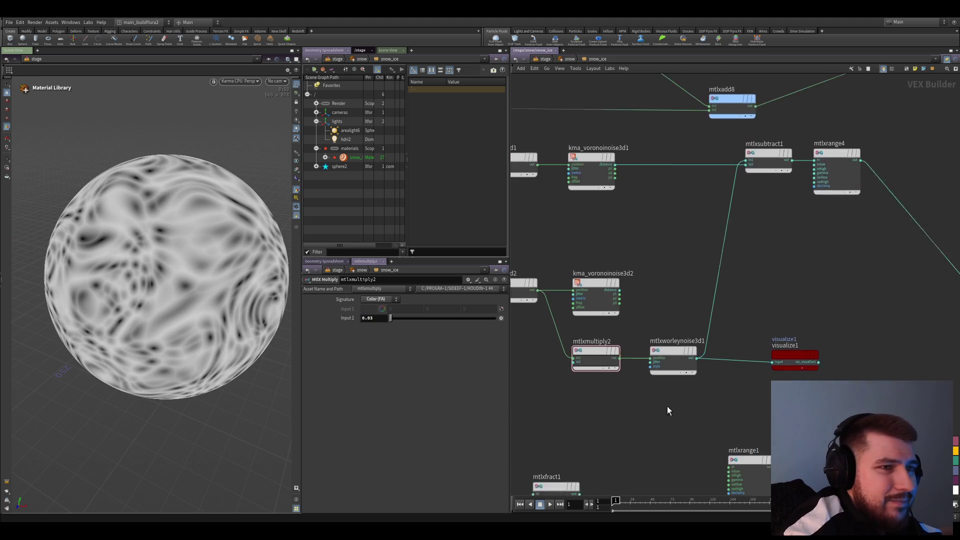
{"action": "left_click", "coordinate": [667, 344]}
{"action": "scroll", "coordinate": [680, 414], "scroll_direction": "up", "scroll_amount": 2}
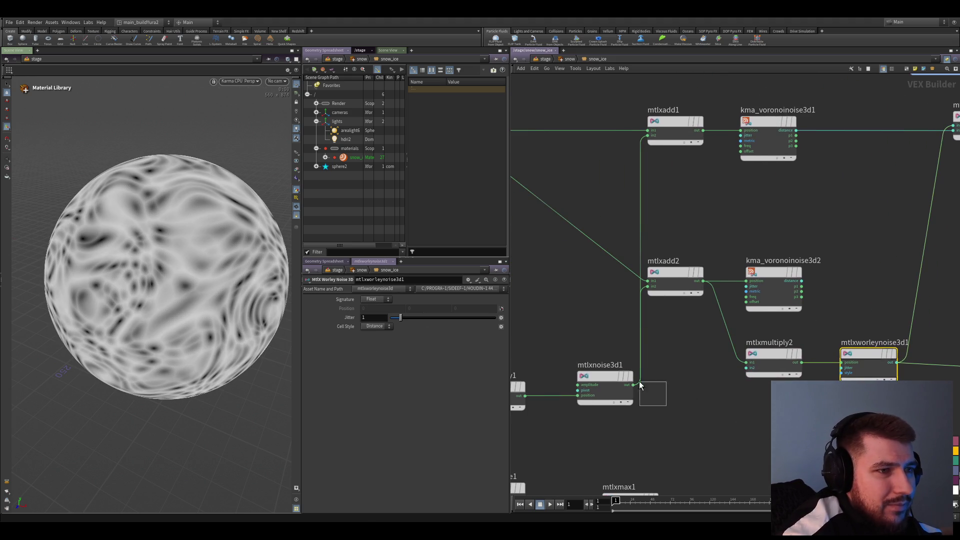
{"action": "left_click", "coordinate": [604, 379]}
{"action": "middle_click_drag", "start_coordinate": [536, 352], "coordinate": [621, 360]}
{"action": "left_click", "coordinate": [583, 401]}
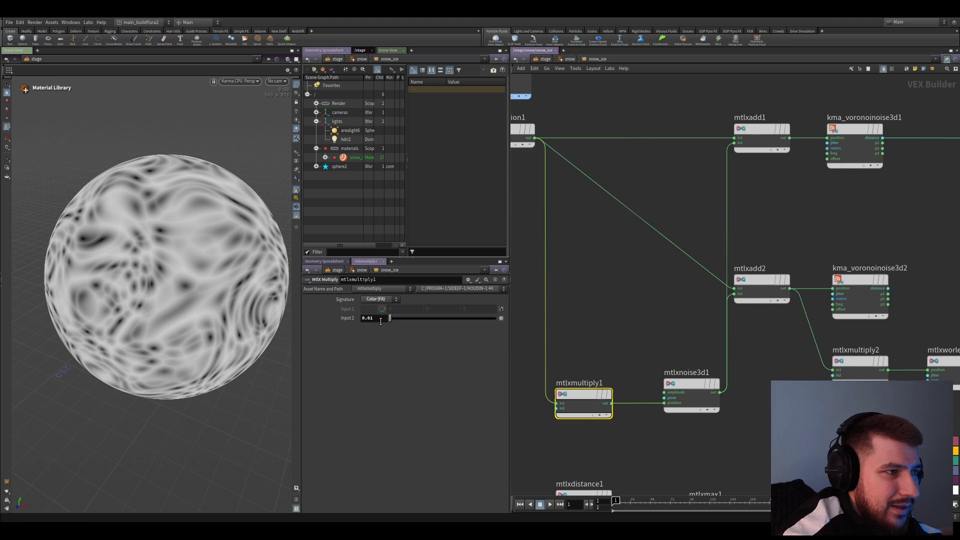
- Revert mtlxnoise3d1 to a single amplitude of 20 and return to the stage network
{"action": "left_click", "coordinate": [678, 394]}
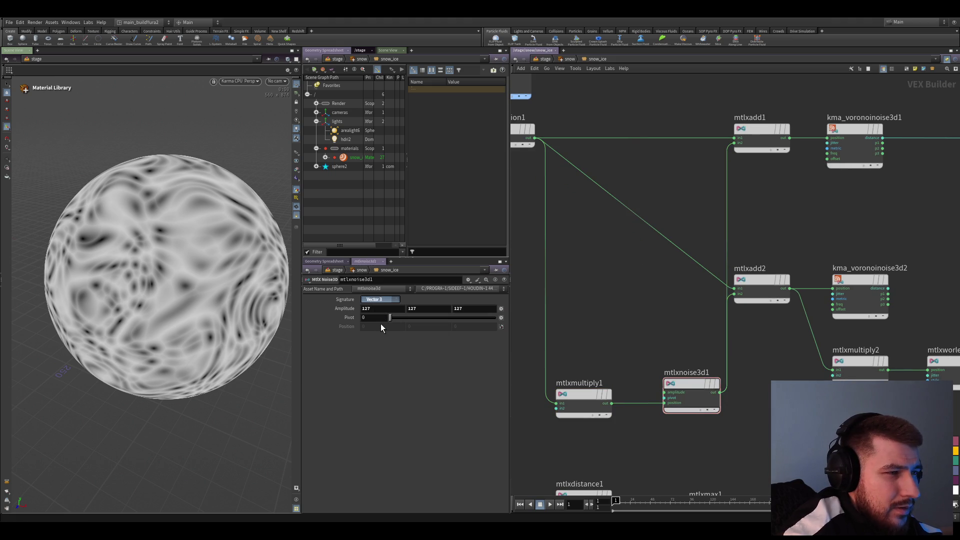
{"action": "key", "text": "ctrl+z"}
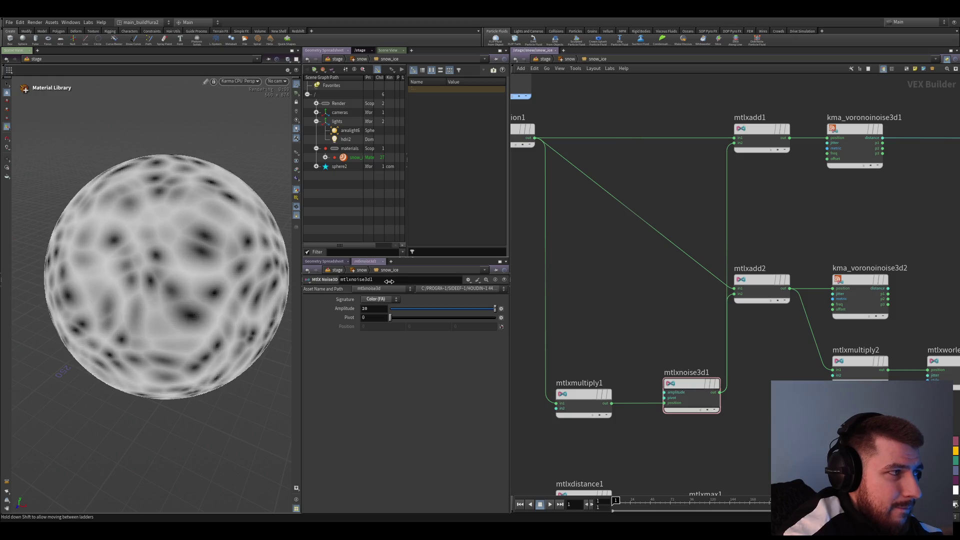
{"action": "key", "text": "u"}
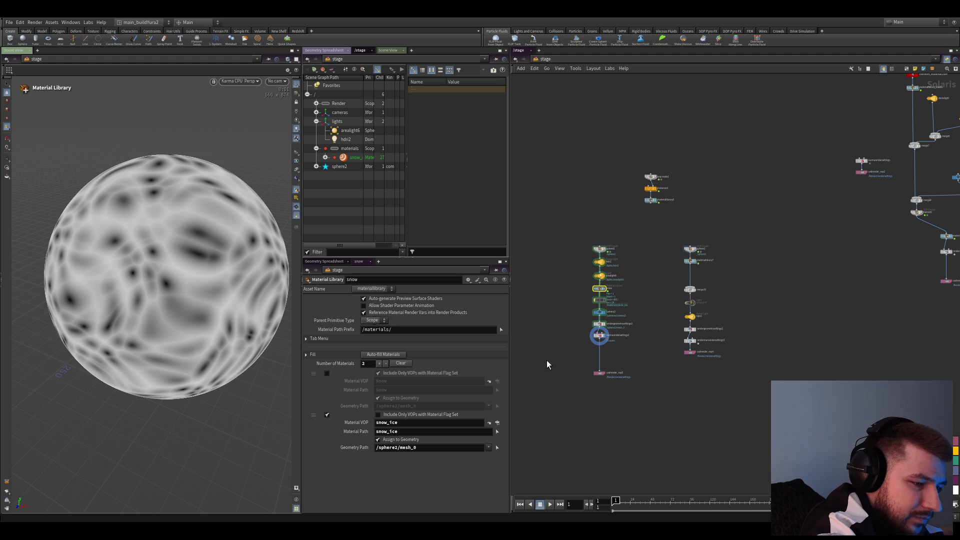
- Frame the stage network and switch the viewport to the fast Houdini GL shaded preview
{"action": "key", "text": "h"}
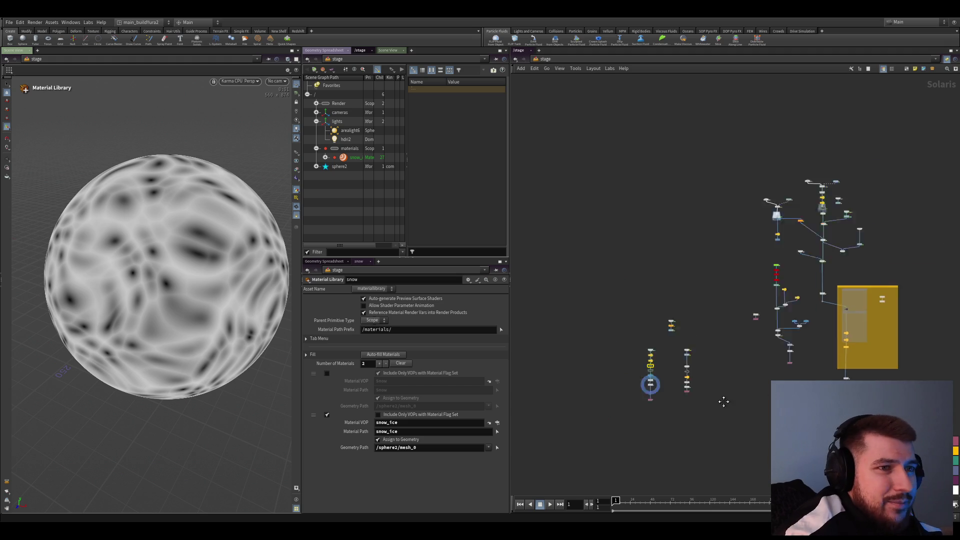
{"action": "key", "text": "Escape"}
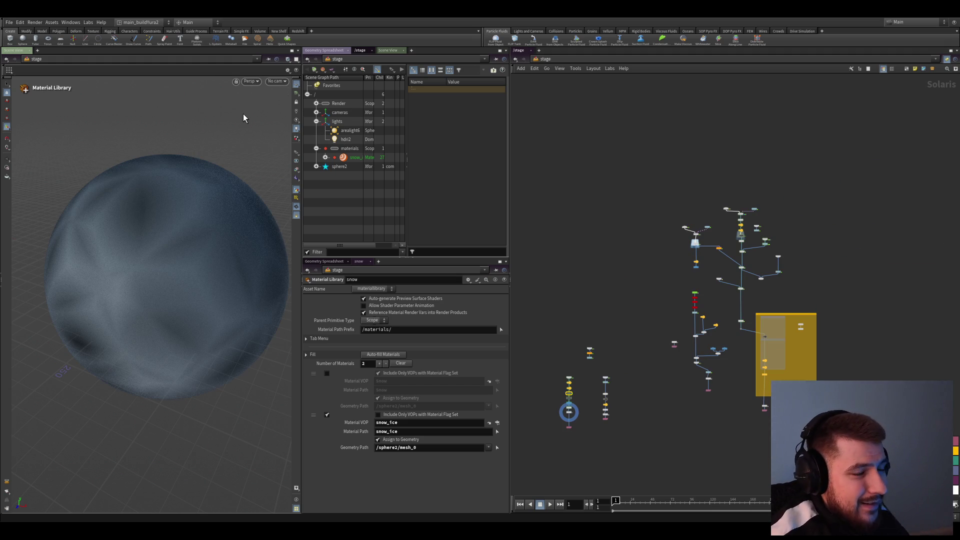
{"action": "middle_click_drag", "start_coordinate": [655, 338], "coordinate": [658, 347]}
{"action": "scroll", "coordinate": [718, 332], "scroll_direction": "up", "scroll_amount": 3}
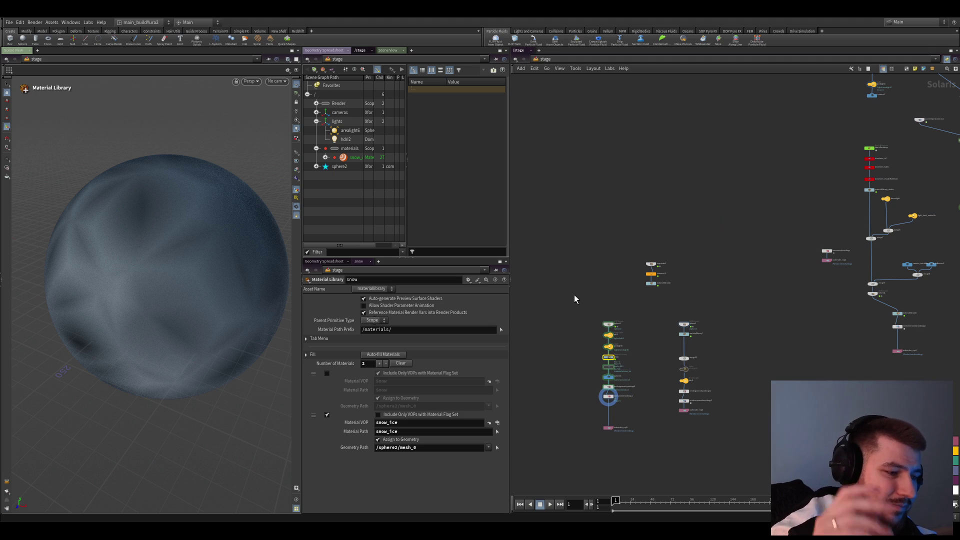
{"action": "key", "text": "f"}
{"action": "scroll", "coordinate": [662, 406], "scroll_direction": "down", "scroll_amount": 4}
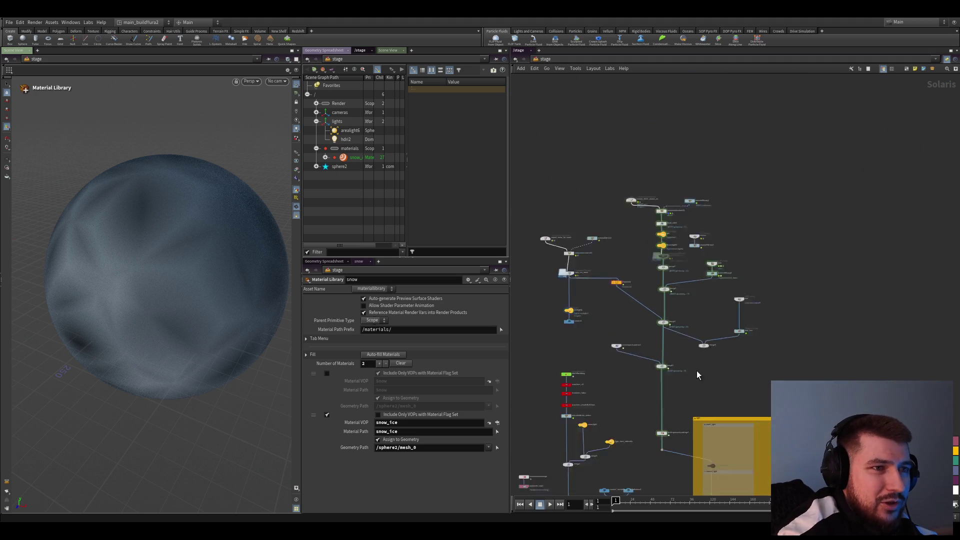
{"action": "scroll", "coordinate": [698, 373], "scroll_direction": "up", "scroll_amount": 4}
{"action": "scroll", "coordinate": [651, 353], "scroll_direction": "down", "scroll_amount": 1}
{"action": "scroll", "coordinate": [701, 417], "scroll_direction": "down", "scroll_amount": 1}
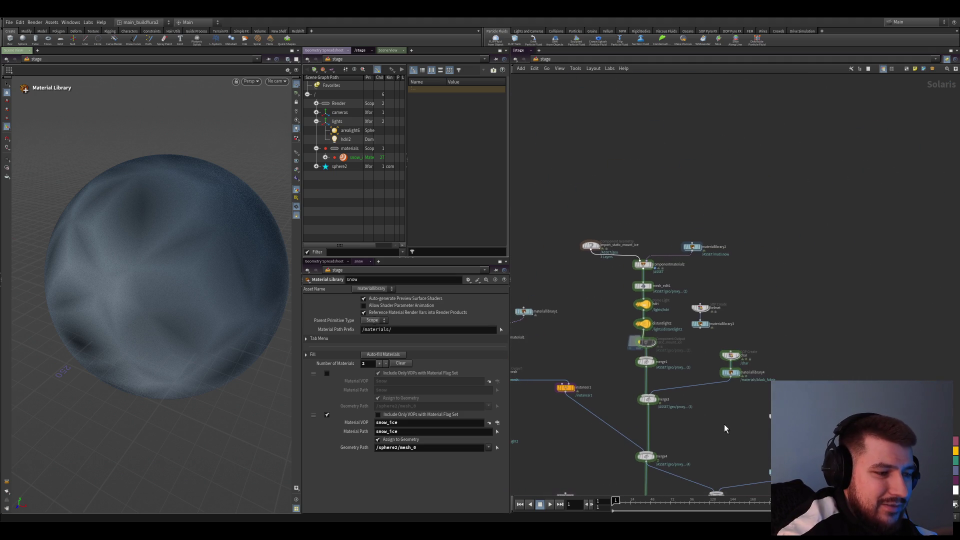
{"action": "scroll", "coordinate": [711, 426], "scroll_direction": "down", "scroll_amount": 2}
{"action": "scroll", "coordinate": [716, 436], "scroll_direction": "up", "scroll_amount": 2}
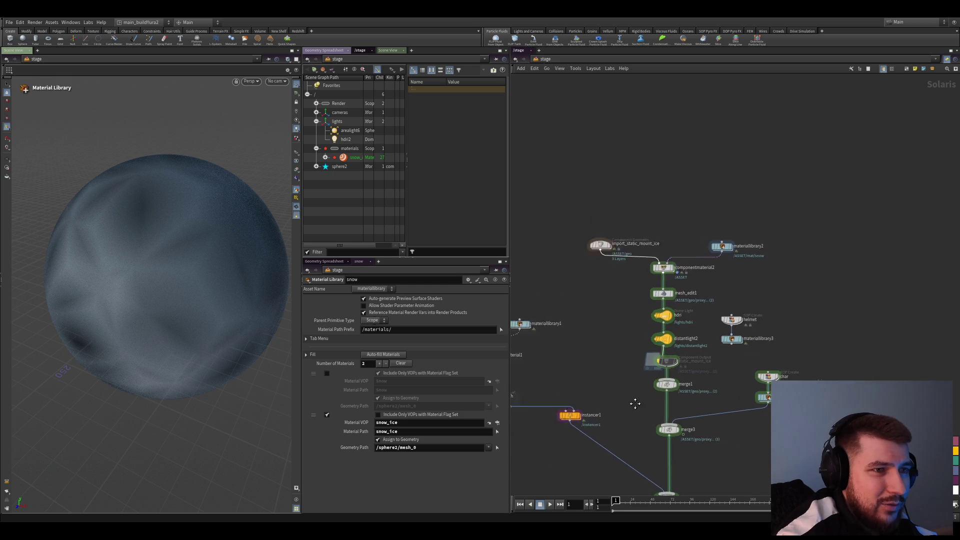
{"action": "scroll", "coordinate": [536, 449], "scroll_direction": "down", "scroll_amount": 1}
- Inspect merge3, then select distantlight2 to show its intensity 4 and colour temperature ~11446
{"action": "middle_click_drag", "start_coordinate": [538, 447], "coordinate": [711, 314]}
{"action": "scroll", "coordinate": [710, 314], "scroll_direction": "down", "scroll_amount": 2}
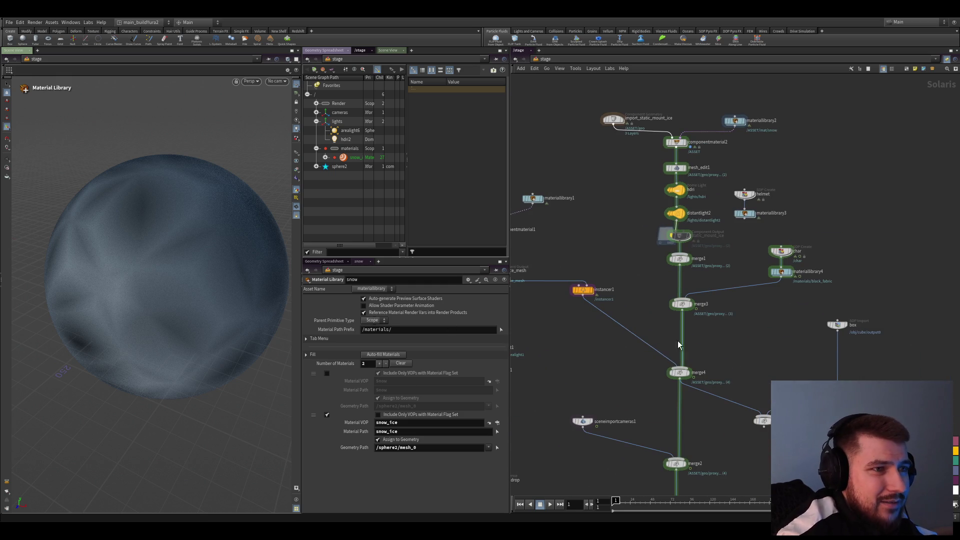
{"action": "scroll", "coordinate": [663, 369], "scroll_direction": "up", "scroll_amount": 3}
{"action": "left_click", "coordinate": [631, 355]}
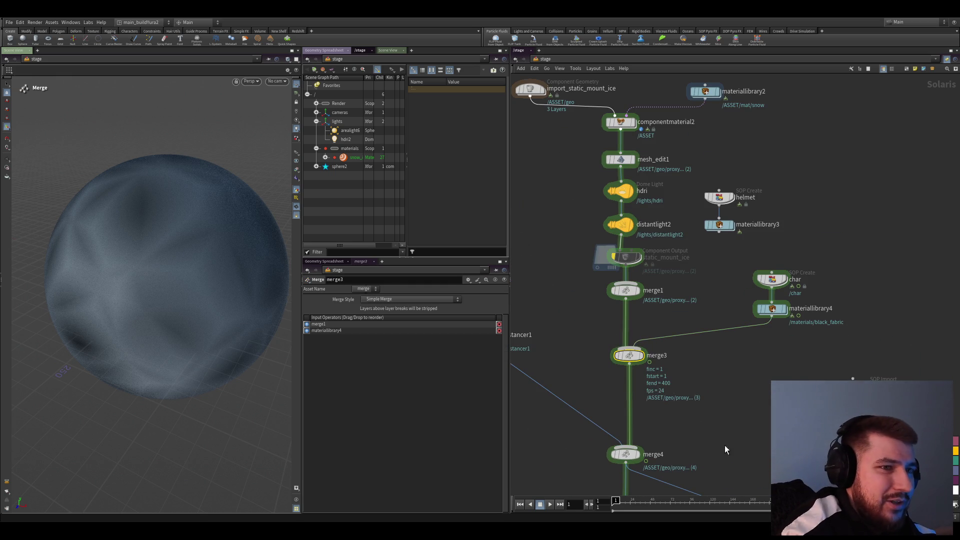
{"action": "left_click", "coordinate": [619, 223]}
{"action": "middle_click_drag", "start_coordinate": [620, 225], "coordinate": [641, 343]}
{"action": "scroll", "coordinate": [637, 352], "scroll_direction": "up", "scroll_amount": 3}
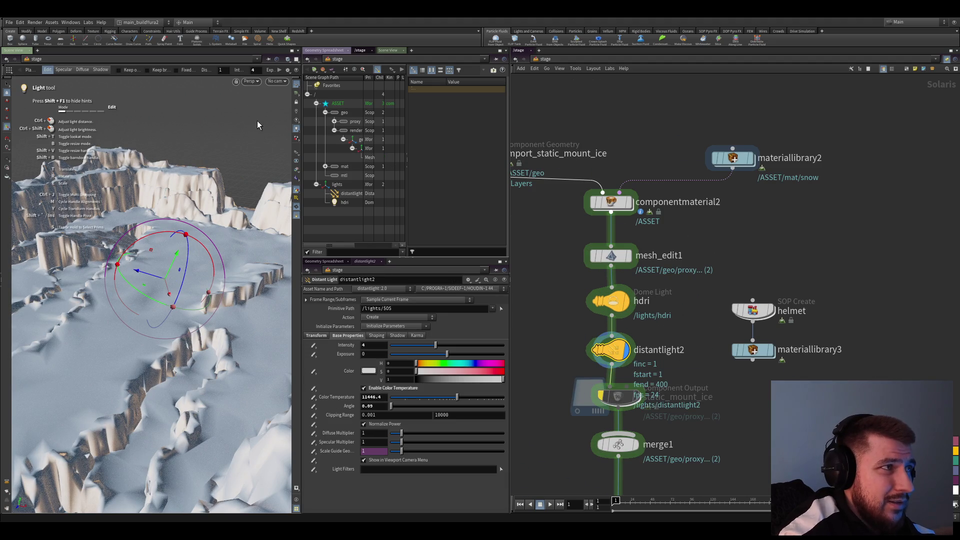
- Dive into import_static_mount_ice and orbit the terrain to check its noise mask
{"action": "key", "text": "Escape"}
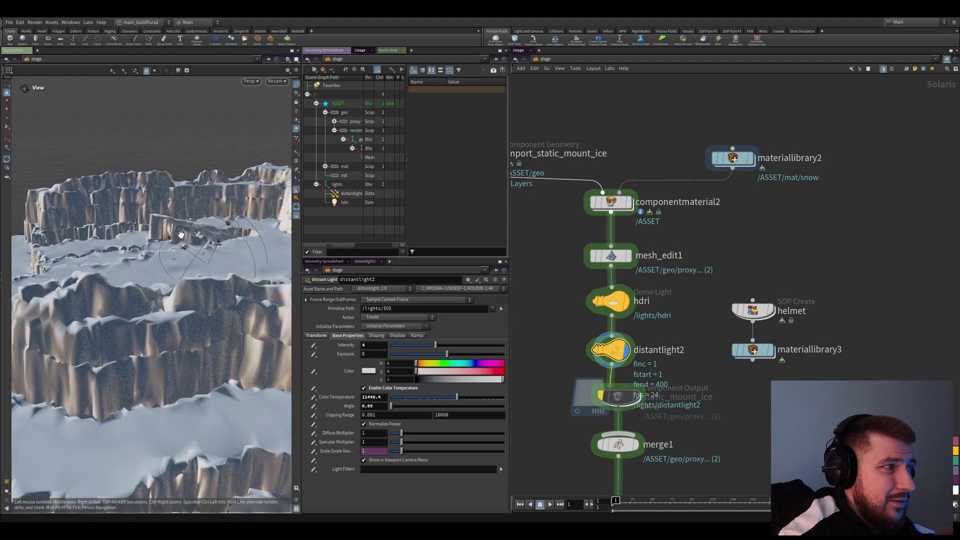
{"action": "left_click_drag", "start_coordinate": [267, 132], "coordinate": [564, 256]}
{"action": "scroll", "coordinate": [565, 255], "scroll_direction": "down", "scroll_amount": 1}
{"action": "double_click", "coordinate": [581, 199]}
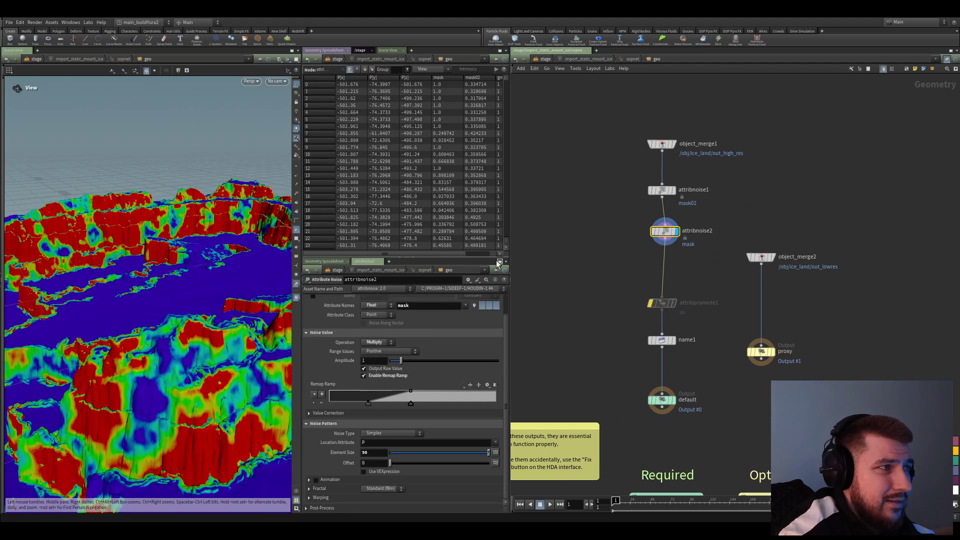
{"action": "left_click_drag", "start_coordinate": [162, 255], "coordinate": [140, 265]}
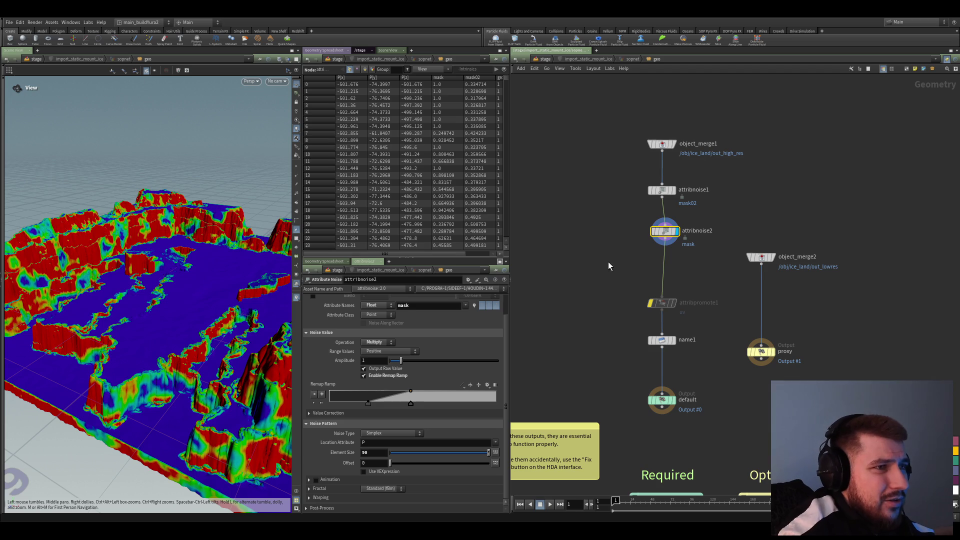
- Return to the stage network and dive into materiallibrary2 holding the Snow subnetwork
{"action": "key", "text": "u"}
{"action": "scroll", "coordinate": [586, 387], "scroll_direction": "down", "scroll_amount": 5}
{"action": "scroll", "coordinate": [635, 372], "scroll_direction": "up", "scroll_amount": 4}
{"action": "scroll", "coordinate": [707, 331], "scroll_direction": "up", "scroll_amount": 3}
{"action": "double_click", "coordinate": [725, 309]}
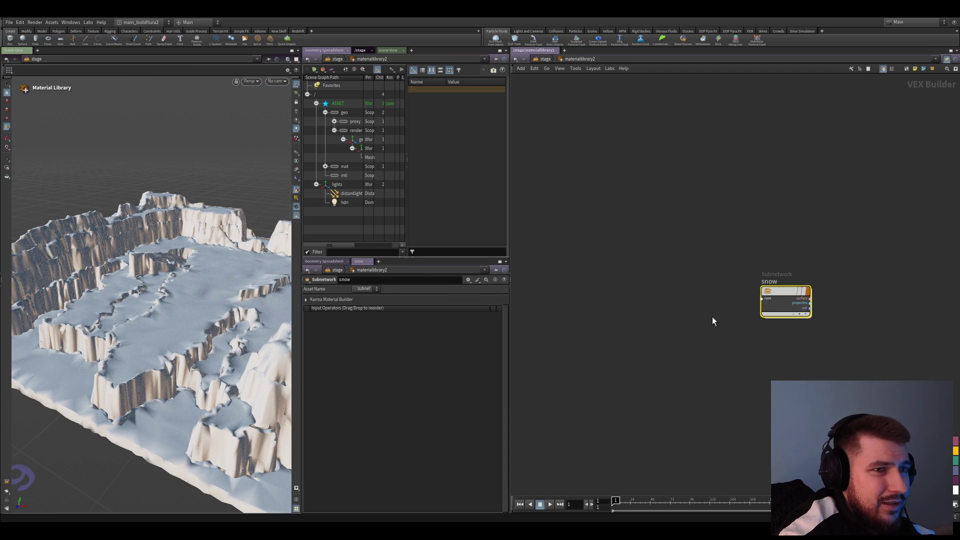
- Enter the snow material subnetwork and box-select the node group under the ЛЕД sticky note
{"action": "double_click", "coordinate": [774, 297]}
{"action": "scroll", "coordinate": [774, 293], "scroll_direction": "down", "scroll_amount": 4}
{"action": "middle_click_drag", "start_coordinate": [715, 238], "coordinate": [596, 226]}
{"action": "scroll", "coordinate": [595, 226], "scroll_direction": "up", "scroll_amount": 2}
{"action": "scroll", "coordinate": [679, 169], "scroll_direction": "down", "scroll_amount": 2}
{"action": "scroll", "coordinate": [737, 256], "scroll_direction": "up", "scroll_amount": 3}
{"action": "scroll", "coordinate": [737, 256], "scroll_direction": "up", "scroll_amount": 2}
{"action": "scroll", "coordinate": [699, 241], "scroll_direction": "down", "scroll_amount": 1}
{"action": "scroll", "coordinate": [680, 291], "scroll_direction": "up", "scroll_amount": 3}
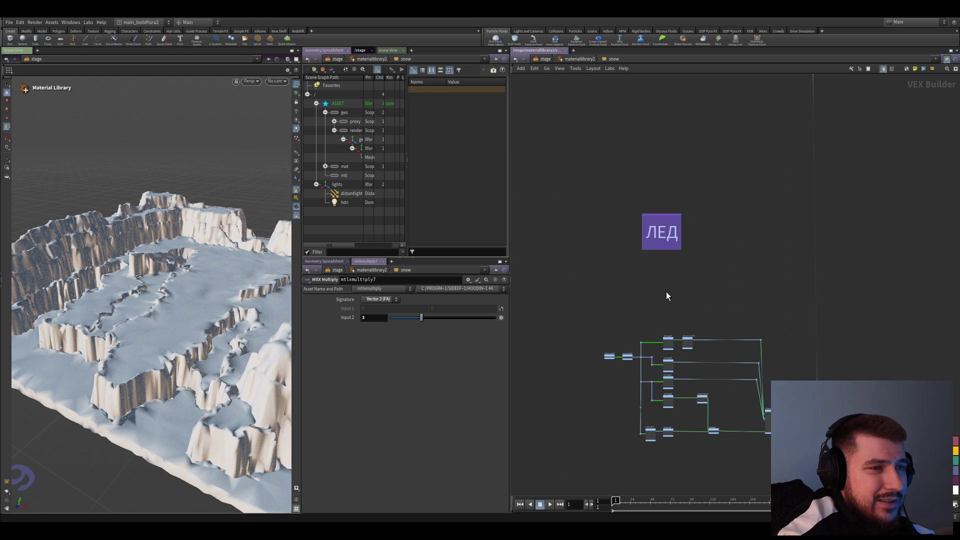
{"action": "middle_click_drag", "start_coordinate": [668, 292], "coordinate": [566, 235]}
{"action": "left_click_drag", "start_coordinate": [566, 235], "coordinate": [701, 368]}
{"action": "scroll", "coordinate": [694, 316], "scroll_direction": "up", "scroll_amount": 2}
{"action": "scroll", "coordinate": [706, 244], "scroll_direction": "down", "scroll_amount": 1}
{"action": "scroll", "coordinate": [702, 257], "scroll_direction": "down", "scroll_amount": 1}
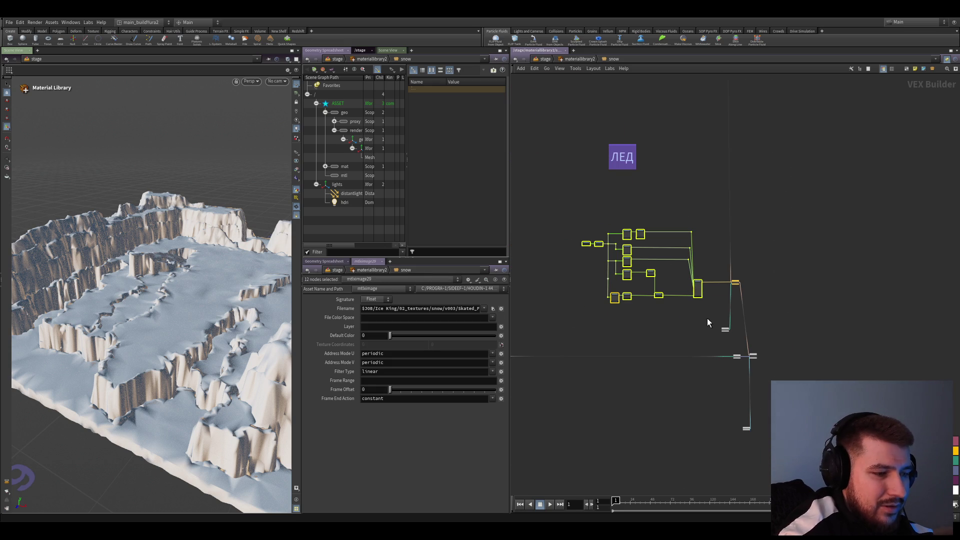
- Return to the stage level, widen the viewport pane and leave camera navigation mode
{"action": "key", "text": "u"}
{"action": "key", "text": "u"}
{"action": "scroll", "coordinate": [601, 212], "scroll_direction": "up", "scroll_amount": 2}
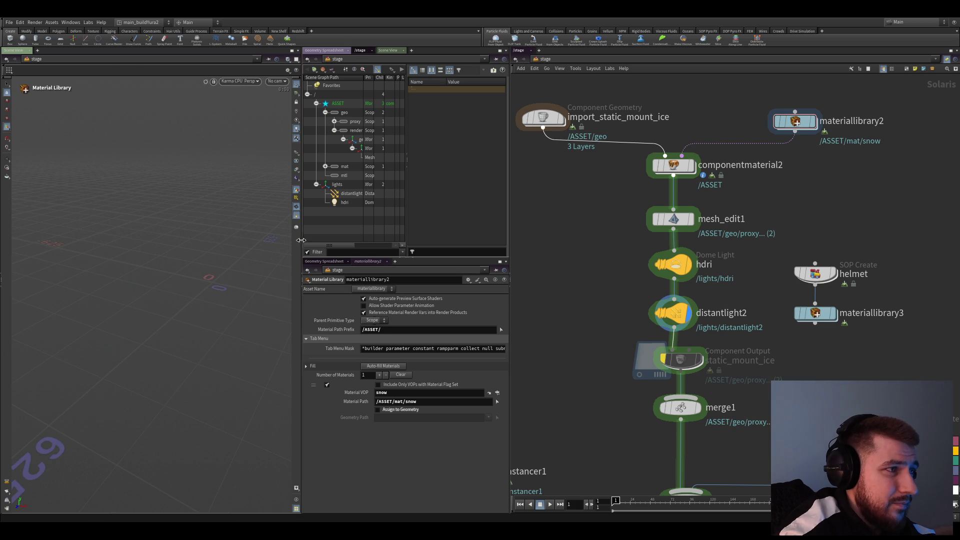
{"action": "left_click_drag", "start_coordinate": [302, 240], "coordinate": [381, 240]}
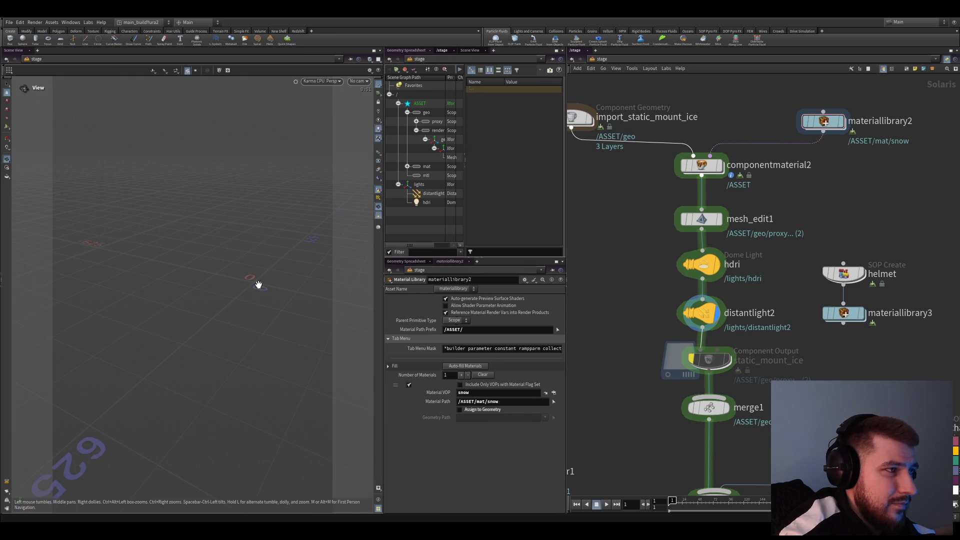
{"action": "key", "text": "Return"}
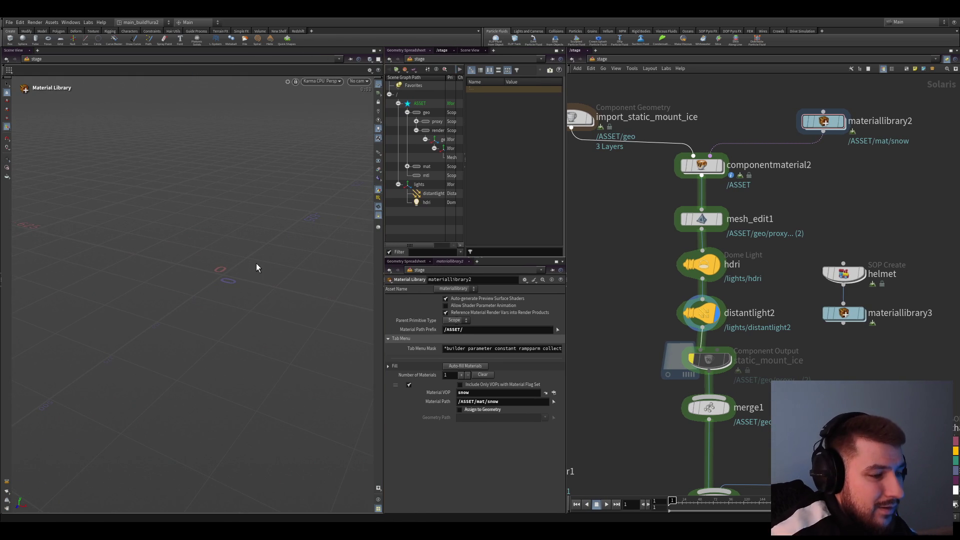
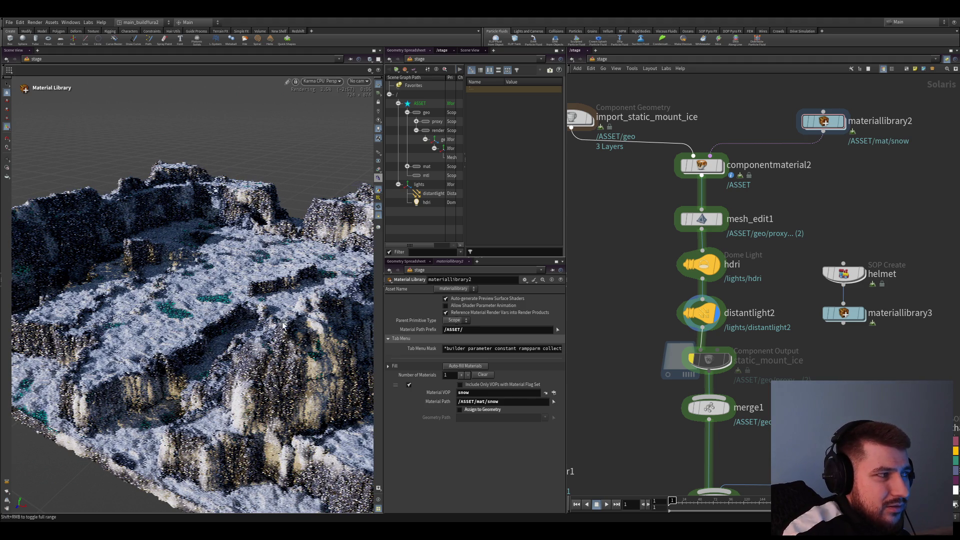
- Inspect the hdri Dome Light's parameters in /stage, then dive into the snow Material Library
{"action": "middle_click_drag", "start_coordinate": [701, 300], "coordinate": [694, 268]}
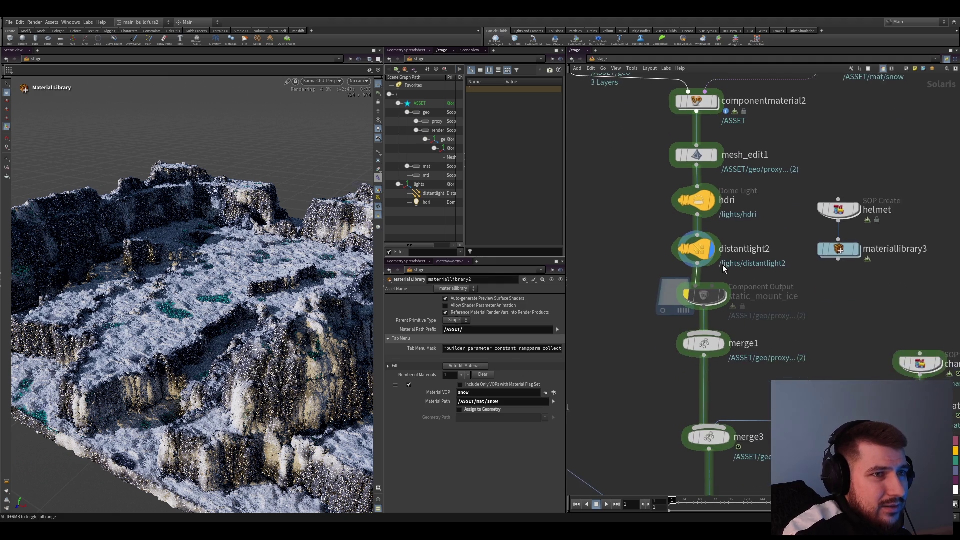
{"action": "left_click", "coordinate": [693, 234]}
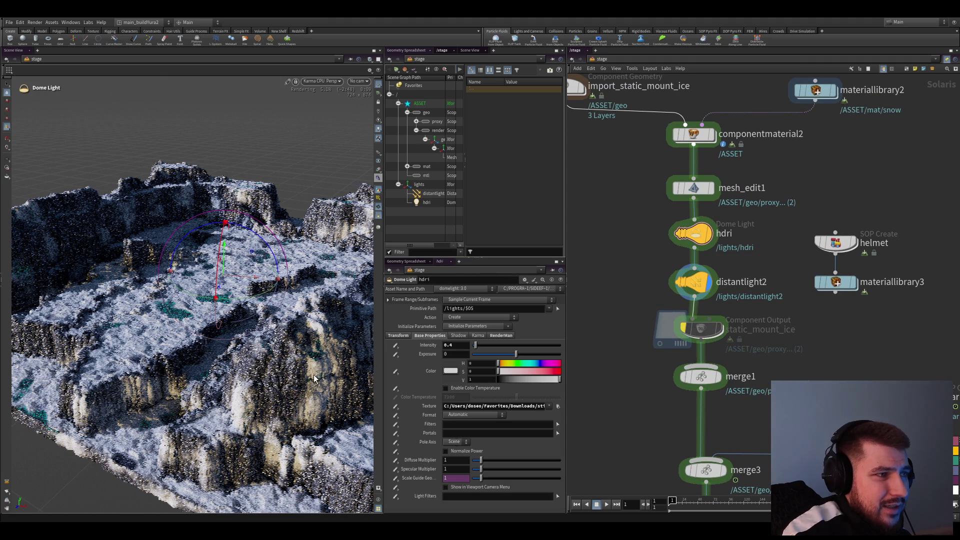
{"action": "key", "text": "s"}
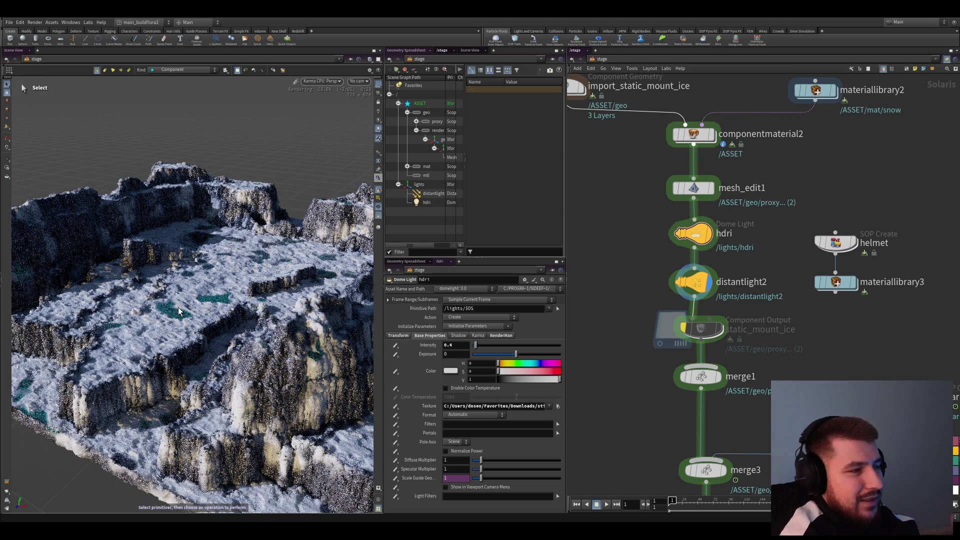
{"action": "left_click_drag", "start_coordinate": [178, 311], "coordinate": [271, 330], "text": "alt"}
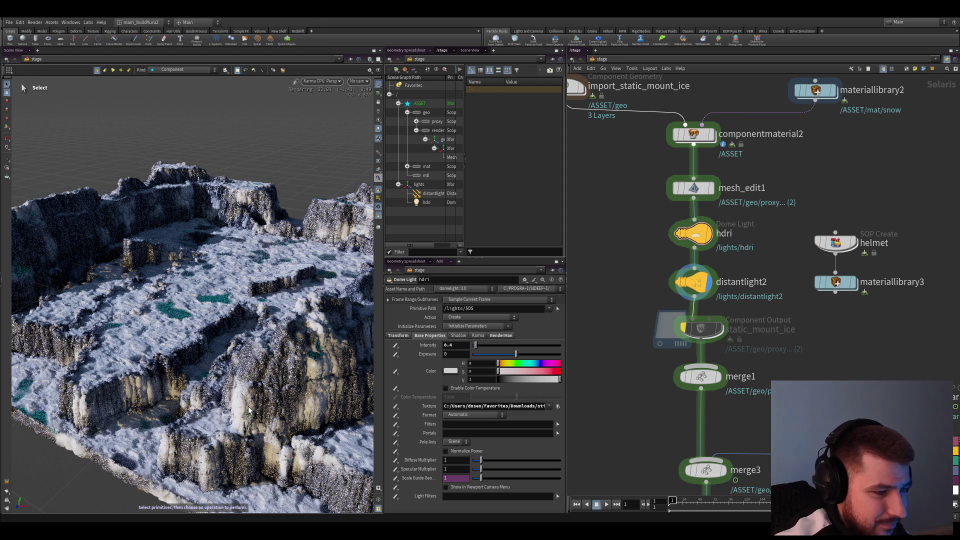
{"action": "scroll", "coordinate": [750, 225], "scroll_direction": "down", "scroll_amount": 3}
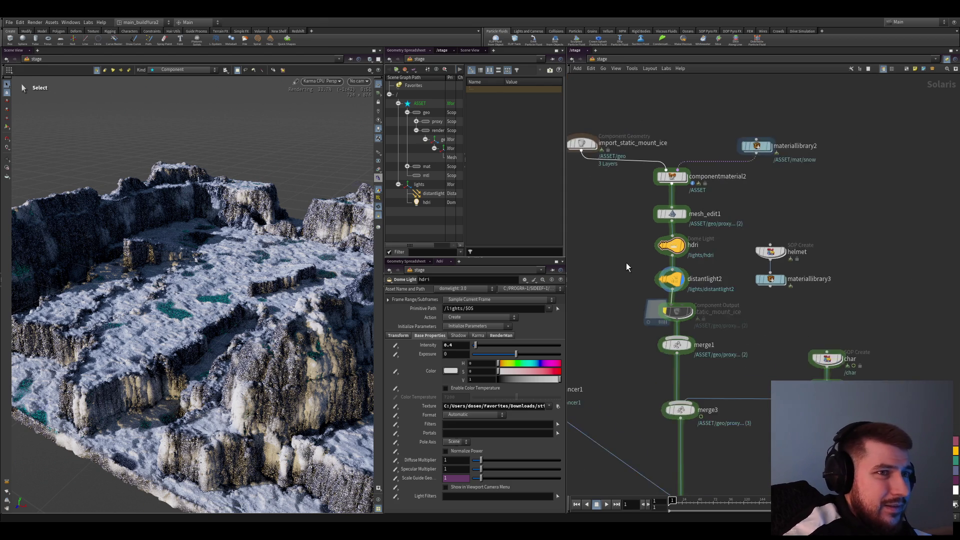
{"action": "double_click", "coordinate": [747, 144]}
{"action": "double_click", "coordinate": [801, 289]}
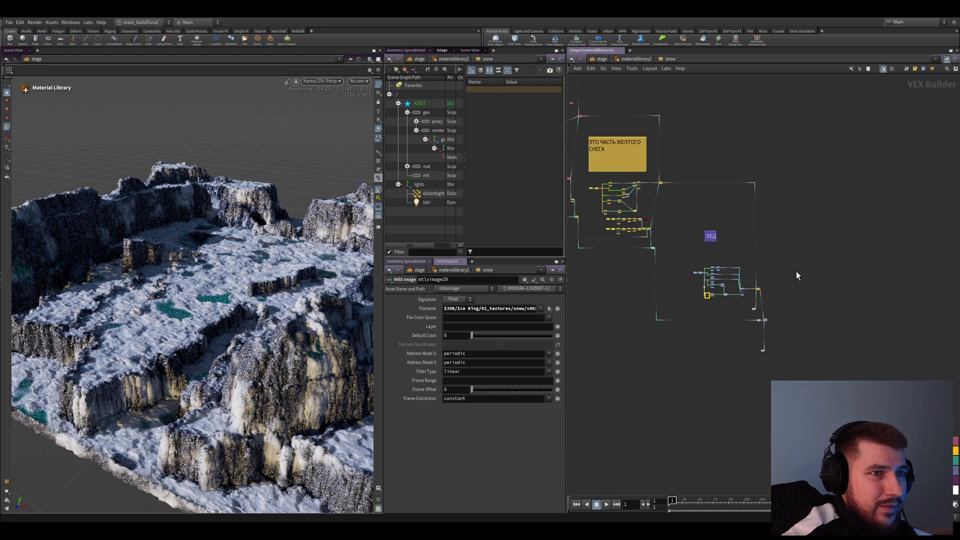
{"action": "scroll", "coordinate": [831, 259], "scroll_direction": "down", "scroll_amount": 4}
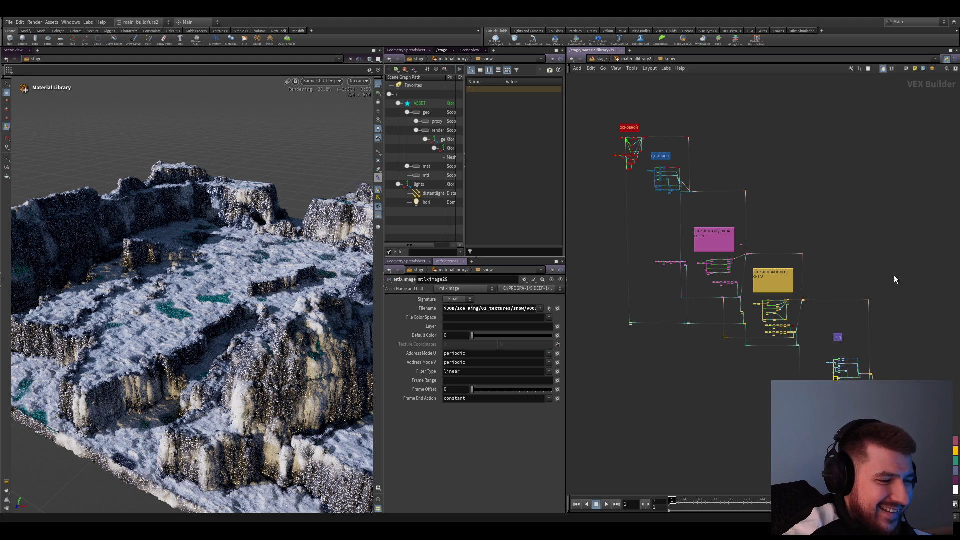
{"action": "middle_click_drag", "start_coordinate": [884, 287], "coordinate": [835, 236]}
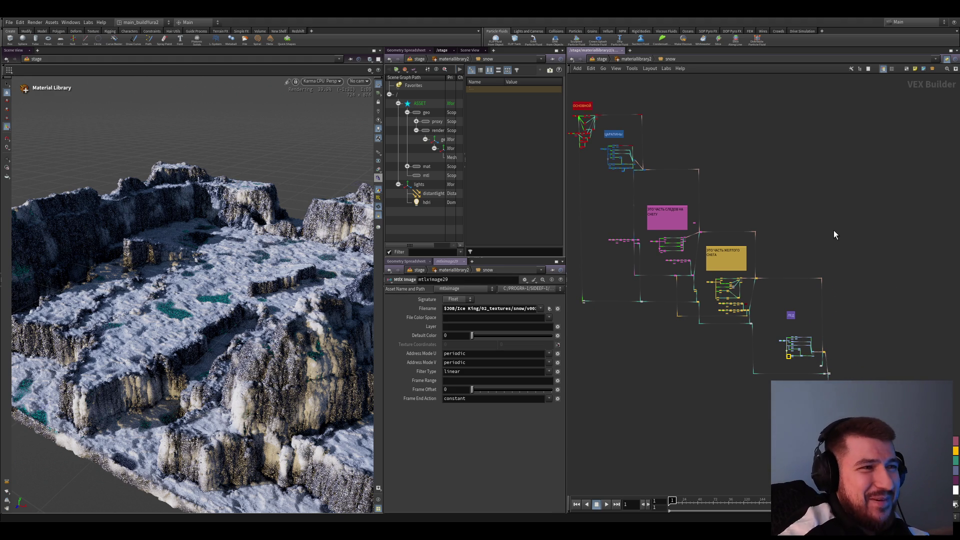
{"action": "key", "text": "u"}
{"action": "key", "text": "u"}
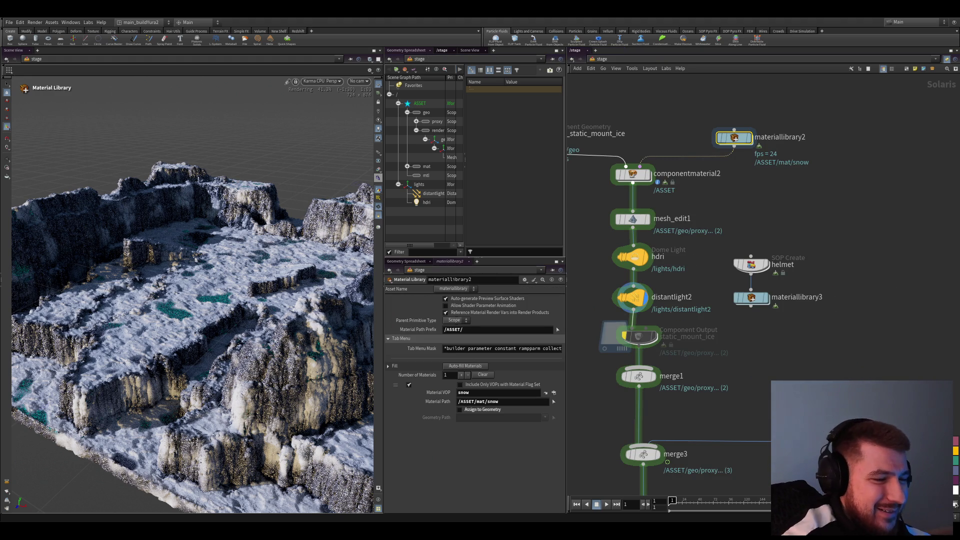
{"action": "scroll", "coordinate": [712, 274], "scroll_direction": "down", "scroll_amount": 2}
{"action": "scroll", "coordinate": [676, 345], "scroll_direction": "down", "scroll_amount": 3}
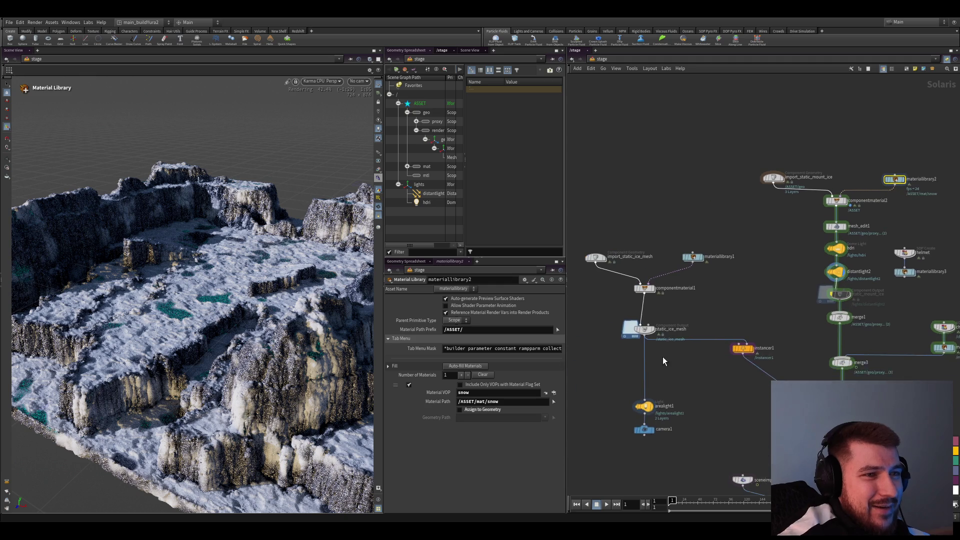
- Display karmarendersettings1 on the sphere2 chain so the sphere renders, then enter the snow Material Library
{"action": "middle_click_drag", "start_coordinate": [676, 345], "coordinate": [693, 304]}
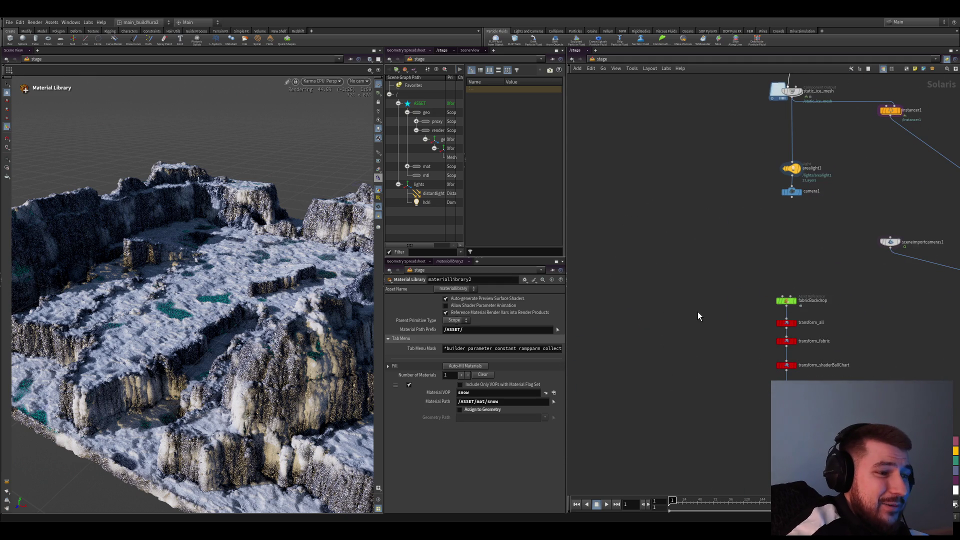
{"action": "scroll", "coordinate": [698, 311], "scroll_direction": "down", "scroll_amount": 3}
{"action": "scroll", "coordinate": [706, 343], "scroll_direction": "down", "scroll_amount": 3}
{"action": "mouse_move", "coordinate": [639, 340]}
{"action": "middle_mouse_down"}
{"action": "mouse_move", "coordinate": [730, 321]}
{"action": "mouse_move", "coordinate": [705, 371]}
{"action": "middle_mouse_up"}
{"action": "scroll", "coordinate": [706, 372], "scroll_direction": "up", "scroll_amount": 3}
{"action": "scroll", "coordinate": [703, 391], "scroll_direction": "up", "scroll_amount": 3}
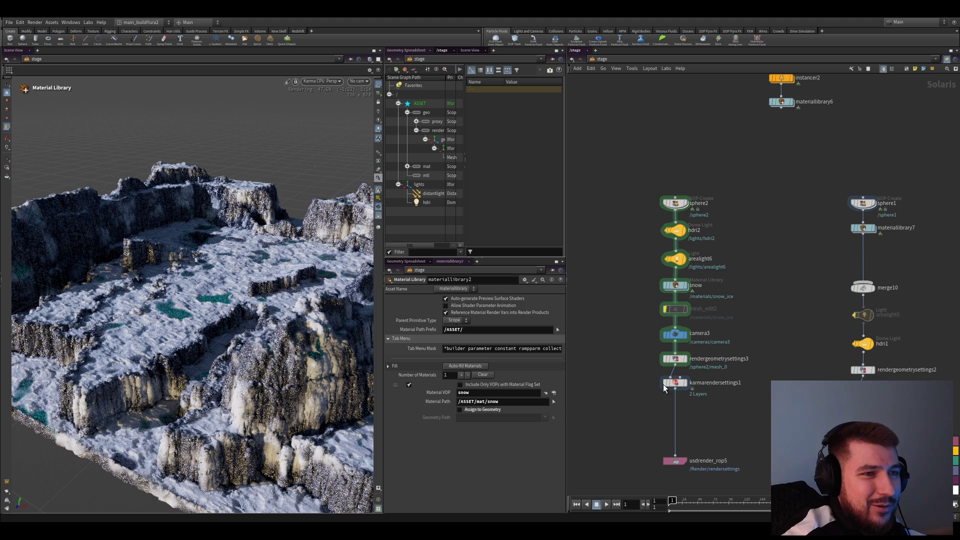
{"action": "scroll", "coordinate": [643, 367], "scroll_direction": "down", "scroll_amount": 2}
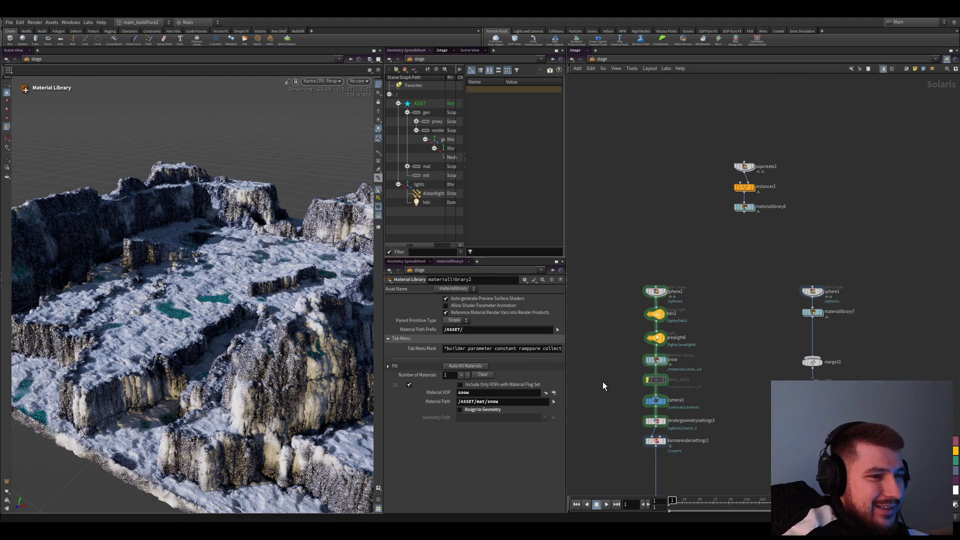
{"action": "scroll", "coordinate": [607, 371], "scroll_direction": "up", "scroll_amount": 2}
{"action": "scroll", "coordinate": [625, 311], "scroll_direction": "up", "scroll_amount": 1}
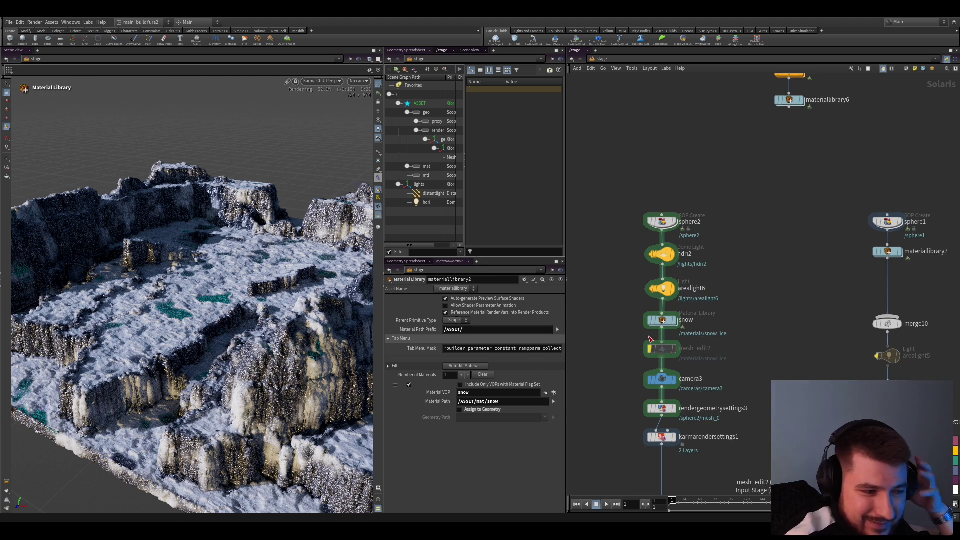
{"action": "scroll", "coordinate": [630, 343], "scroll_direction": "down", "scroll_amount": 2}
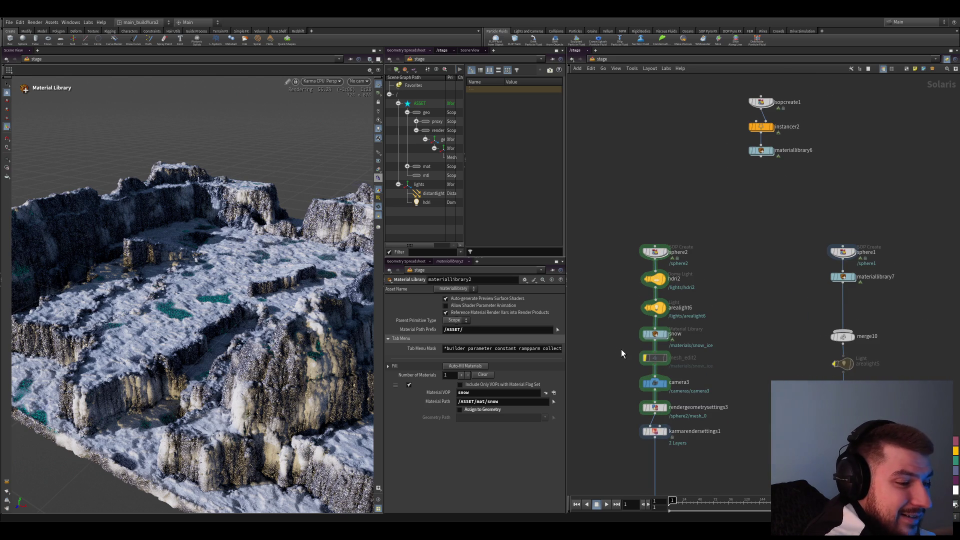
{"action": "scroll", "coordinate": [621, 330], "scroll_direction": "up", "scroll_amount": 2}
{"action": "scroll", "coordinate": [611, 353], "scroll_direction": "up", "scroll_amount": 2}
{"action": "scroll", "coordinate": [614, 360], "scroll_direction": "up", "scroll_amount": 1}
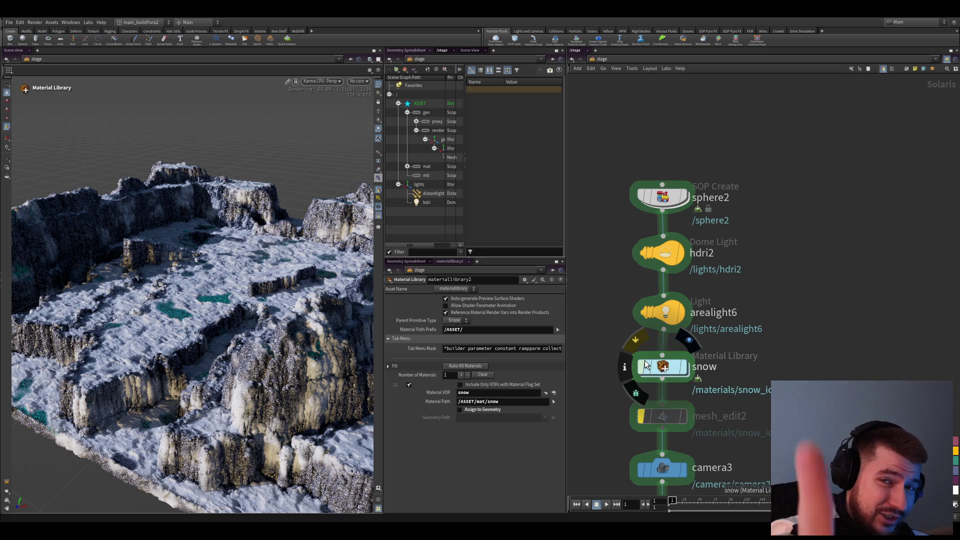
{"action": "scroll", "coordinate": [594, 378], "scroll_direction": "up", "scroll_amount": 2}
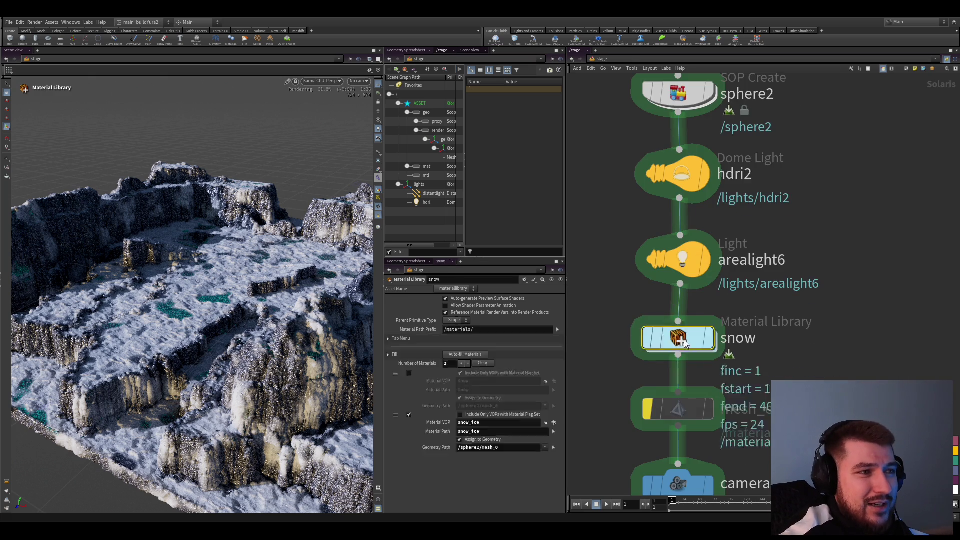
{"action": "key", "text": "i"}
{"action": "key", "text": "u"}
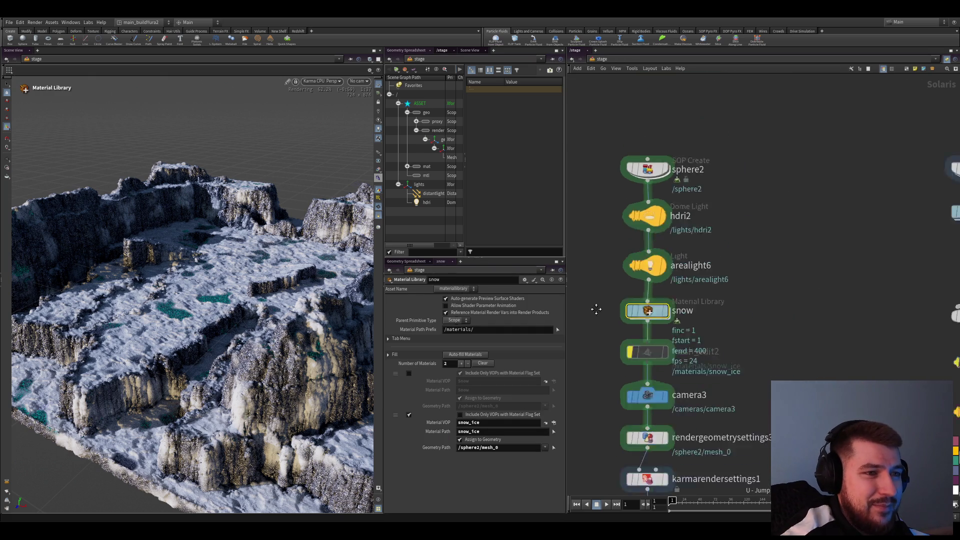
{"action": "scroll", "coordinate": [637, 384], "scroll_direction": "up", "scroll_amount": 3}
{"action": "left_click", "coordinate": [690, 393]}
{"action": "scroll", "coordinate": [717, 433], "scroll_direction": "up", "scroll_amount": 2}
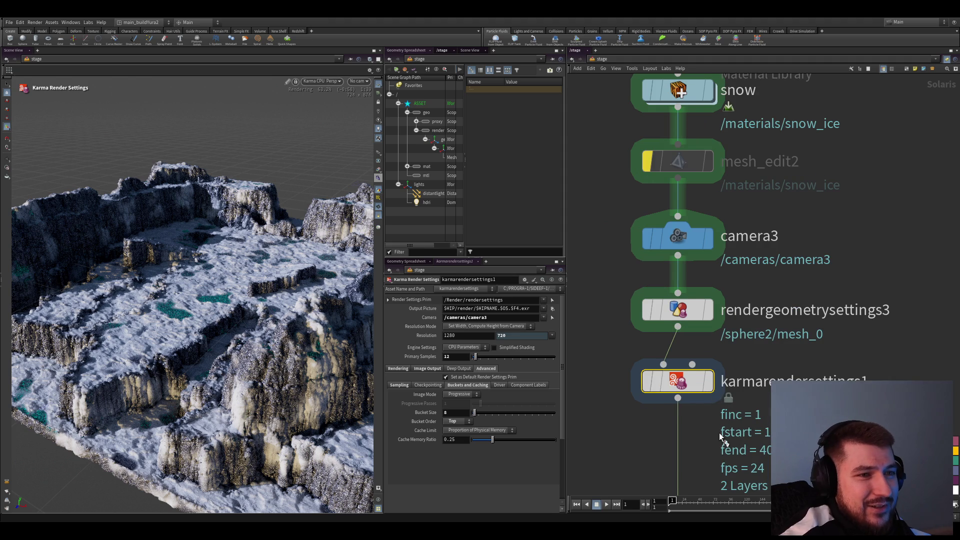
{"action": "scroll", "coordinate": [763, 436], "scroll_direction": "down", "scroll_amount": 2}
{"action": "double_click", "coordinate": [694, 254]}
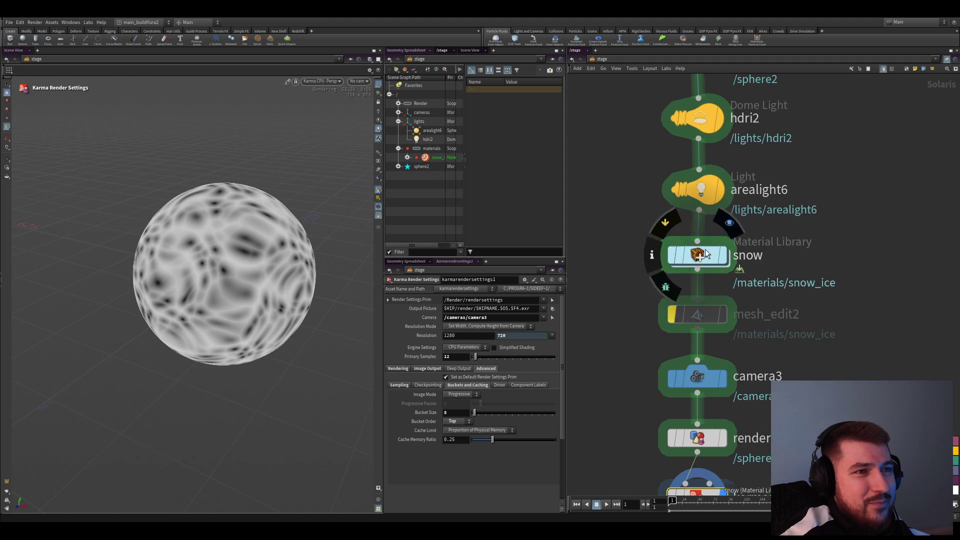
- Inside snow_ice, attach visualize1 to mtlxworleynoise3d1 to preview the Worley noise on the sphere
{"action": "double_click", "coordinate": [628, 341]}
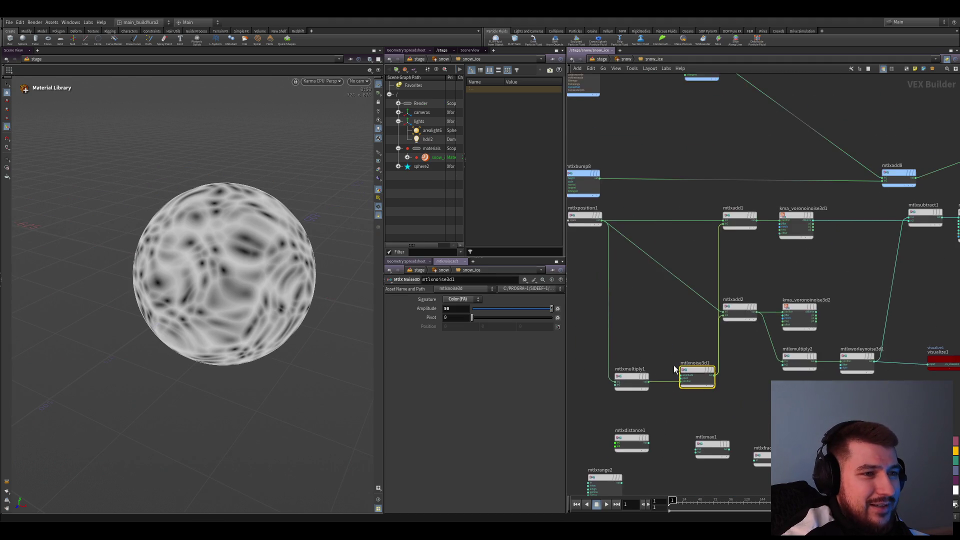
{"action": "scroll", "coordinate": [643, 343], "scroll_direction": "down", "scroll_amount": 3}
{"action": "scroll", "coordinate": [709, 355], "scroll_direction": "up", "scroll_amount": 3}
{"action": "scroll", "coordinate": [693, 335], "scroll_direction": "down", "scroll_amount": 1}
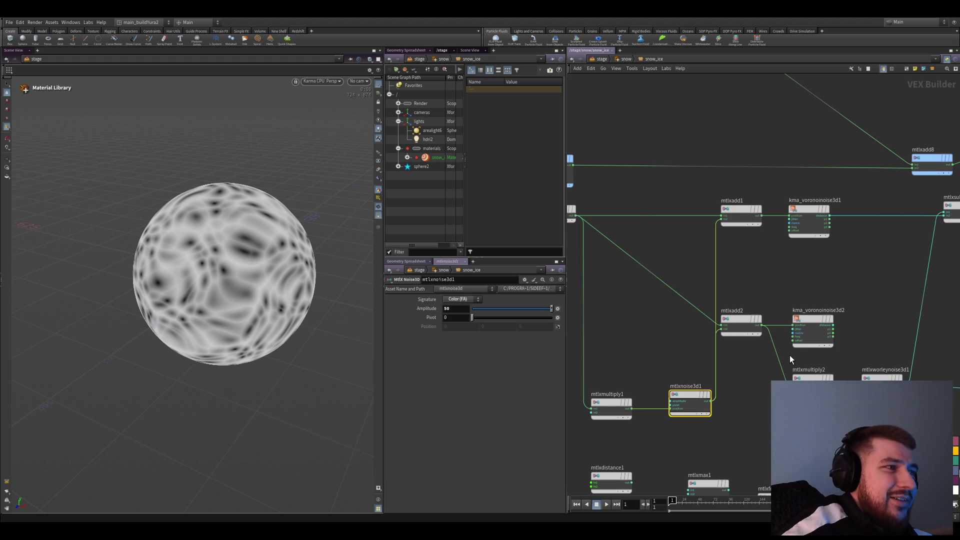
{"action": "scroll", "coordinate": [795, 342], "scroll_direction": "down", "scroll_amount": 2}
{"action": "middle_click_drag", "start_coordinate": [796, 339], "coordinate": [708, 290]}
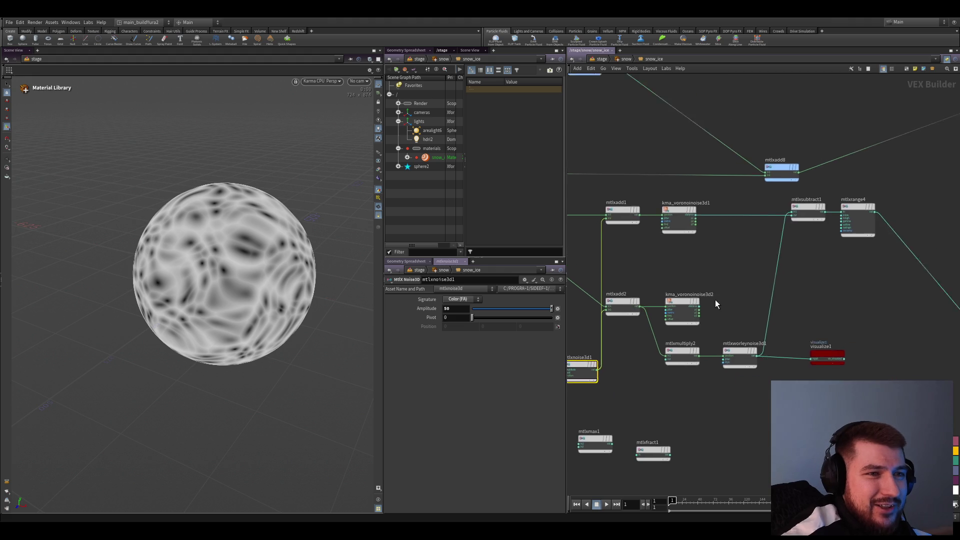
{"action": "scroll", "coordinate": [749, 353], "scroll_direction": "up", "scroll_amount": 2}
{"action": "left_click", "coordinate": [735, 364]}
{"action": "scroll", "coordinate": [750, 398], "scroll_direction": "down", "scroll_amount": 1}
{"action": "mouse_move", "coordinate": [765, 376]}
{"action": "left_mouse_down"}
{"action": "mouse_move", "coordinate": [802, 379]}
{"action": "mouse_move", "coordinate": [802, 370]}
{"action": "left_mouse_up"}
{"action": "middle_click_drag", "start_coordinate": [734, 386], "coordinate": [755, 394]}
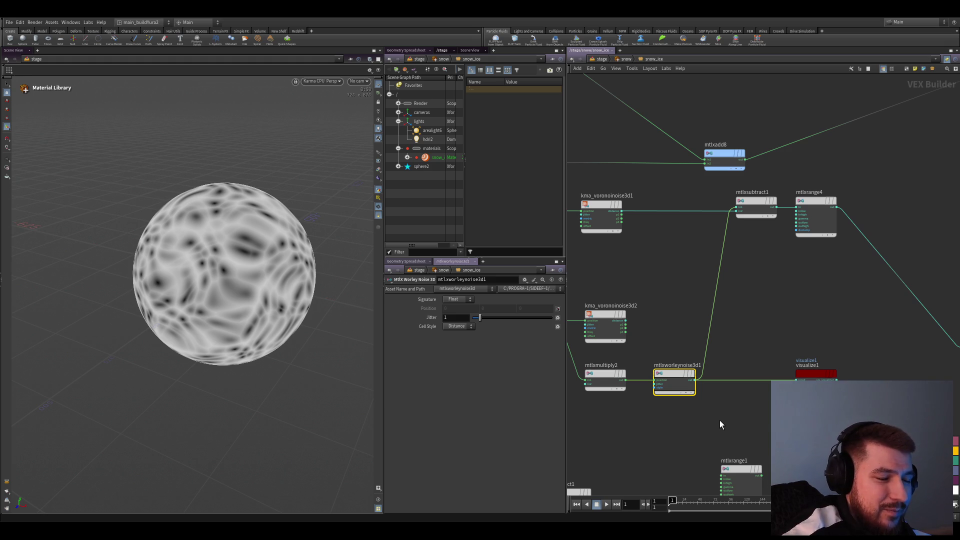
{"action": "scroll", "coordinate": [719, 424], "scroll_direction": "up", "scroll_amount": 2}
{"action": "scroll", "coordinate": [711, 421], "scroll_direction": "down", "scroll_amount": 2}
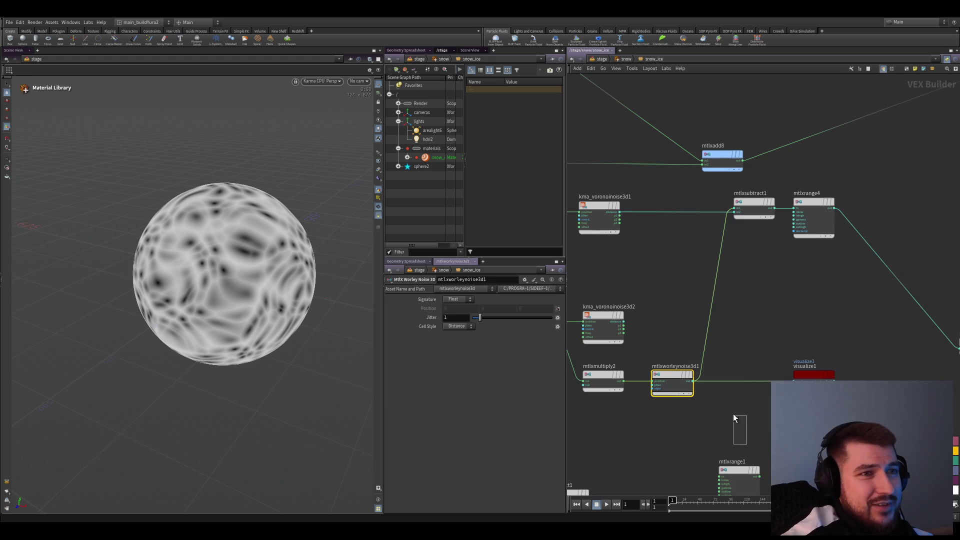
{"action": "key", "text": "v"}
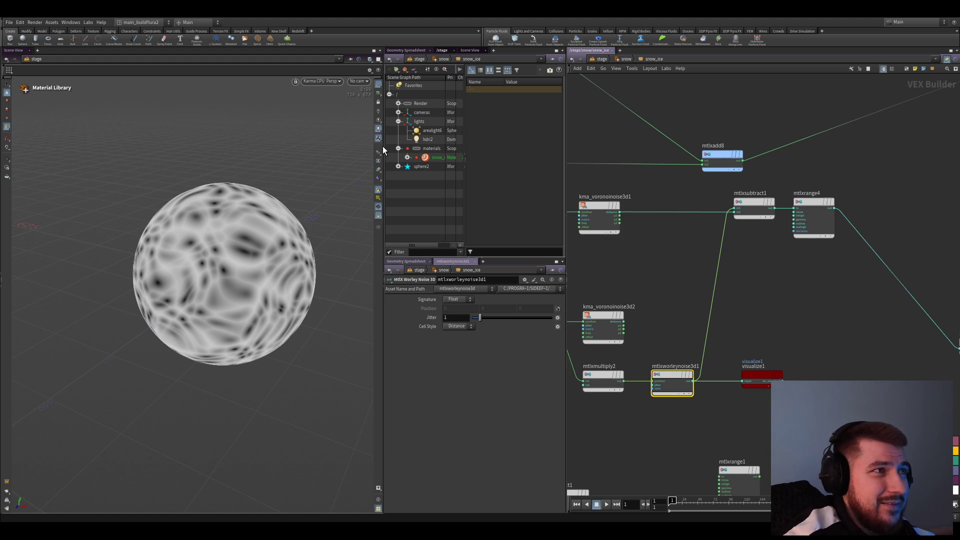
- Delete kma_voronoinoise3d2 and preview mtlxsubtract1's output on the sphere instead
{"action": "left_click", "coordinate": [645, 339]}
{"action": "scroll", "coordinate": [669, 330], "scroll_direction": "down", "scroll_amount": 1}
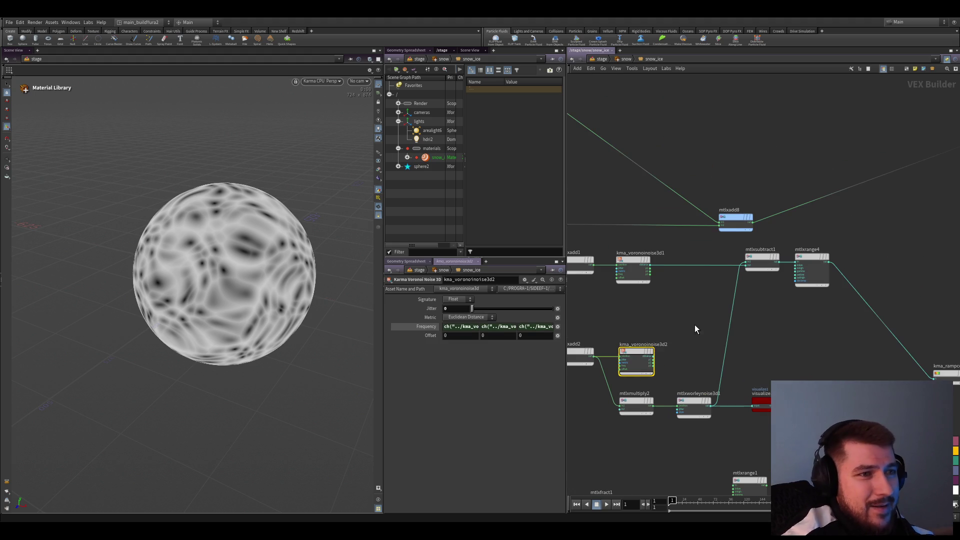
{"action": "key", "text": "Delete"}
{"action": "left_click", "coordinate": [761, 259]}
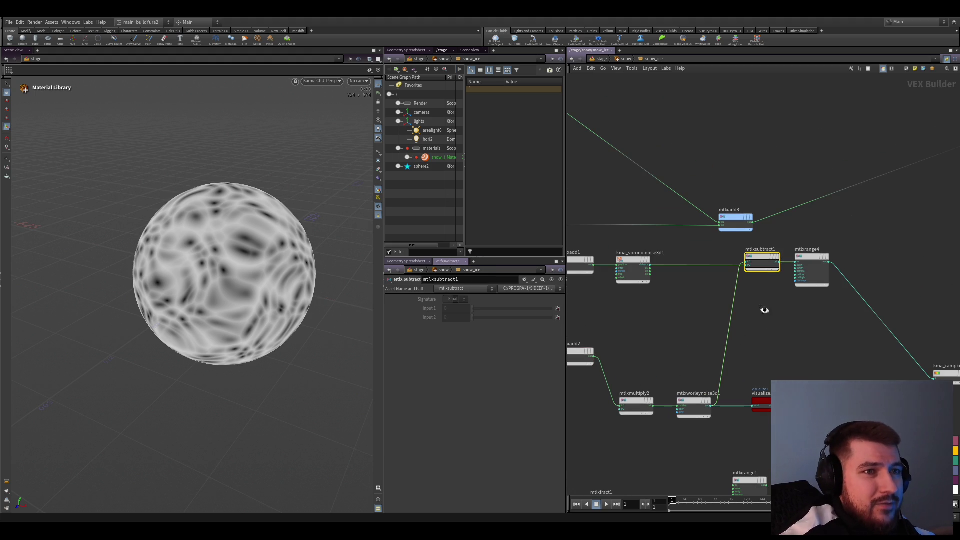
{"action": "key", "text": "v"}
{"action": "left_click_drag", "start_coordinate": [841, 258], "coordinate": [858, 344]}
{"action": "left_click", "coordinate": [778, 380]}
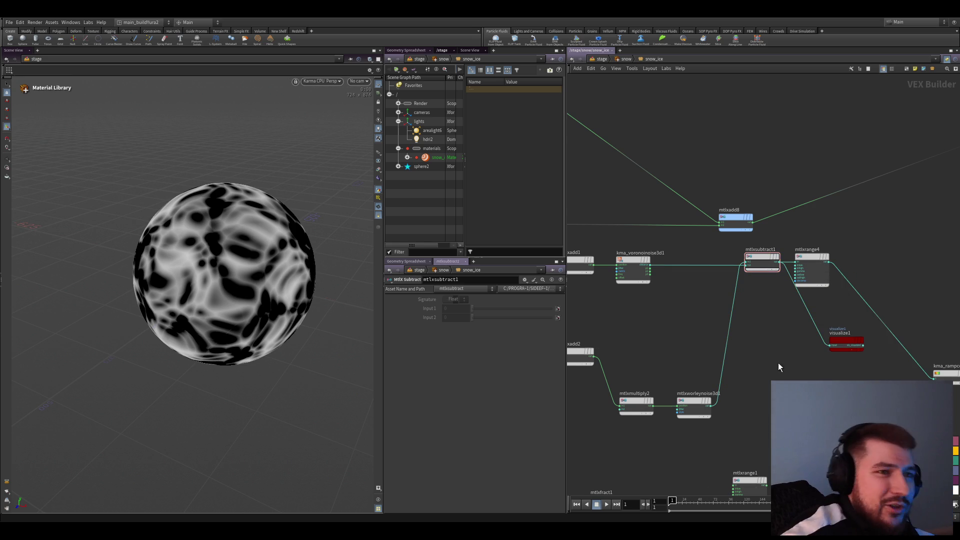
{"action": "mouse_move", "coordinate": [846, 343]}
{"action": "left_mouse_down"}
{"action": "mouse_move", "coordinate": [834, 390]}
{"action": "mouse_move", "coordinate": [783, 386]}
{"action": "left_mouse_up"}
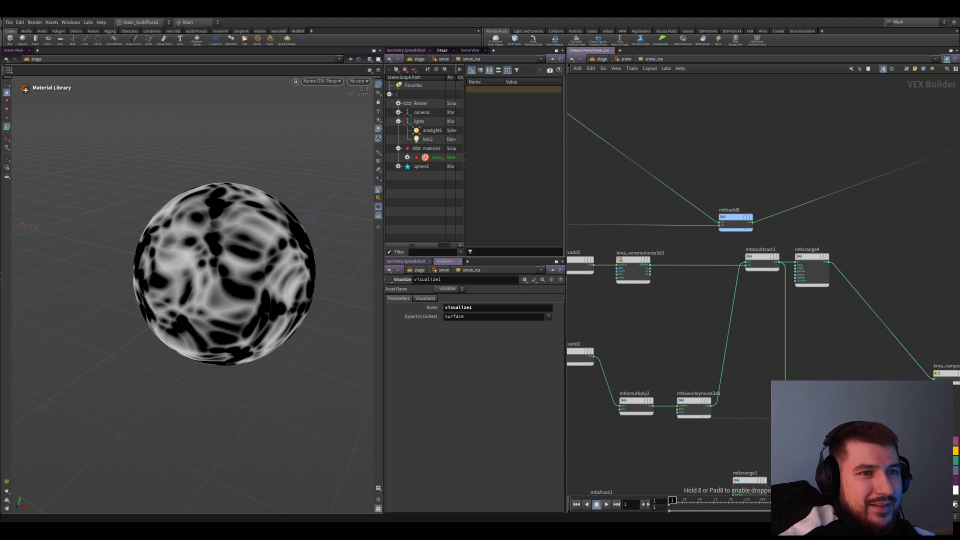
{"action": "scroll", "coordinate": [630, 344], "scroll_direction": "up", "scroll_amount": 2}
- Wire kma_voronoinoise3d1 into mtlxrange4 and preview mtlxrange4's output on the sphere
{"action": "left_click", "coordinate": [611, 291]}
{"action": "mouse_move", "coordinate": [818, 394]}
{"action": "left_mouse_down"}
{"action": "mouse_move", "coordinate": [730, 291]}
{"action": "mouse_move", "coordinate": [726, 366]}
{"action": "left_mouse_up"}
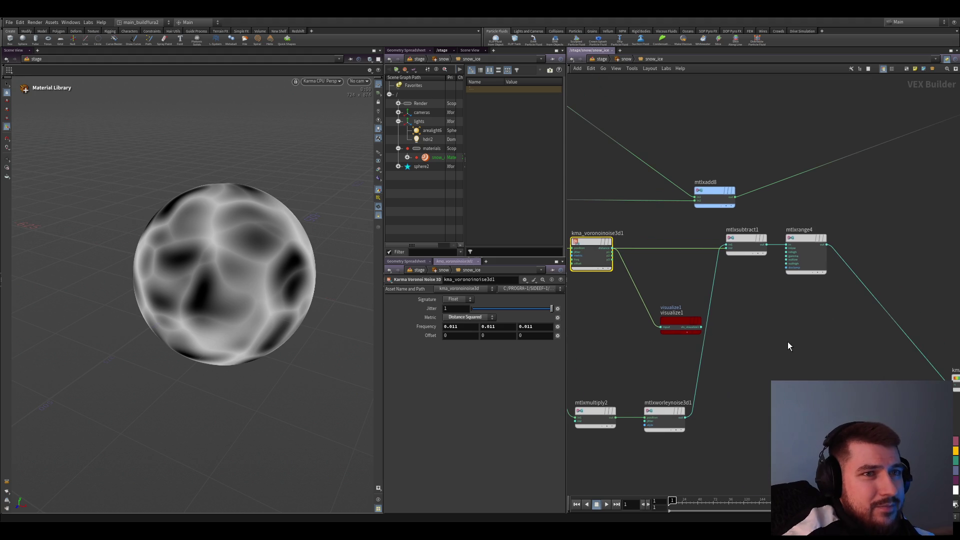
{"action": "left_click_drag", "start_coordinate": [682, 320], "coordinate": [799, 364]}
{"action": "mouse_move", "coordinate": [612, 248]}
{"action": "left_mouse_down"}
{"action": "mouse_move", "coordinate": [788, 247]}
{"action": "mouse_move", "coordinate": [822, 268]}
{"action": "left_mouse_up"}
{"action": "left_click", "coordinate": [822, 268]}
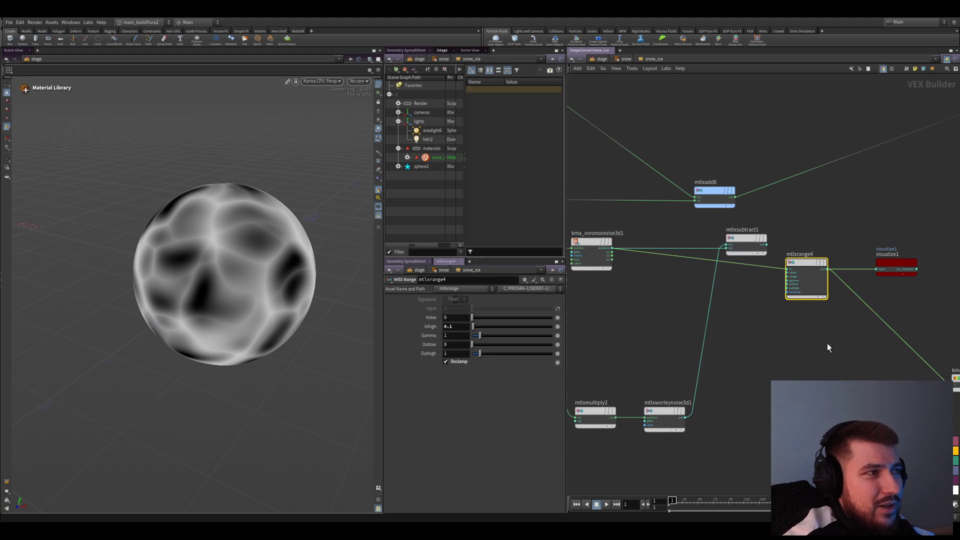
{"action": "type", "text": "1"}
- Set mtlxrange4 Inhigh to 1, try Inlow 0.9, 0.8, 0.7 and 0.5, then reset Inlow to 0
{"action": "key", "text": "Return"}
{"action": "key", "text": "shift+Tab"}
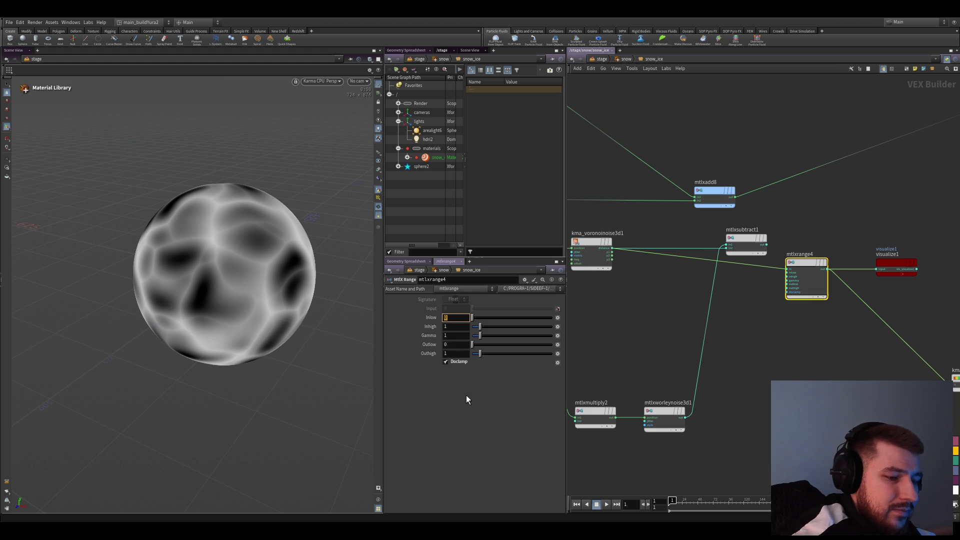
{"action": "type", "text": "0.9"}
{"action": "key", "text": "Return"}
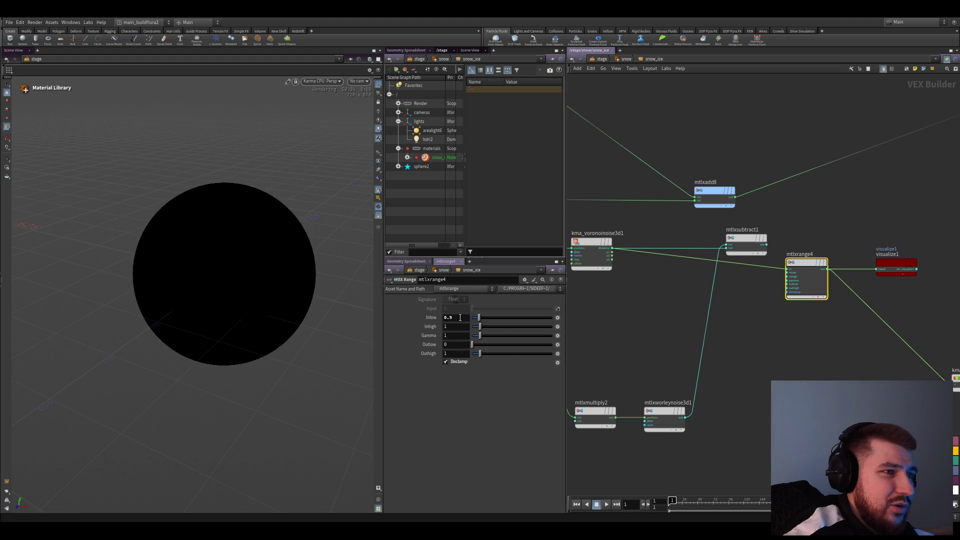
{"action": "key", "text": "shift+Left"}
{"action": "type", "text": "8"}
{"action": "key", "text": "Return"}
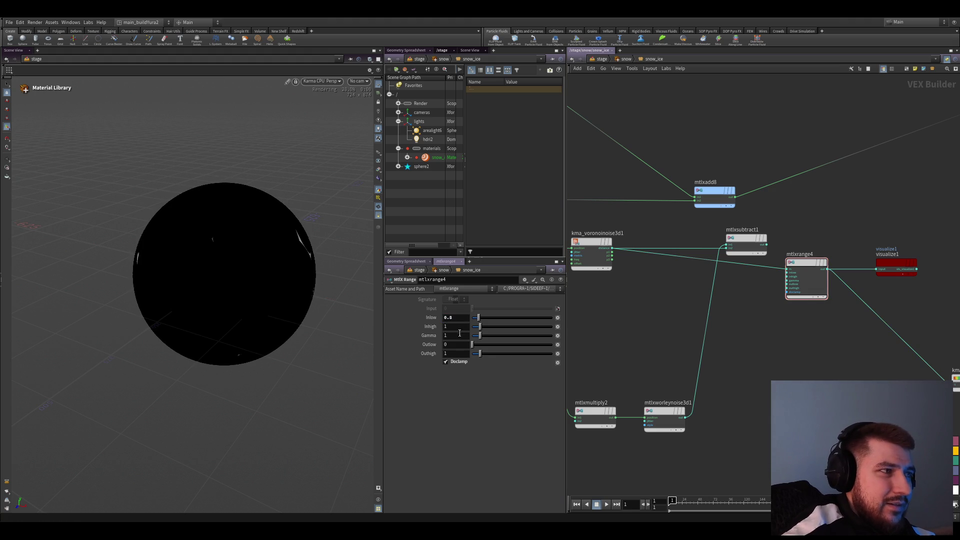
{"action": "type", "text": "7"}
{"action": "key", "text": "Return"}
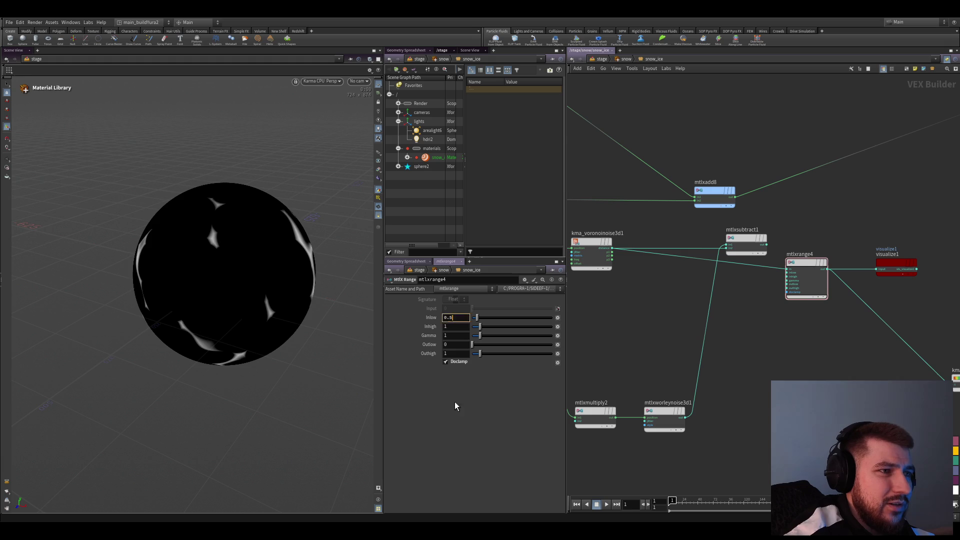
{"action": "key", "text": "Return"}
{"action": "type", "text": "0"}
{"action": "key", "text": "Return"}
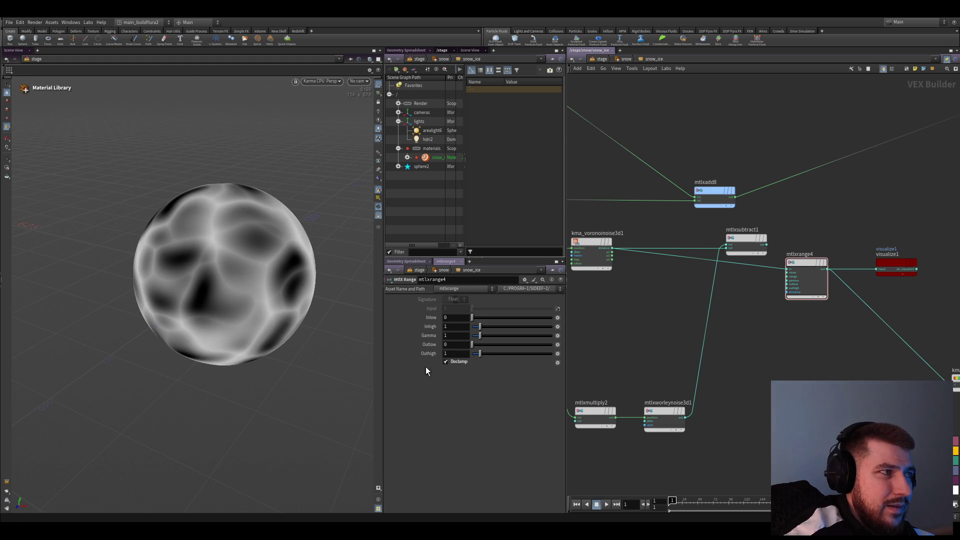
{"action": "key", "text": "Escape"}
{"action": "left_click_drag", "start_coordinate": [247, 307], "coordinate": [264, 291]}
{"action": "left_click_drag", "start_coordinate": [283, 345], "coordinate": [295, 354]}
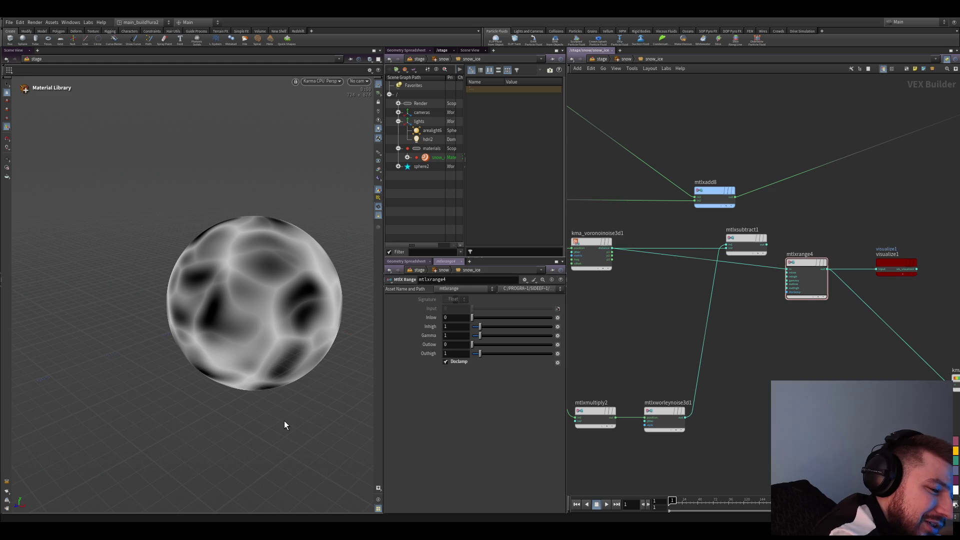
{"action": "scroll", "coordinate": [630, 347], "scroll_direction": "down", "scroll_amount": 2}
- Move mtlxmultiply2 and the Worley noise lower, then preview mtlxadd2's output on the sphere
{"action": "left_click_drag", "start_coordinate": [689, 397], "coordinate": [680, 394]}
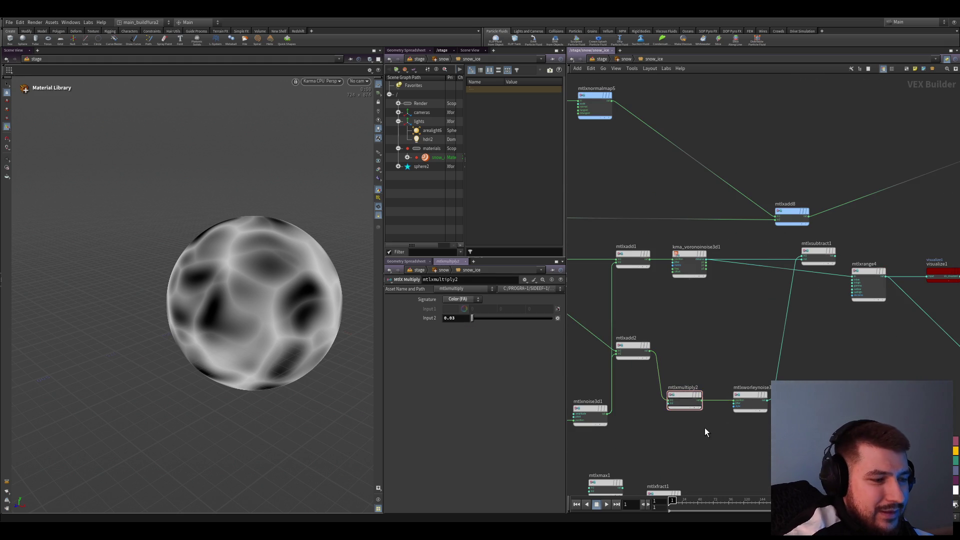
{"action": "scroll", "coordinate": [763, 422], "scroll_direction": "up", "scroll_amount": 2}
{"action": "left_click", "coordinate": [744, 392], "text": "shift"}
{"action": "left_click_drag", "start_coordinate": [662, 385], "coordinate": [663, 401]}
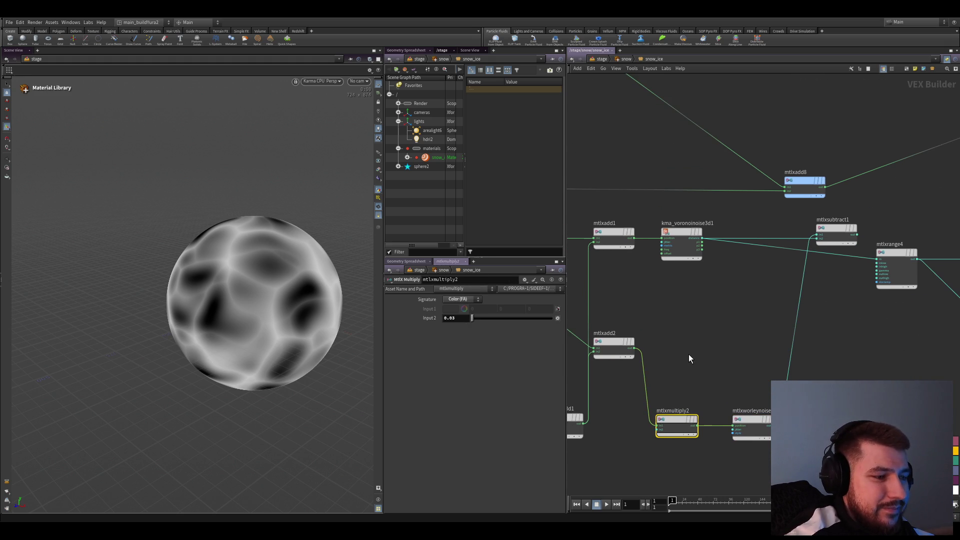
{"action": "scroll", "coordinate": [689, 356], "scroll_direction": "up", "scroll_amount": 1}
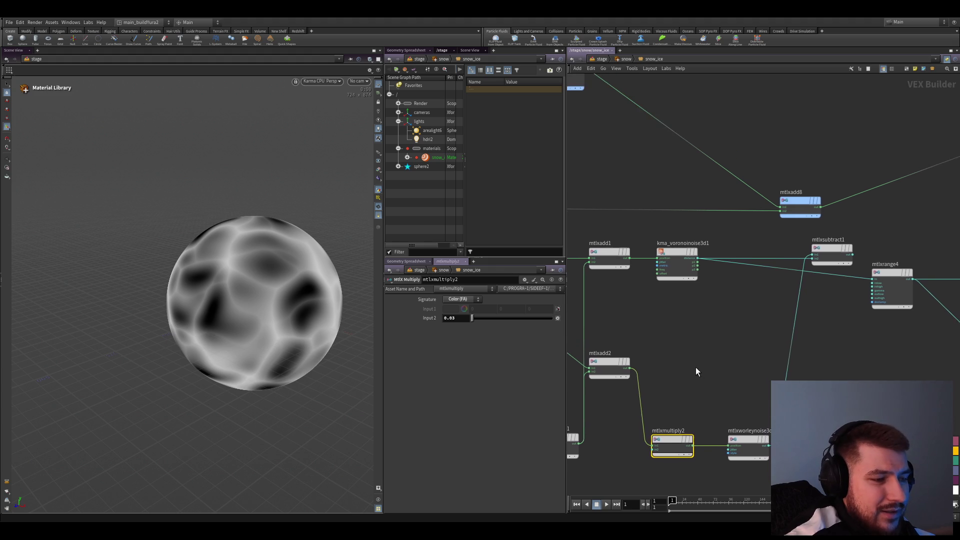
{"action": "left_click", "coordinate": [617, 397]}
{"action": "key", "text": "v"}
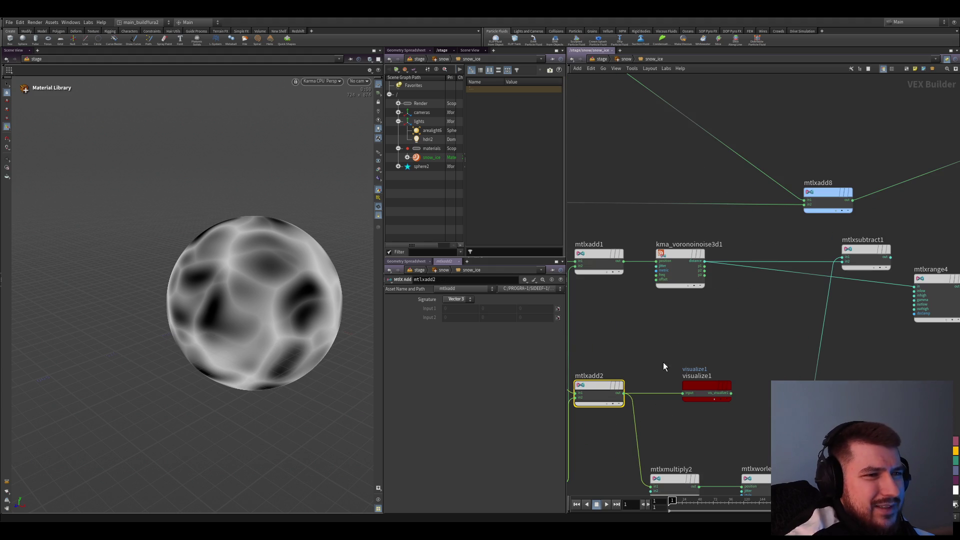
- Preview the Voronoi noise on the sphere and check mtlxadd1 and mtlxadd2's parameters
{"action": "left_click", "coordinate": [708, 266]}
{"action": "key", "text": "v"}
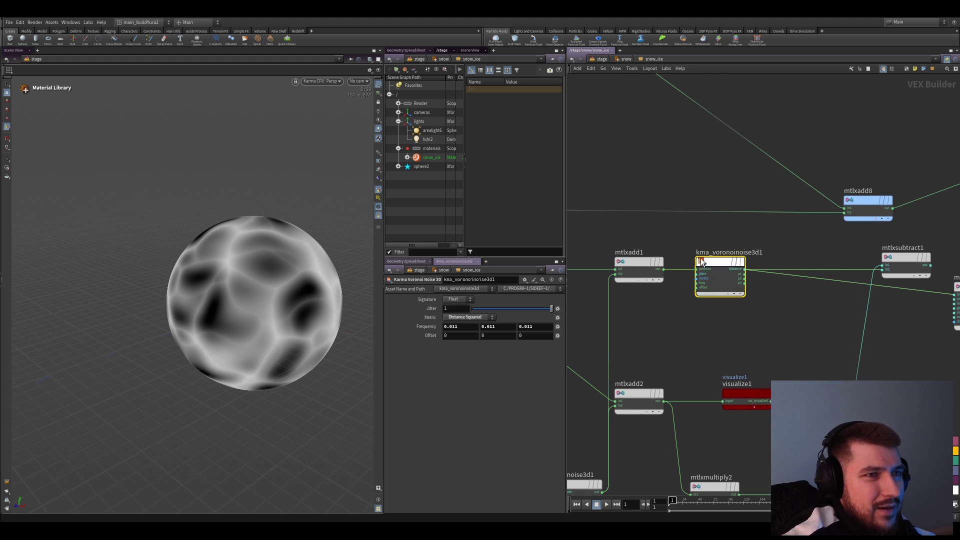
{"action": "left_click_drag", "start_coordinate": [825, 265], "coordinate": [785, 369]}
{"action": "middle_click_drag", "start_coordinate": [669, 313], "coordinate": [684, 323]}
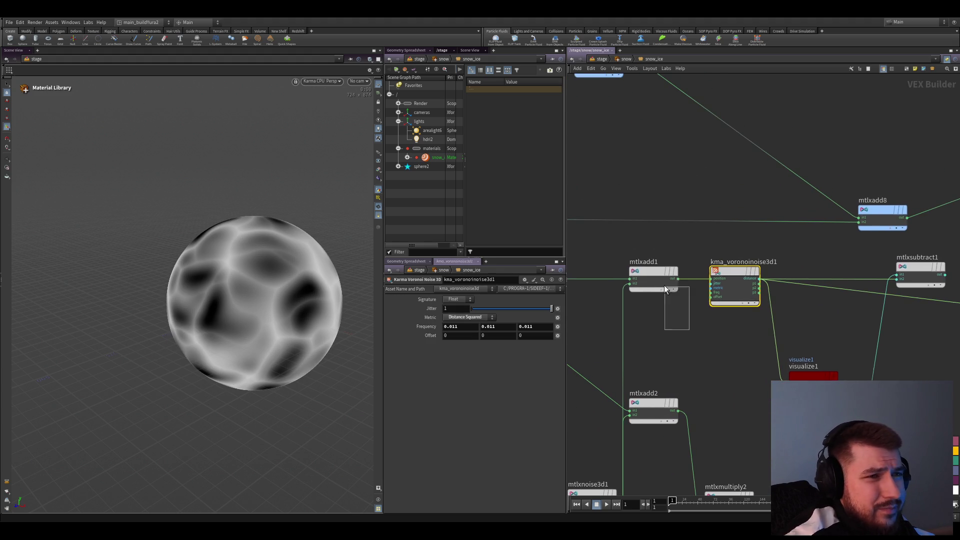
{"action": "left_click", "coordinate": [652, 280]}
{"action": "left_click", "coordinate": [622, 341]}
- Preview mtlxworleynoise3d1's output on the sphere and save the scene
{"action": "mouse_move", "coordinate": [717, 398]}
{"action": "middle_mouse_down"}
{"action": "mouse_move", "coordinate": [637, 379]}
{"action": "mouse_move", "coordinate": [652, 351]}
{"action": "middle_mouse_up"}
{"action": "mouse_move", "coordinate": [624, 306]}
{"action": "middle_mouse_down"}
{"action": "mouse_move", "coordinate": [590, 341]}
{"action": "mouse_move", "coordinate": [667, 393]}
{"action": "mouse_move", "coordinate": [717, 336]}
{"action": "middle_mouse_up"}
{"action": "left_click", "coordinate": [720, 341]}
{"action": "key", "text": "v"}
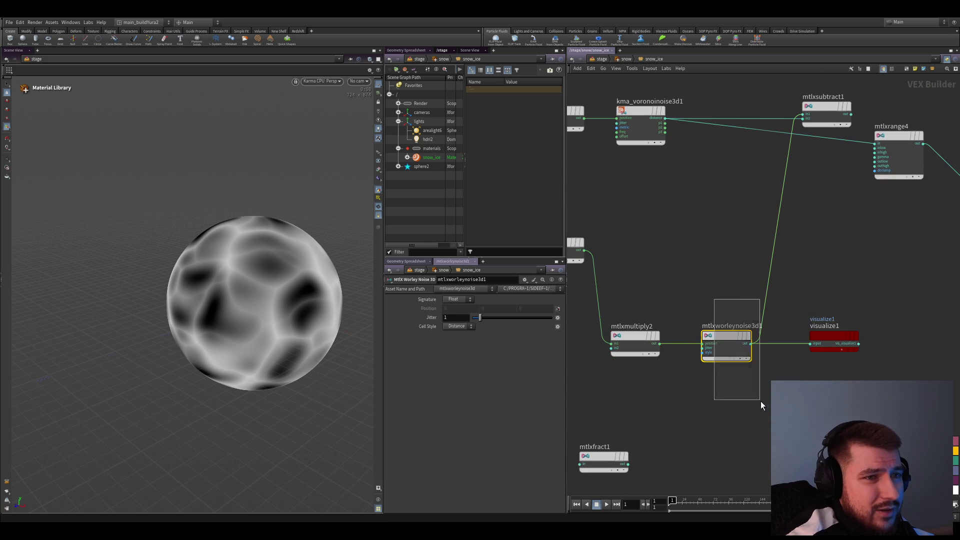
{"action": "left_click_drag", "start_coordinate": [826, 349], "coordinate": [828, 367]}
{"action": "key", "text": "ctrl+s"}
{"action": "middle_click_drag", "start_coordinate": [675, 404], "coordinate": [684, 424]}
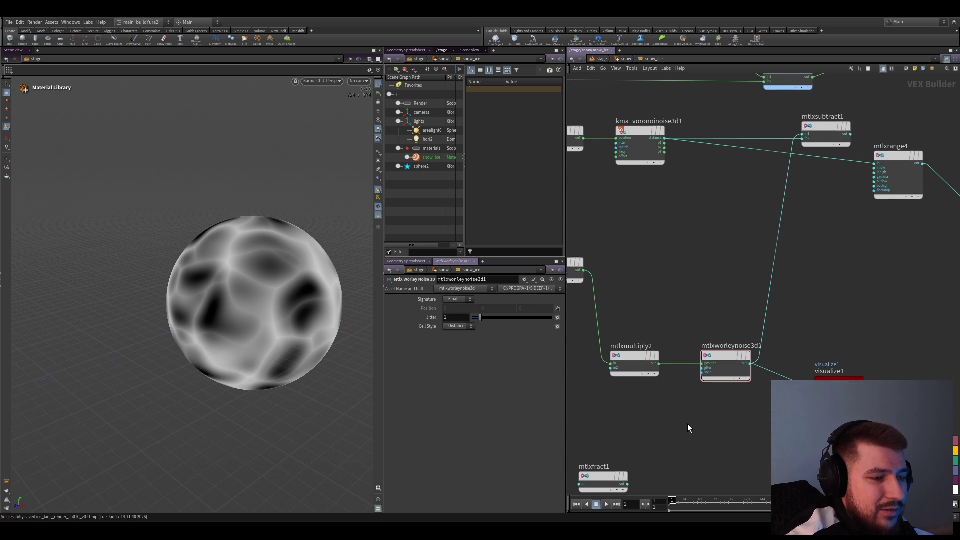
{"action": "scroll", "coordinate": [701, 422], "scroll_direction": "up", "scroll_amount": 2}
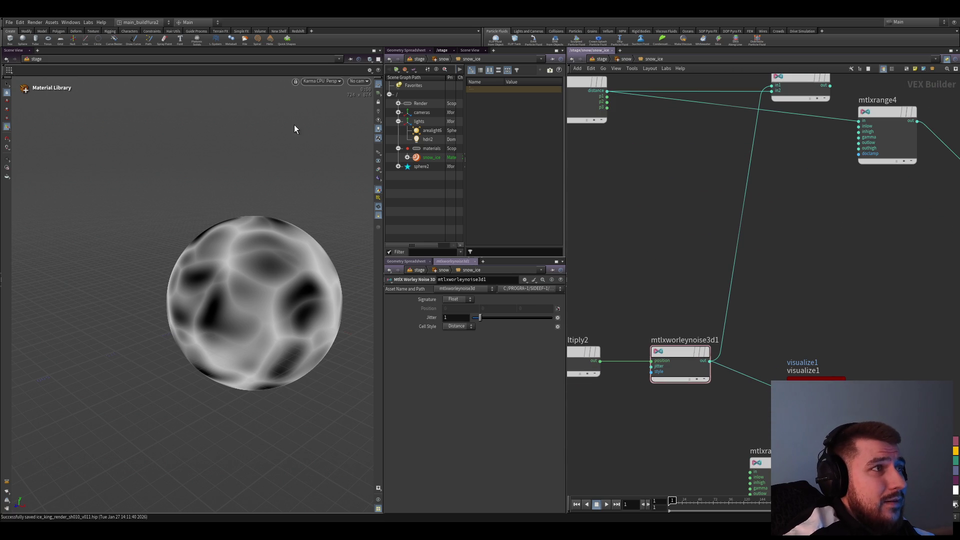
- Wire mtlxsubtract1's combined result into mtlxrange4 and reposition the subtract node
{"action": "key", "text": "Escape"}
{"action": "scroll", "coordinate": [270, 274], "scroll_direction": "down", "scroll_amount": 3}
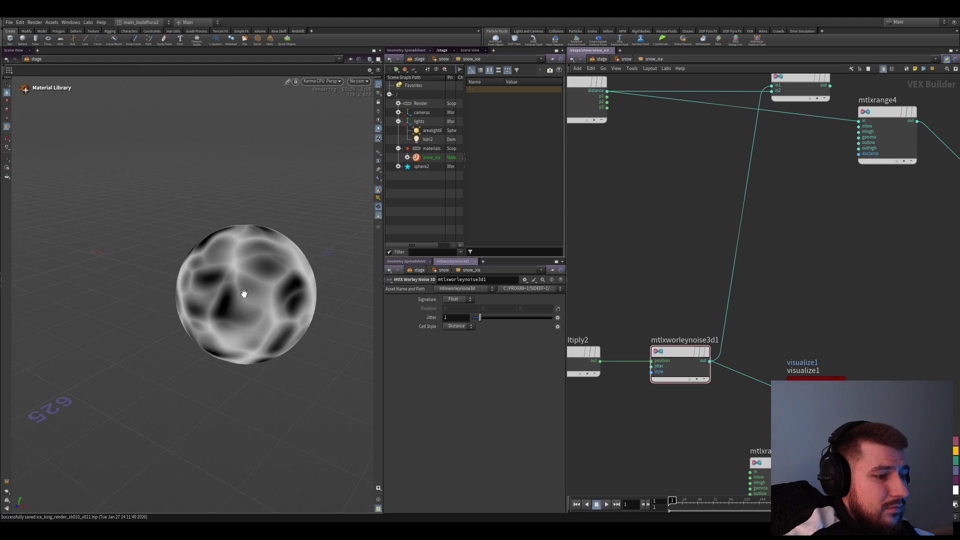
{"action": "scroll", "coordinate": [253, 294], "scroll_direction": "up", "scroll_amount": 3}
{"action": "mouse_move", "coordinate": [253, 294]}
{"action": "left_mouse_down"}
{"action": "mouse_move", "coordinate": [304, 277]}
{"action": "mouse_move", "coordinate": [309, 98]}
{"action": "left_mouse_up"}
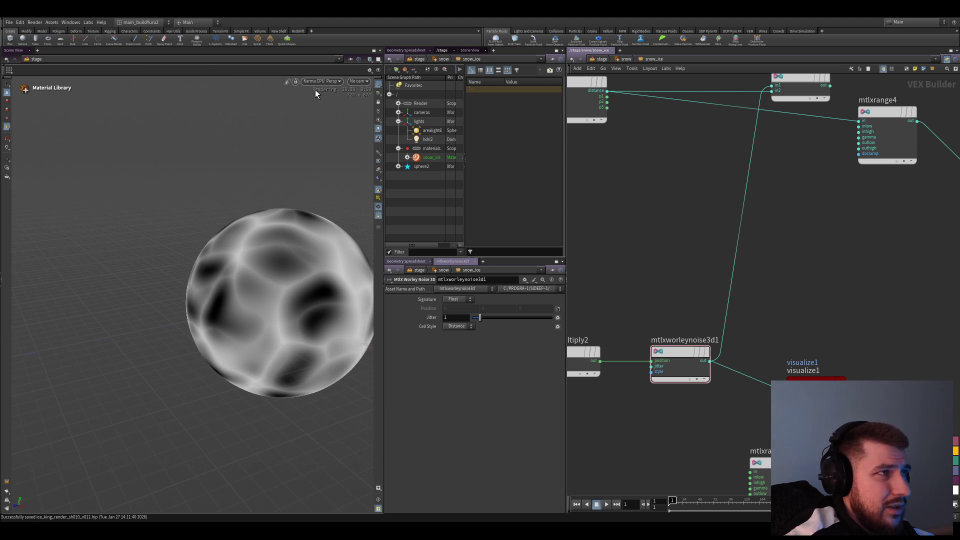
{"action": "scroll", "coordinate": [755, 321], "scroll_direction": "down", "scroll_amount": 1}
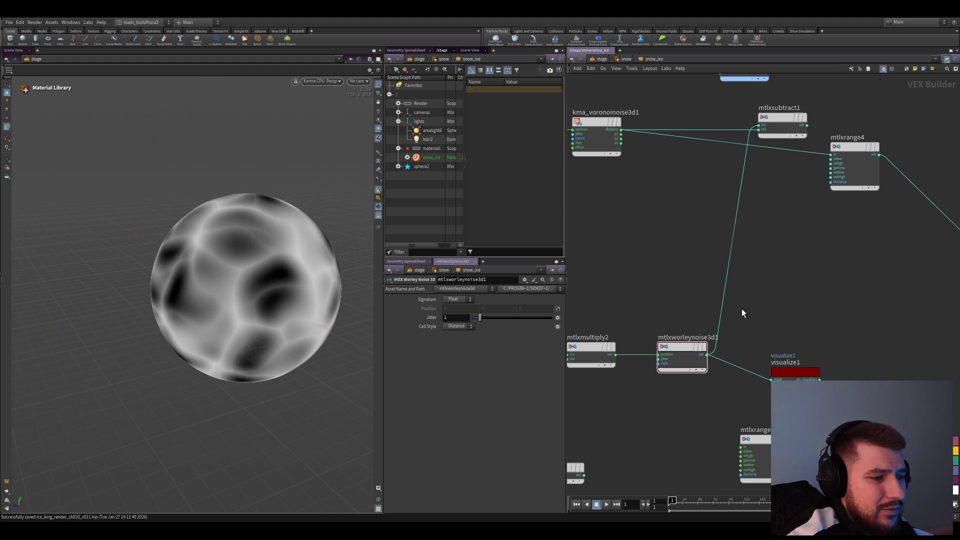
{"action": "scroll", "coordinate": [791, 328], "scroll_direction": "down", "scroll_amount": 1}
{"action": "middle_click_drag", "start_coordinate": [809, 305], "coordinate": [768, 358]}
{"action": "scroll", "coordinate": [768, 359], "scroll_direction": "up", "scroll_amount": 2}
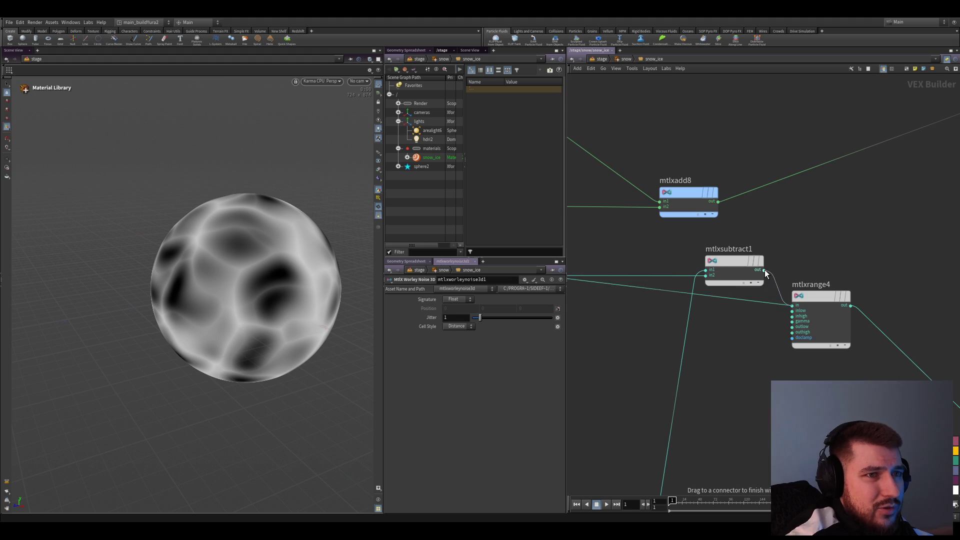
{"action": "left_click_drag", "start_coordinate": [738, 262], "coordinate": [719, 295]}
{"action": "scroll", "coordinate": [739, 415], "scroll_direction": "down", "scroll_amount": 1}
{"action": "scroll", "coordinate": [706, 379], "scroll_direction": "down", "scroll_amount": 2}
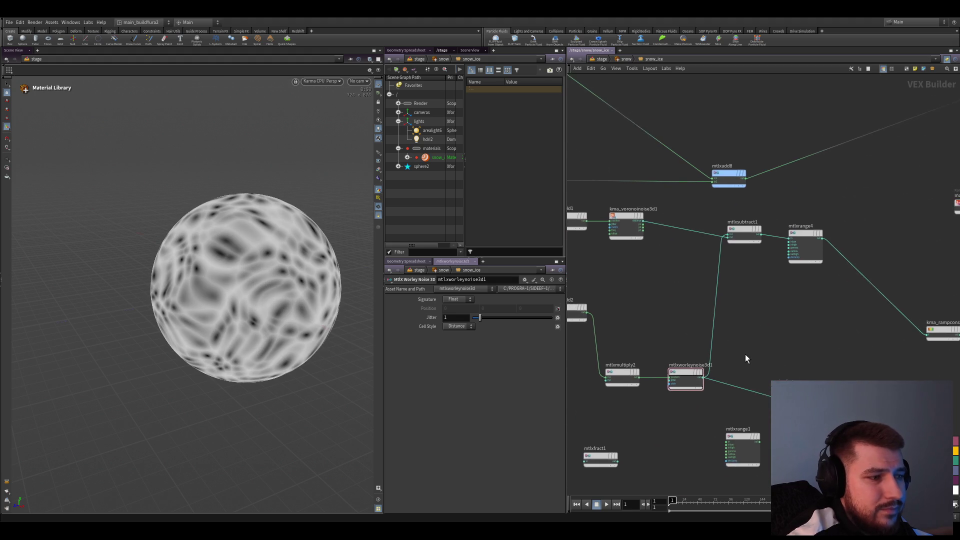
{"action": "scroll", "coordinate": [748, 364], "scroll_direction": "up", "scroll_amount": 1}
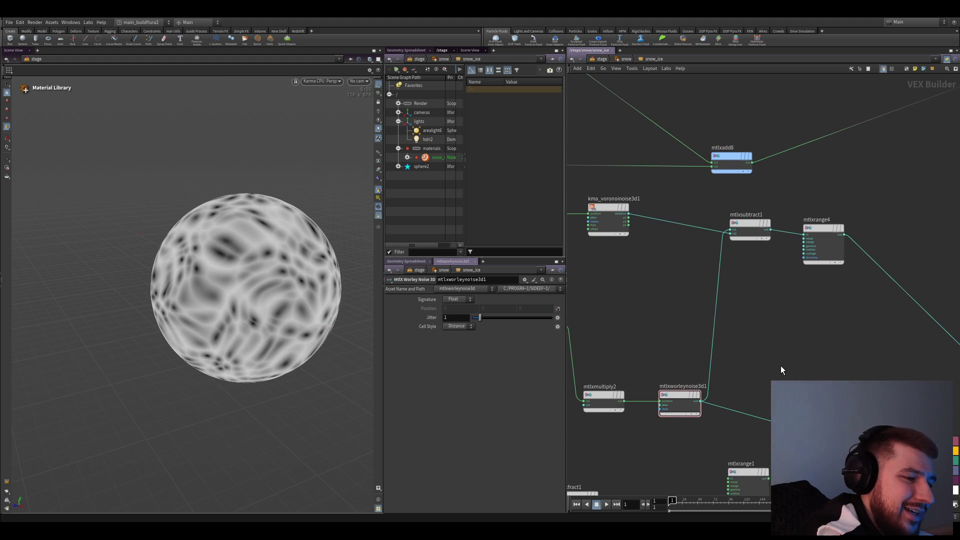
{"action": "left_click_drag", "start_coordinate": [748, 220], "coordinate": [746, 206]}
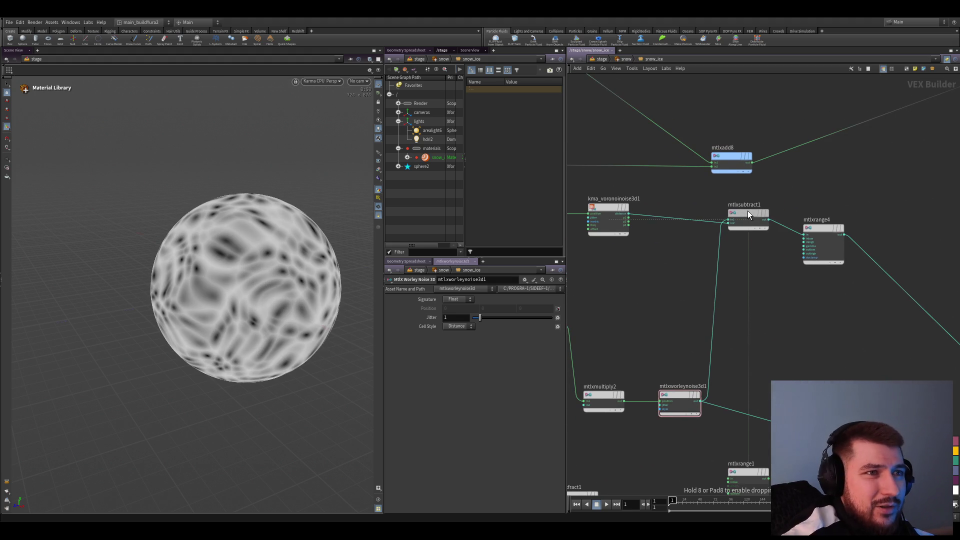
- Undo a stray edit, then re-preview the Voronoi and finally the Worley noise output on the sphere
{"action": "left_click_drag", "start_coordinate": [698, 315], "coordinate": [739, 412]}
{"action": "key", "text": "ctrl+z"}
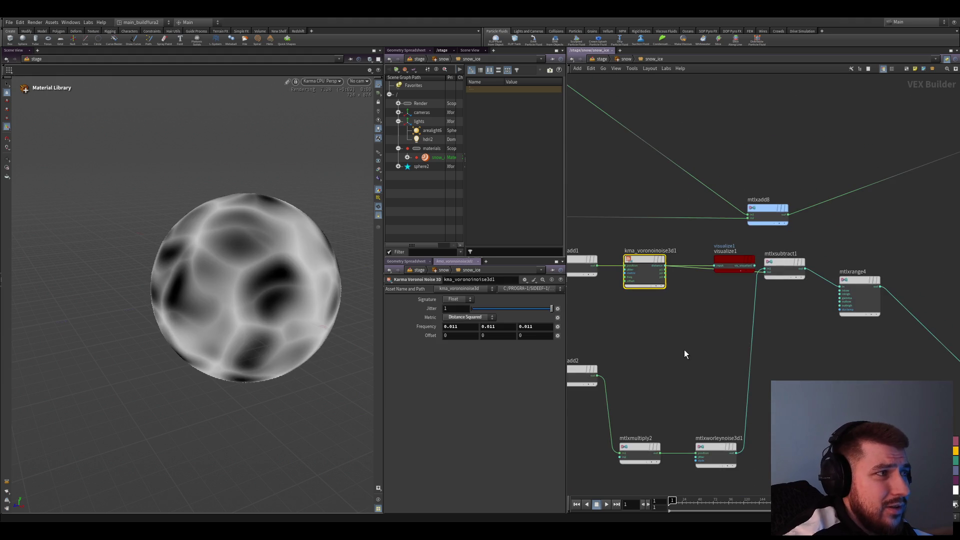
{"action": "key", "text": "ctrl+z"}
{"action": "key", "text": "ctrl+z"}
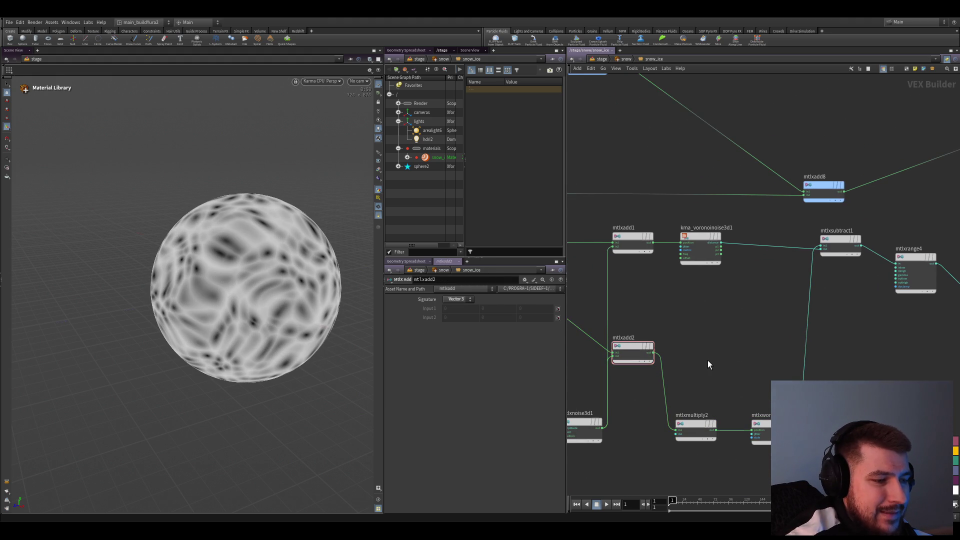
{"action": "key", "text": "ctrl+z"}
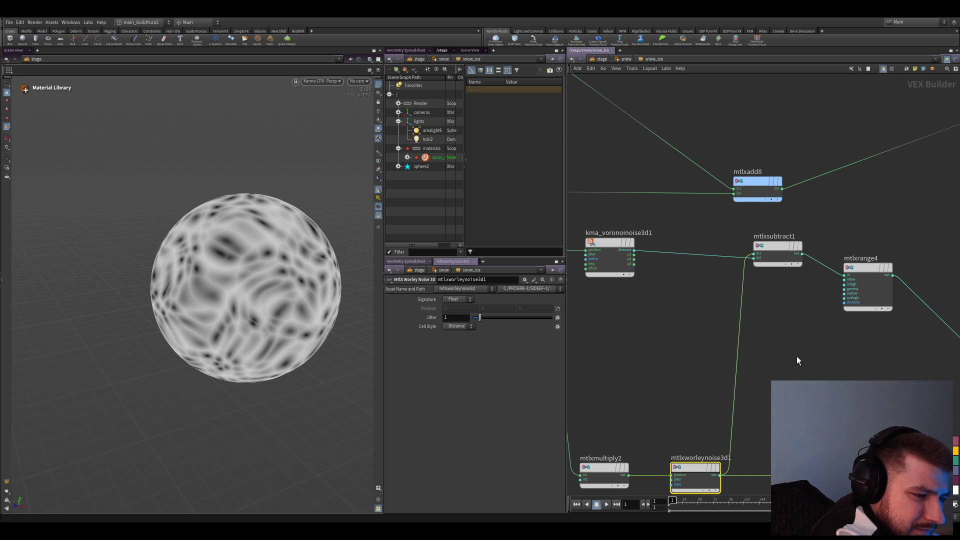
{"action": "middle_click_drag", "start_coordinate": [687, 404], "coordinate": [672, 325]}
{"action": "middle_click_drag", "start_coordinate": [713, 432], "coordinate": [758, 490]}
{"action": "left_click", "coordinate": [658, 224]}
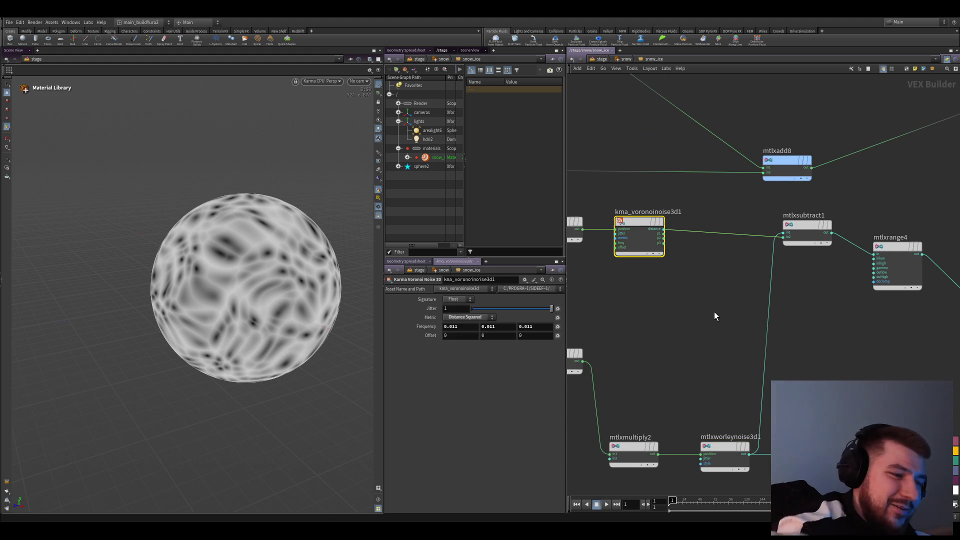
{"action": "middle_click_drag", "start_coordinate": [731, 327], "coordinate": [708, 360]}
{"action": "left_click_drag", "start_coordinate": [715, 329], "coordinate": [606, 244]}
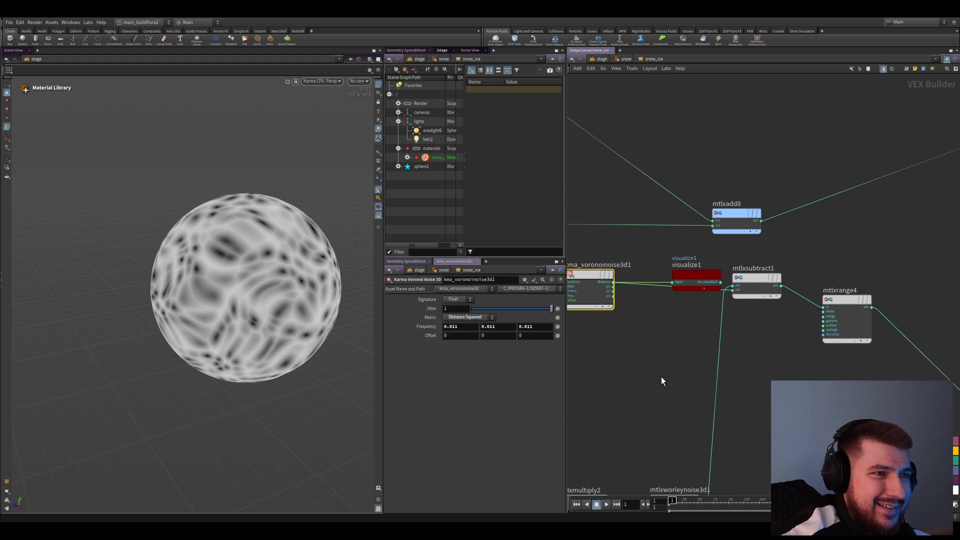
{"action": "middle_click_drag", "start_coordinate": [656, 367], "coordinate": [645, 329]}
{"action": "left_click", "coordinate": [633, 399]}
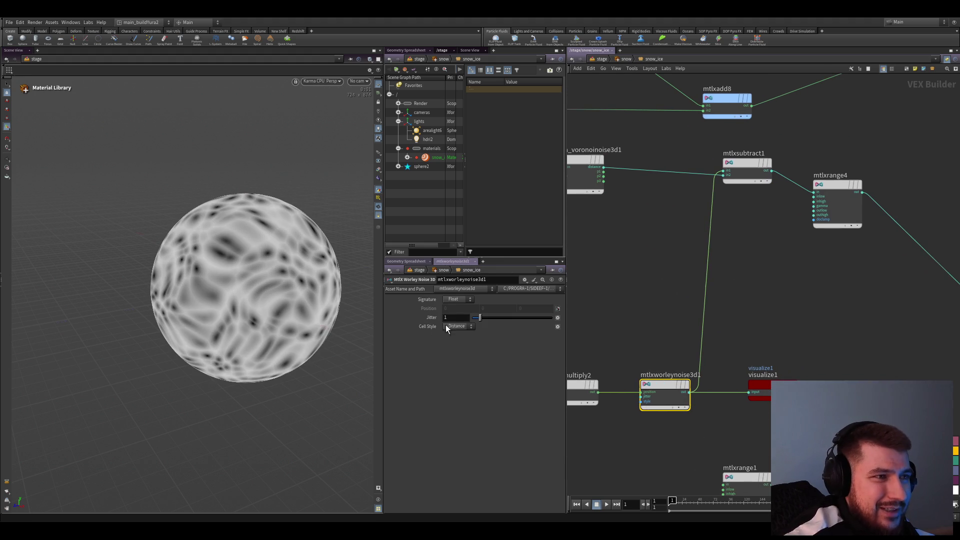
- Duplicate the Worley noise as mtlxworleynoise3d2 and set its Jitter to 1
{"action": "left_click_drag", "start_coordinate": [481, 322], "coordinate": [458, 323]}
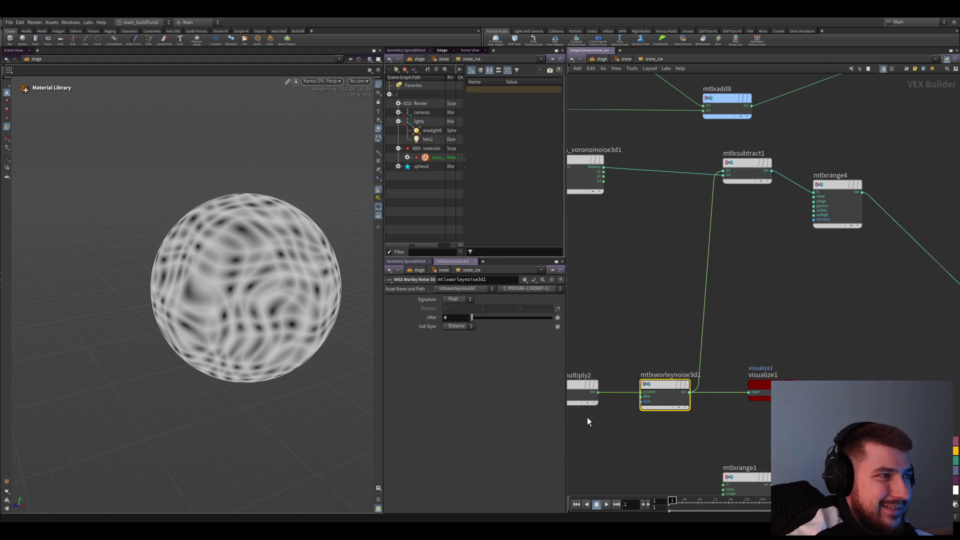
{"action": "left_click_drag", "start_coordinate": [686, 368], "coordinate": [675, 299], "text": "alt"}
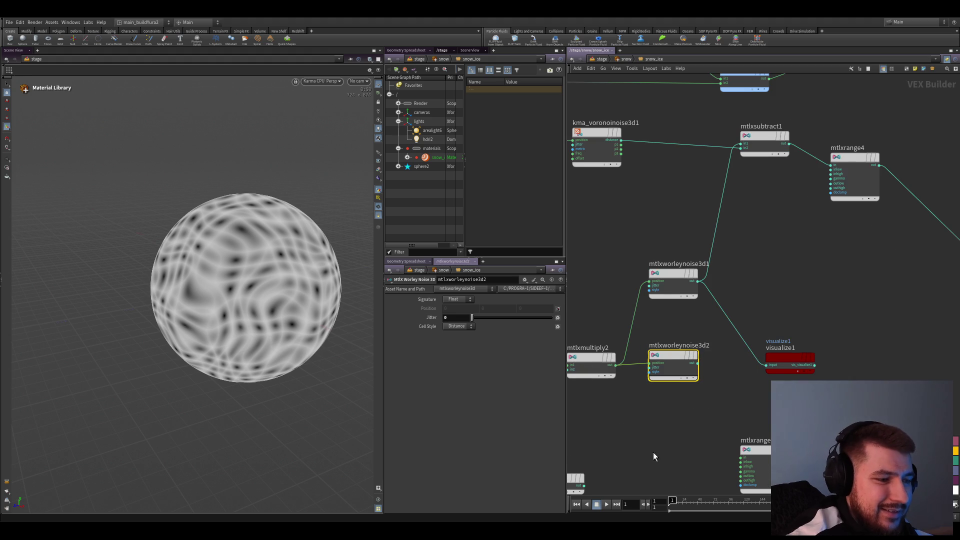
{"action": "scroll", "coordinate": [660, 450], "scroll_direction": "up", "scroll_amount": 3}
{"action": "scroll", "coordinate": [699, 479], "scroll_direction": "up", "scroll_amount": 2}
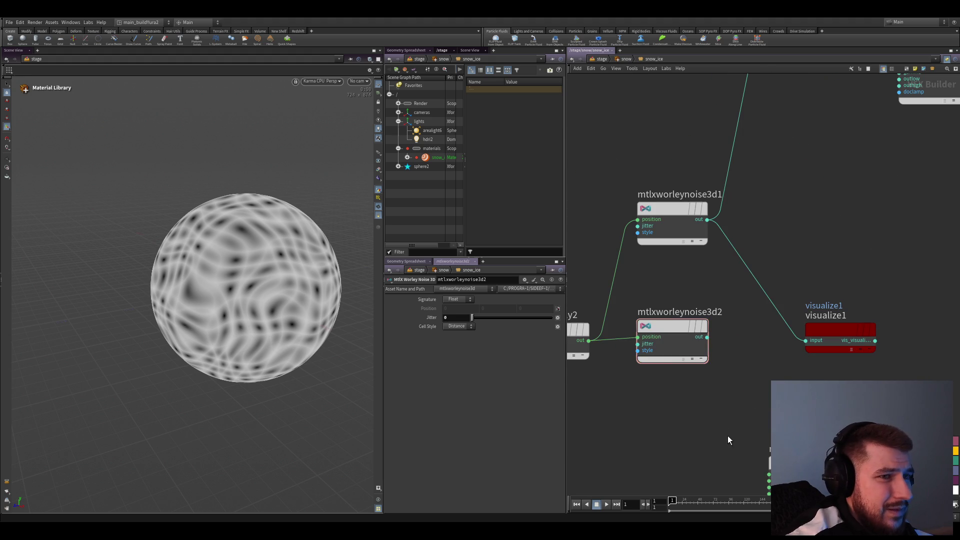
{"action": "left_click_drag", "start_coordinate": [471, 317], "coordinate": [481, 317]}
{"action": "middle_click_drag", "start_coordinate": [757, 399], "coordinate": [682, 416]}
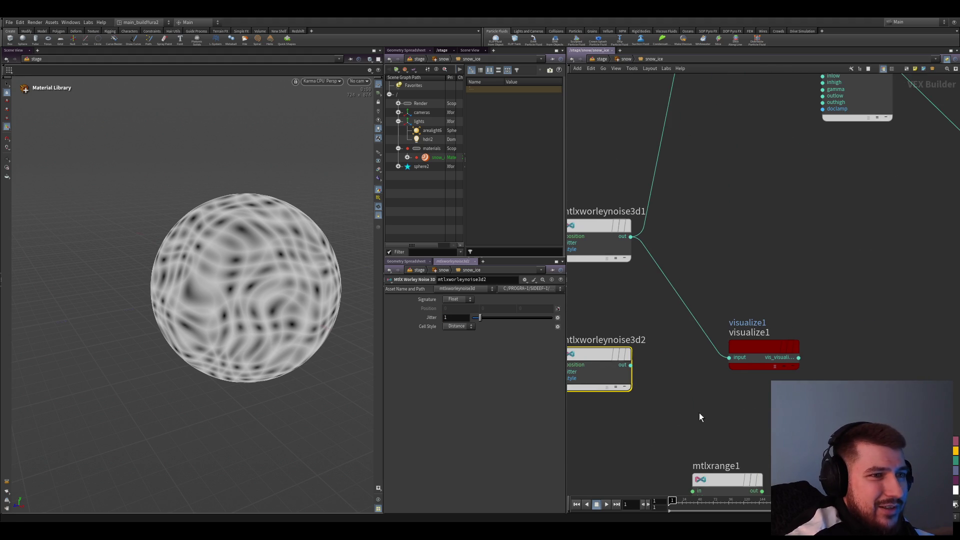
{"action": "scroll", "coordinate": [656, 399], "scroll_direction": "down", "scroll_amount": 2}
- Add mtlxsubtract2 fed by both Worley noises, wire it into mtlxrange4 and preview it on the sphere
{"action": "left_click_drag", "start_coordinate": [728, 154], "coordinate": [731, 369], "text": "alt"}
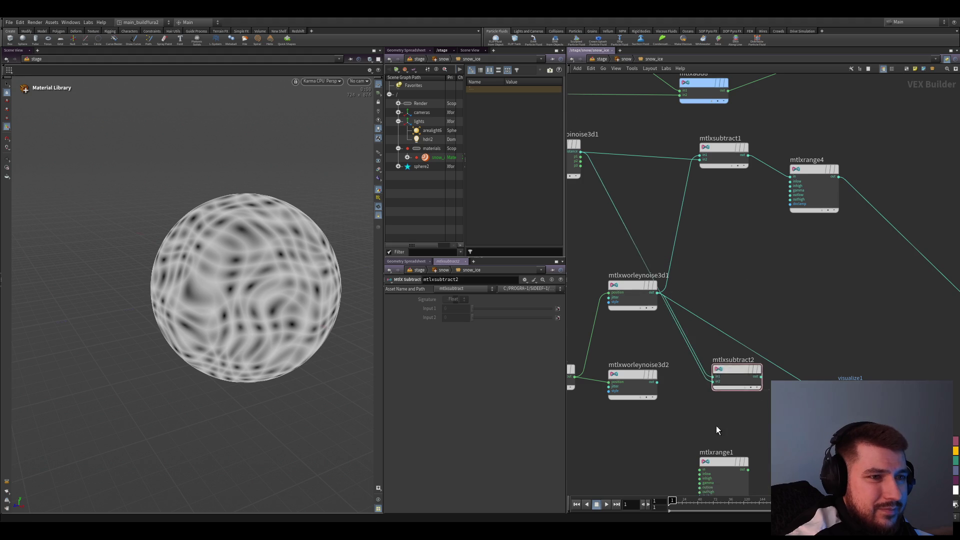
{"action": "scroll", "coordinate": [717, 426], "scroll_direction": "up", "scroll_amount": 2}
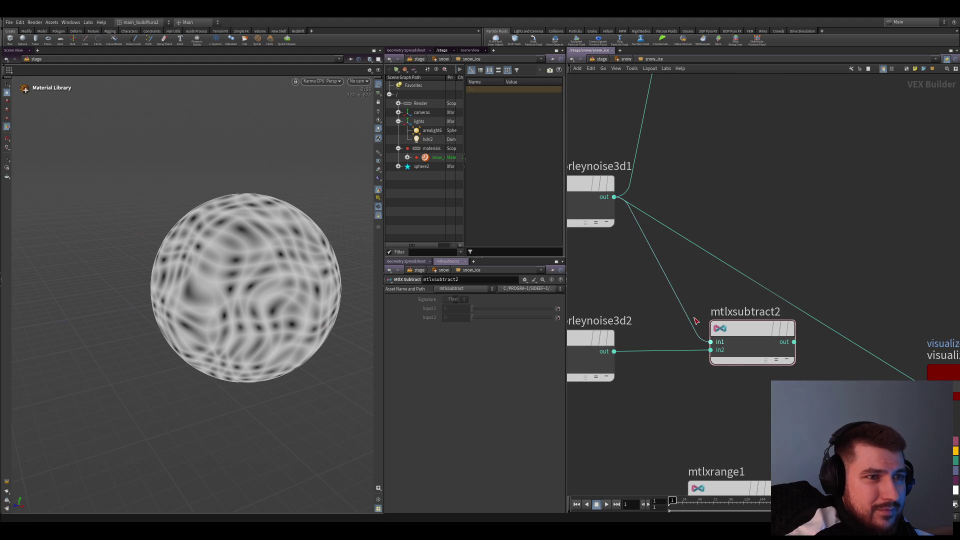
{"action": "scroll", "coordinate": [765, 402], "scroll_direction": "down", "scroll_amount": 1}
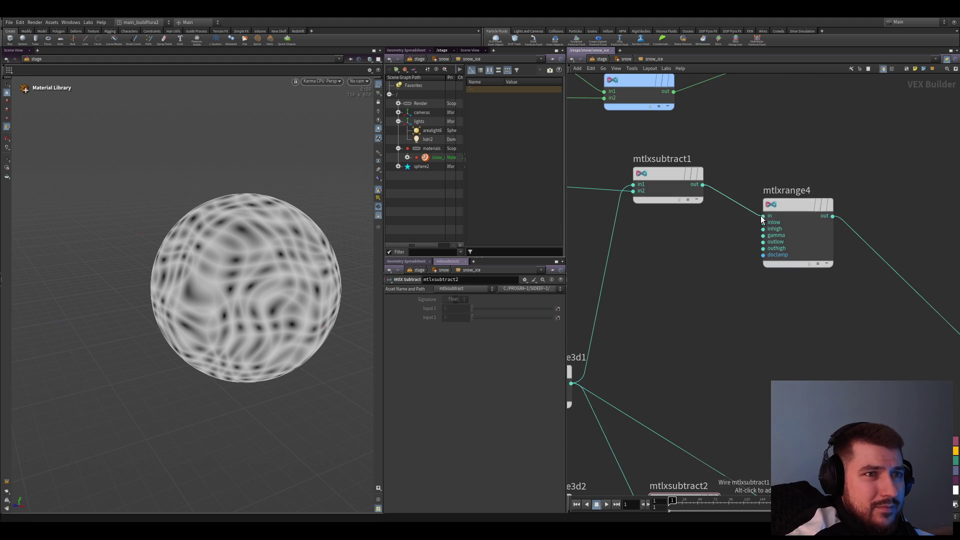
{"action": "left_click_drag", "start_coordinate": [732, 422], "coordinate": [760, 216]}
{"action": "left_click", "coordinate": [686, 332]}
{"action": "left_click_drag", "start_coordinate": [716, 331], "coordinate": [829, 359]}
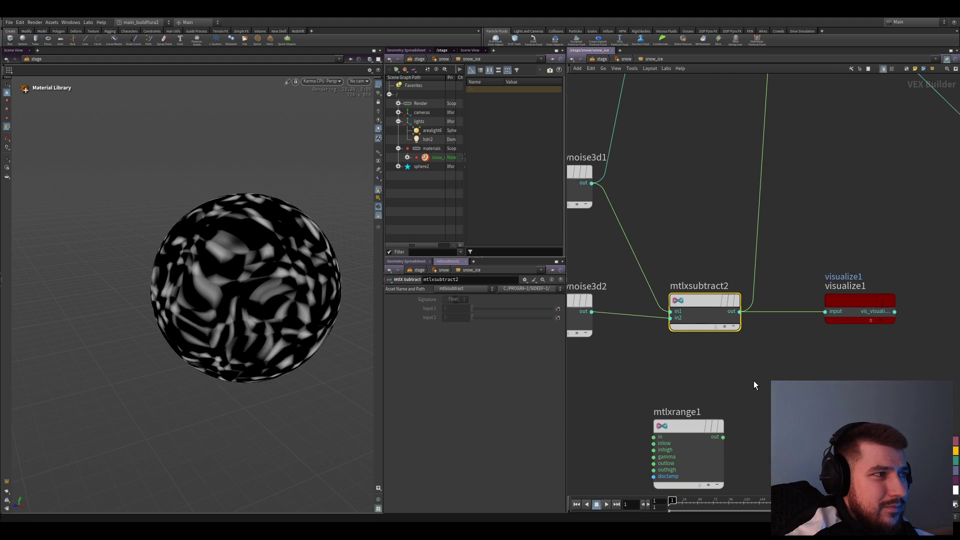
{"action": "middle_click_drag", "start_coordinate": [650, 360], "coordinate": [697, 275]}
{"action": "left_click", "coordinate": [679, 196]}
{"action": "left_click", "coordinate": [711, 259]}
{"action": "left_click", "coordinate": [667, 180]}
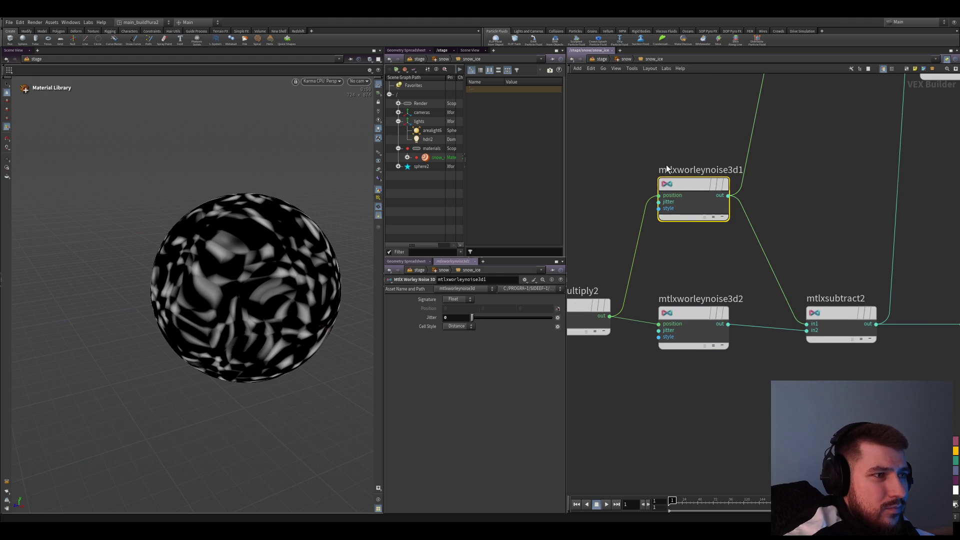
{"action": "left_click", "coordinate": [460, 342]}
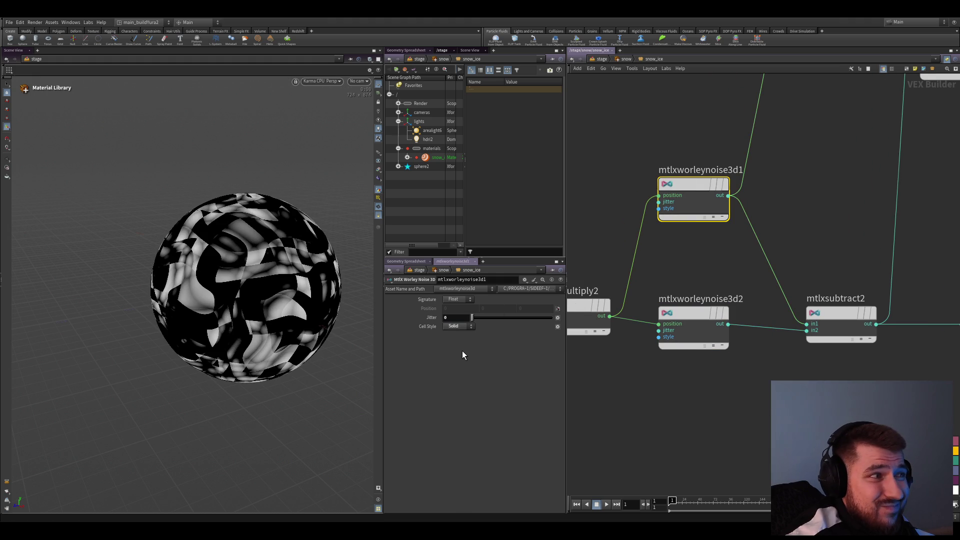
{"action": "left_click", "coordinate": [717, 347]}
{"action": "left_click", "coordinate": [458, 326]}
{"action": "left_click", "coordinate": [458, 343]}
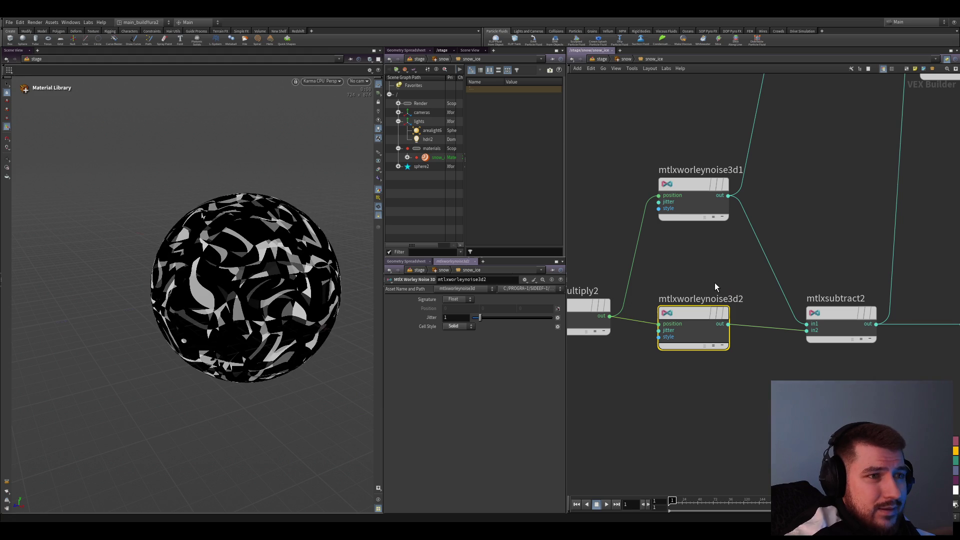
{"action": "key", "text": "ctrl+z"}
{"action": "key", "text": "ctrl+z"}
{"action": "key", "text": "ctrl+z"}
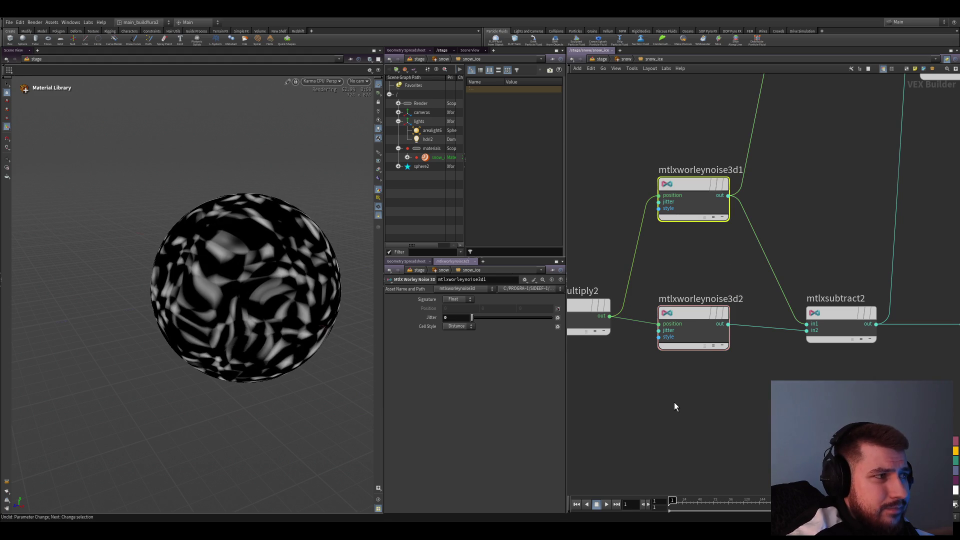
{"action": "left_click_drag", "start_coordinate": [696, 260], "coordinate": [691, 392]}
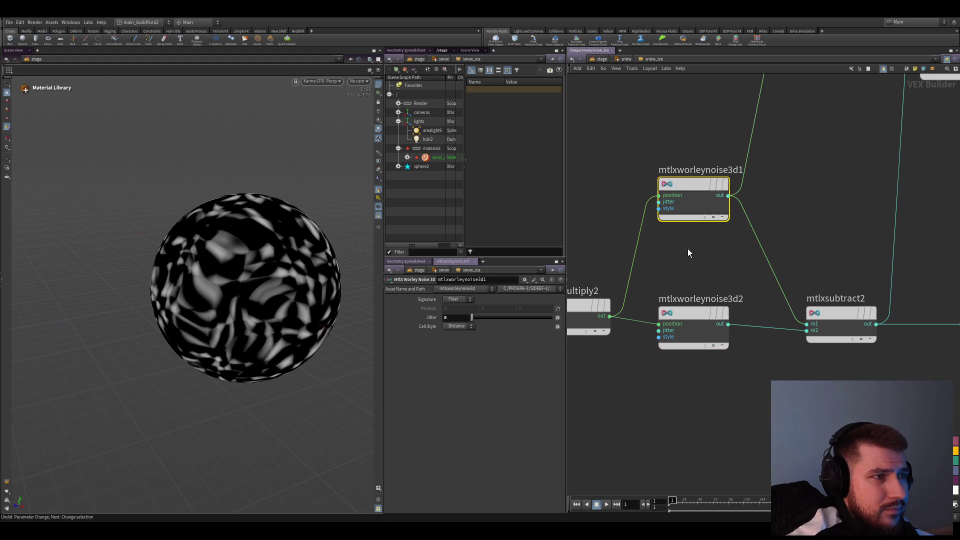
{"action": "scroll", "coordinate": [680, 391], "scroll_direction": "down", "scroll_amount": 3}
{"action": "scroll", "coordinate": [708, 339], "scroll_direction": "up", "scroll_amount": 3}
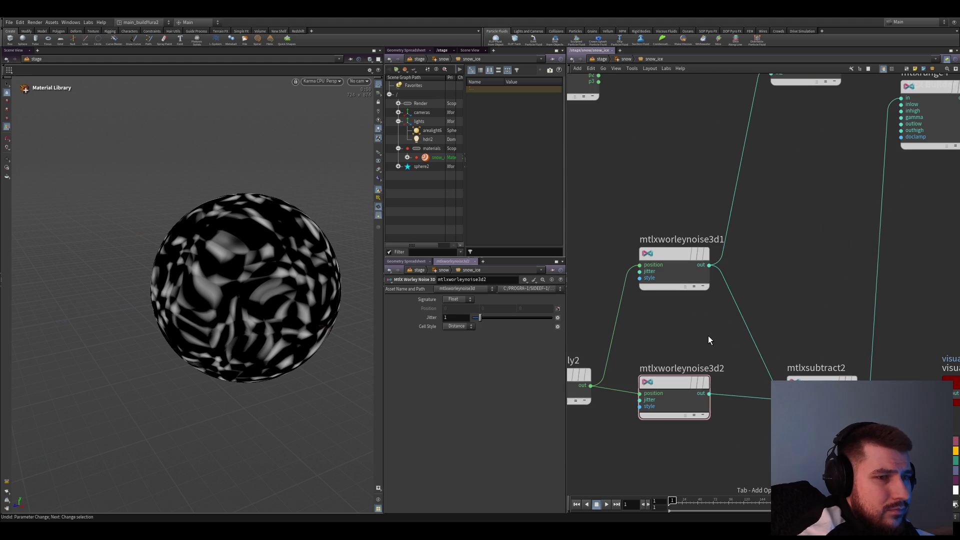
- Insert an MtlX Invert after each Worley noise before the subtraction
{"action": "key", "text": "Tab"}
{"action": "type", "text": "invert"}
{"action": "key", "text": "Return"}
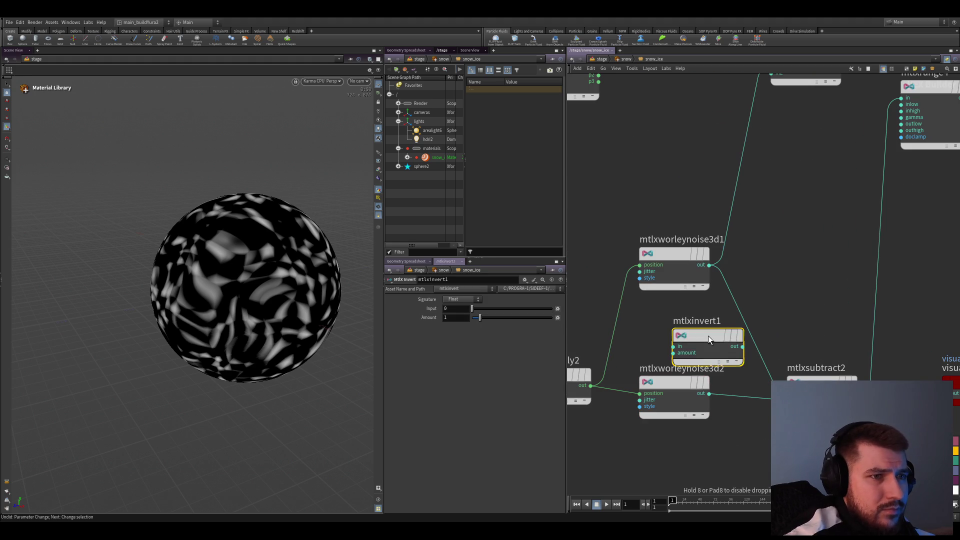
{"action": "middle_click_drag", "start_coordinate": [755, 276], "coordinate": [710, 253]}
{"action": "mouse_move", "coordinate": [711, 253]}
{"action": "left_mouse_down", "text": "alt"}
{"action": "mouse_move", "coordinate": [710, 377]}
{"action": "mouse_move", "coordinate": [727, 375]}
{"action": "left_mouse_up", "text": "alt"}
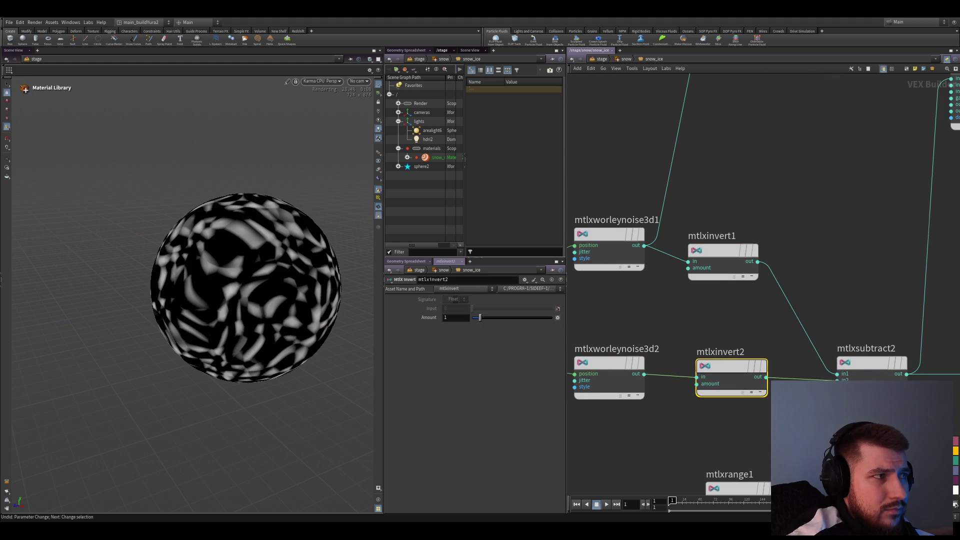
{"action": "scroll", "coordinate": [637, 417], "scroll_direction": "down", "scroll_amount": 2}
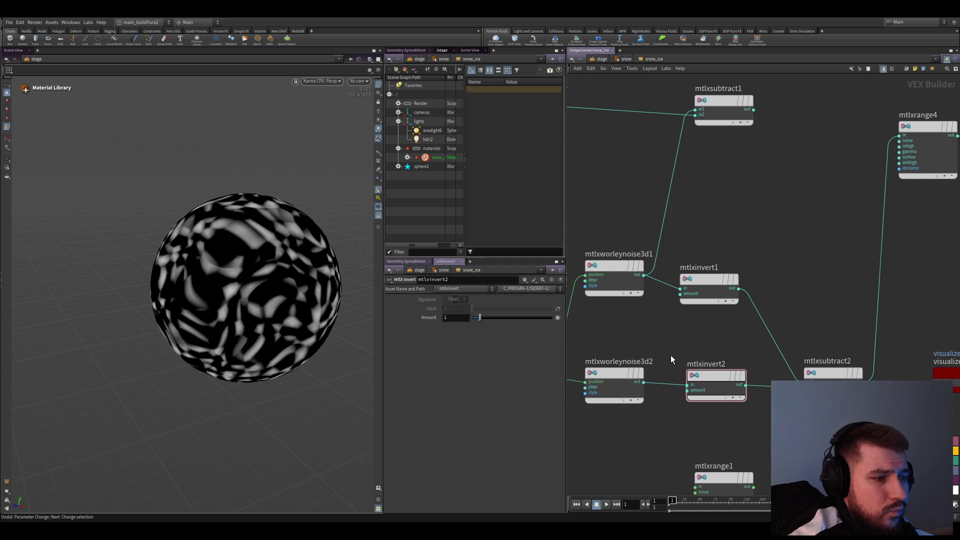
- Raise mtlxworleynoise3d2's Jitter to about 3.5 and save the scene
{"action": "middle_click_drag", "start_coordinate": [671, 358], "coordinate": [693, 352]}
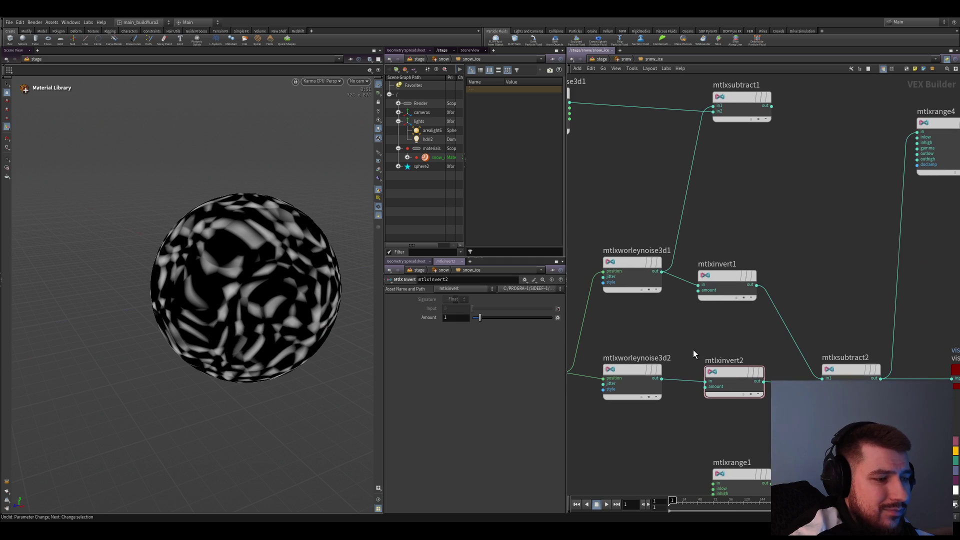
{"action": "left_click", "coordinate": [639, 280]}
{"action": "middle_click_drag", "start_coordinate": [638, 281], "coordinate": [650, 266]}
{"action": "left_click", "coordinate": [644, 366]}
{"action": "left_click_drag", "start_coordinate": [479, 323], "coordinate": [501, 324]}
{"action": "key", "text": "ctrl+s"}
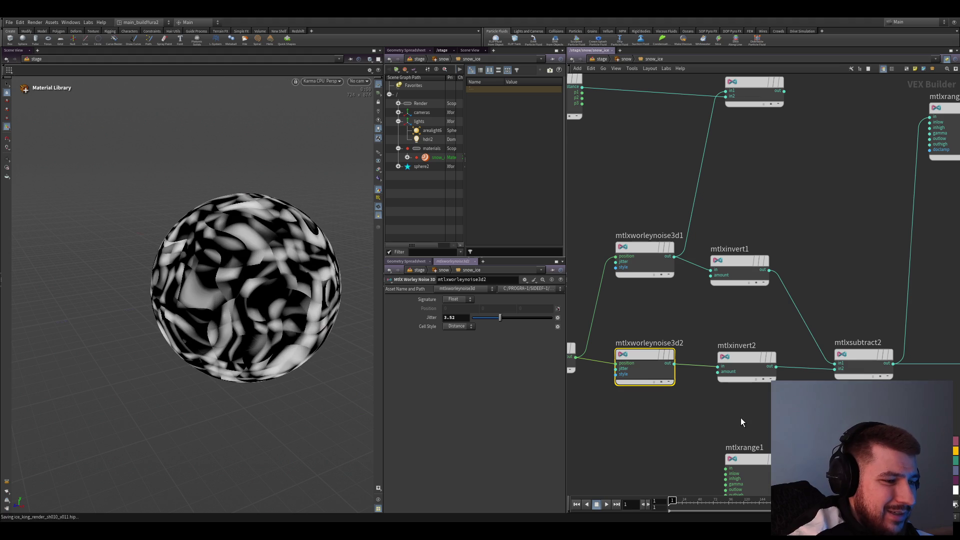
{"action": "scroll", "coordinate": [679, 413], "scroll_direction": "down", "scroll_amount": 2}
{"action": "mouse_move", "coordinate": [627, 284]}
{"action": "left_mouse_down"}
{"action": "mouse_move", "coordinate": [649, 302]}
{"action": "mouse_move", "coordinate": [648, 289]}
{"action": "left_mouse_up"}
{"action": "scroll", "coordinate": [782, 293], "scroll_direction": "up", "scroll_amount": 2}
{"action": "scroll", "coordinate": [782, 293], "scroll_direction": "down", "scroll_amount": 1}
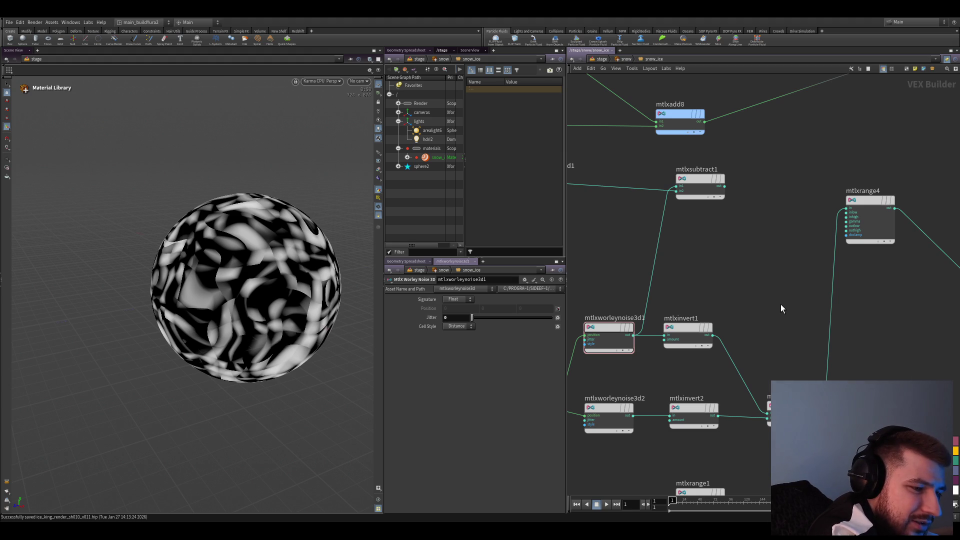
{"action": "mouse_move", "coordinate": [781, 304]}
{"action": "middle_mouse_down"}
{"action": "mouse_move", "coordinate": [758, 300]}
{"action": "mouse_move", "coordinate": [757, 354]}
{"action": "middle_mouse_up"}
- Wire mtlxsubtract1's output into mtlxrange4 and move mtlxadd8 up out of the way
{"action": "left_click", "coordinate": [675, 242]}
{"action": "middle_click_drag", "start_coordinate": [728, 408], "coordinate": [749, 390]}
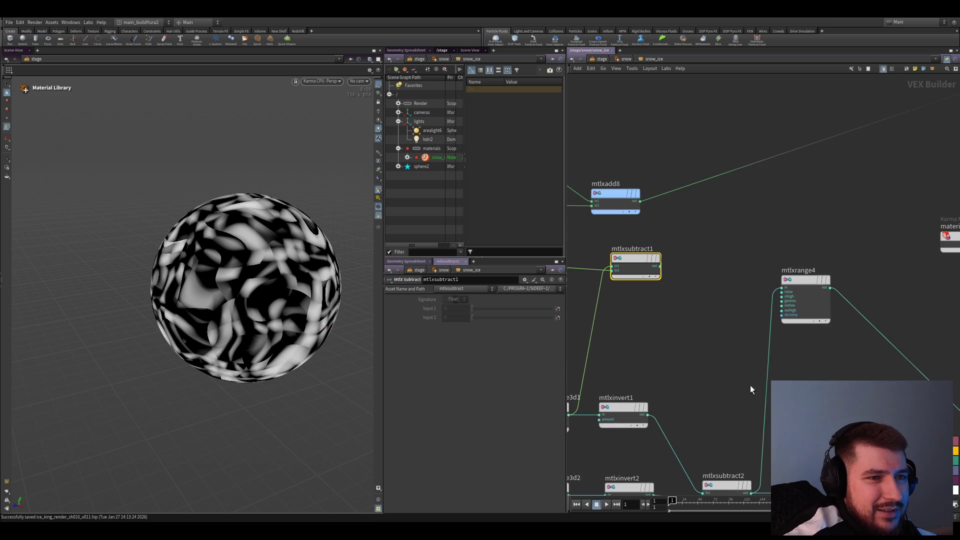
{"action": "left_click_drag", "start_coordinate": [786, 289], "coordinate": [660, 266]}
{"action": "middle_click_drag", "start_coordinate": [658, 299], "coordinate": [664, 275]}
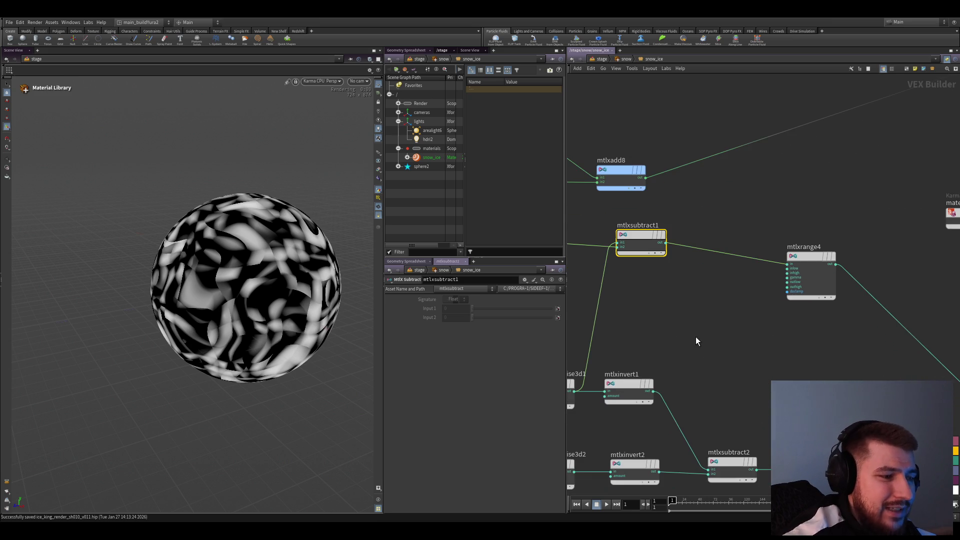
{"action": "middle_click_drag", "start_coordinate": [696, 314], "coordinate": [723, 330]}
{"action": "middle_click_drag", "start_coordinate": [657, 278], "coordinate": [719, 348]}
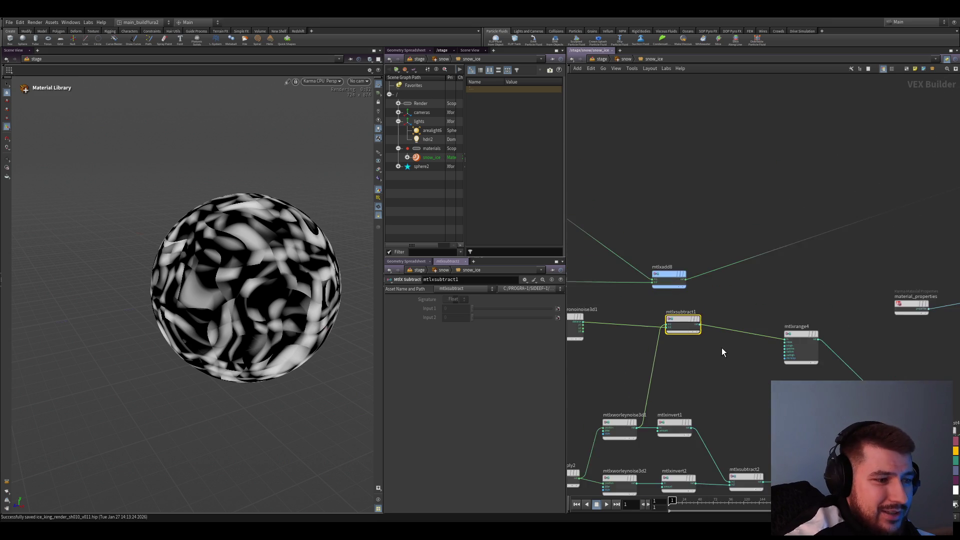
{"action": "left_click_drag", "start_coordinate": [678, 289], "coordinate": [678, 269]}
{"action": "scroll", "coordinate": [716, 303], "scroll_direction": "down", "scroll_amount": 2}
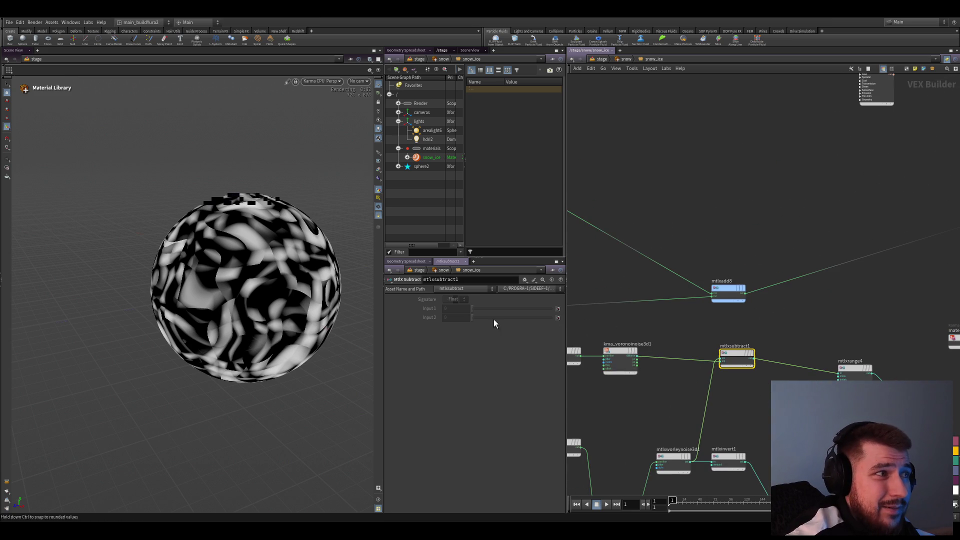
{"action": "middle_click_drag", "start_coordinate": [764, 410], "coordinate": [625, 282]}
- Preview mtlxsubtract1's output on the sphere and tidy the subtract node's position
{"action": "left_click", "coordinate": [623, 256]}
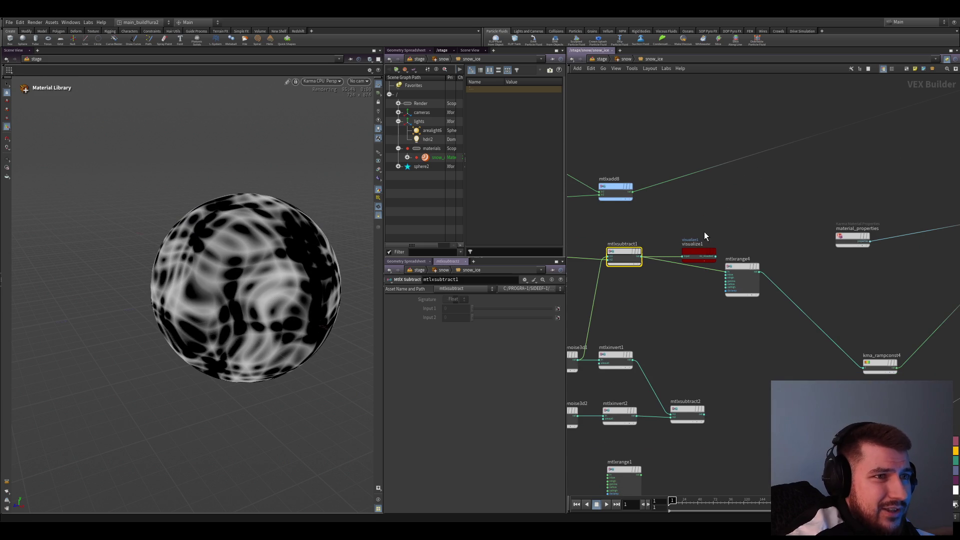
{"action": "left_click_drag", "start_coordinate": [675, 267], "coordinate": [633, 219]}
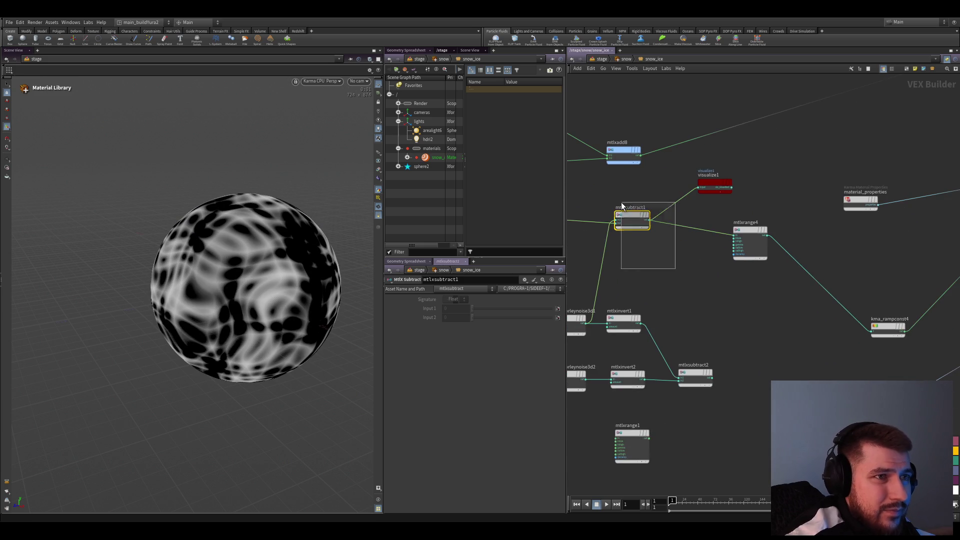
{"action": "middle_click_drag", "start_coordinate": [649, 295], "coordinate": [700, 307]}
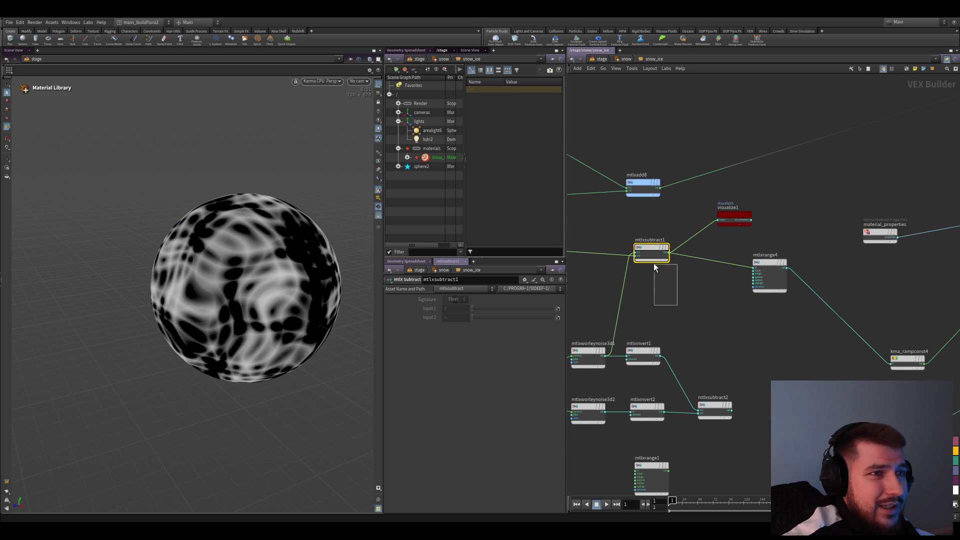
{"action": "left_click_drag", "start_coordinate": [649, 251], "coordinate": [644, 248]}
{"action": "middle_click_drag", "start_coordinate": [703, 328], "coordinate": [733, 348]}
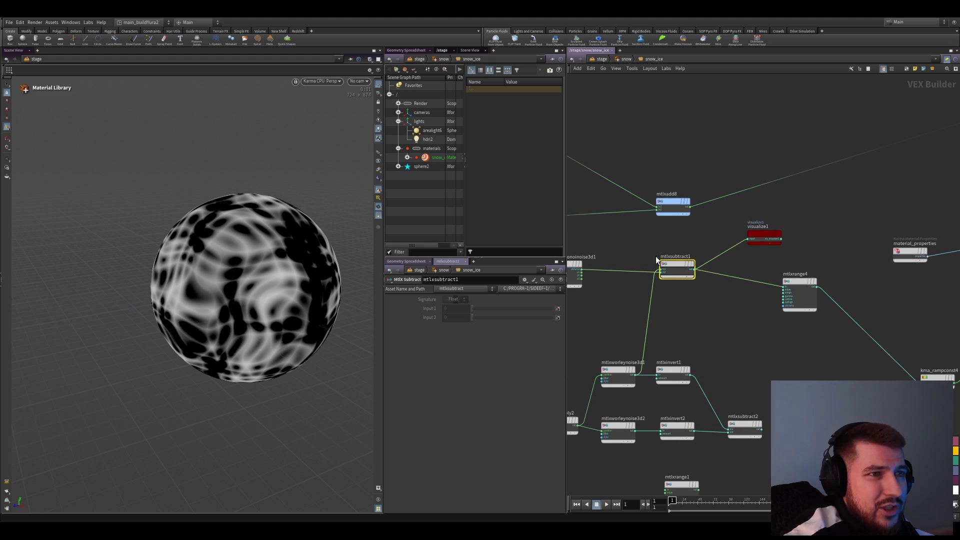
{"action": "left_click_drag", "start_coordinate": [675, 275], "coordinate": [675, 272]}
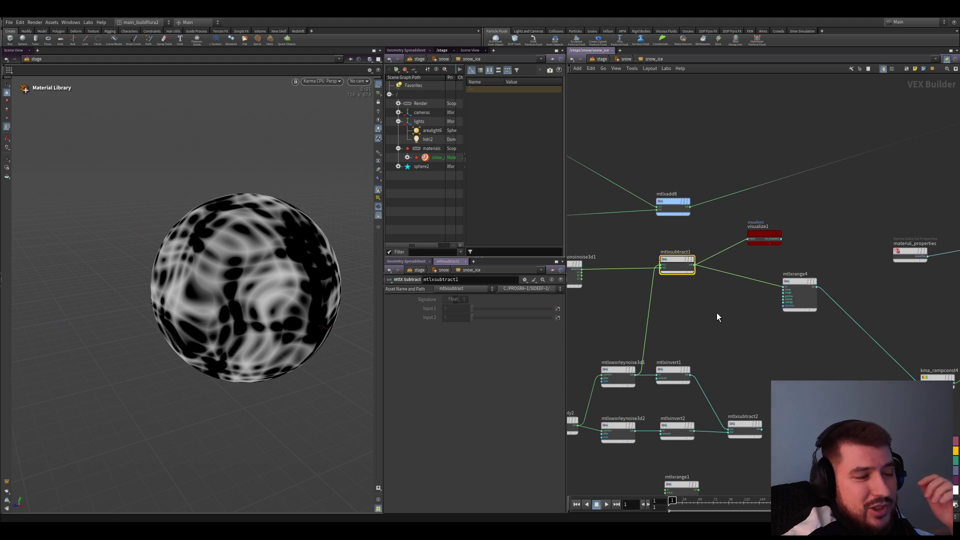
{"action": "middle_click_drag", "start_coordinate": [716, 308], "coordinate": [722, 317]}
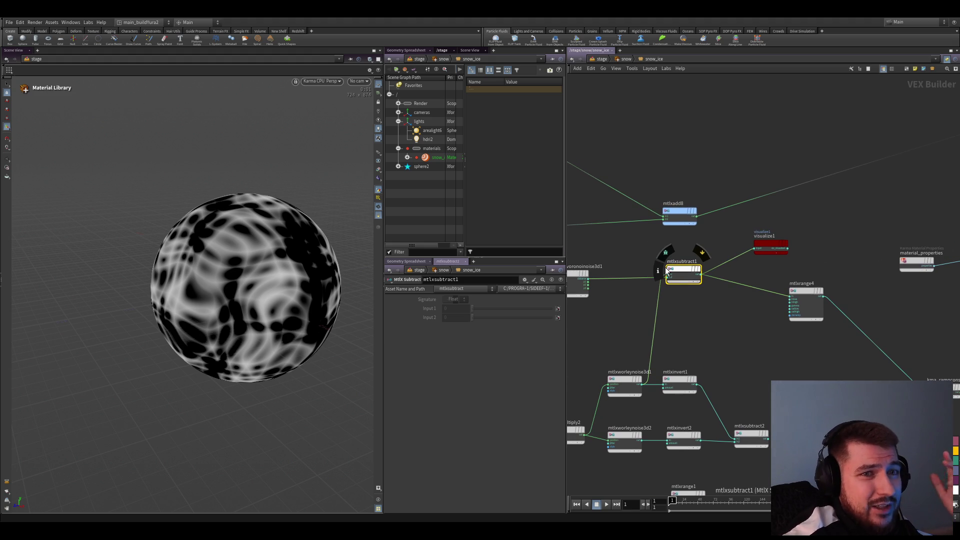
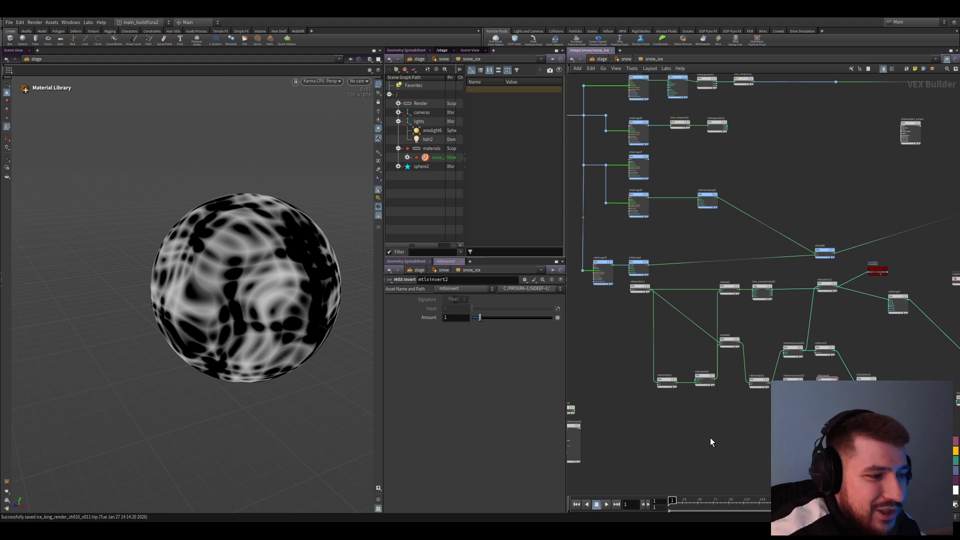
- Box-select the lower group of nodes and shift them to the left
{"action": "left_click_drag", "start_coordinate": [884, 430], "coordinate": [649, 345]}
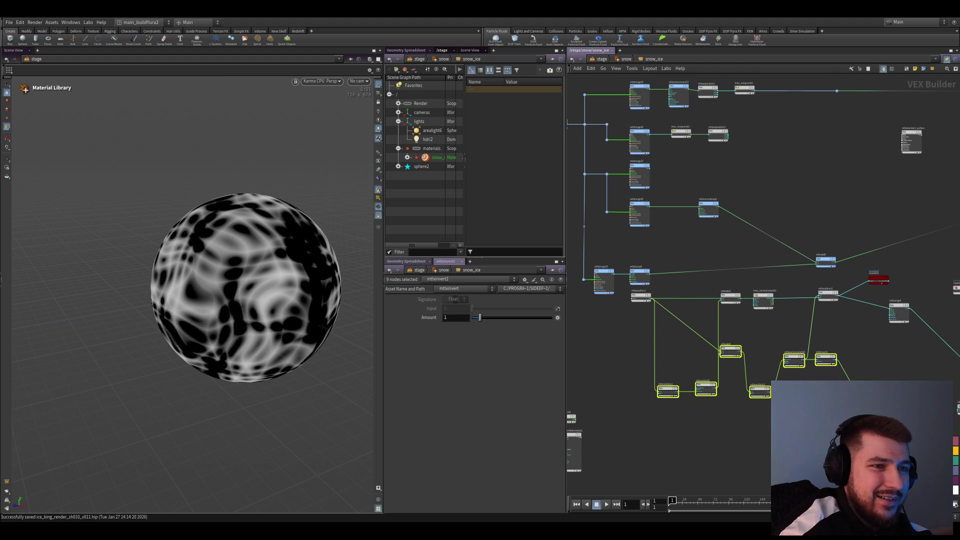
{"action": "mouse_move", "coordinate": [728, 349]}
{"action": "left_mouse_down"}
{"action": "mouse_move", "coordinate": [710, 354]}
{"action": "mouse_move", "coordinate": [729, 351]}
{"action": "left_mouse_up"}
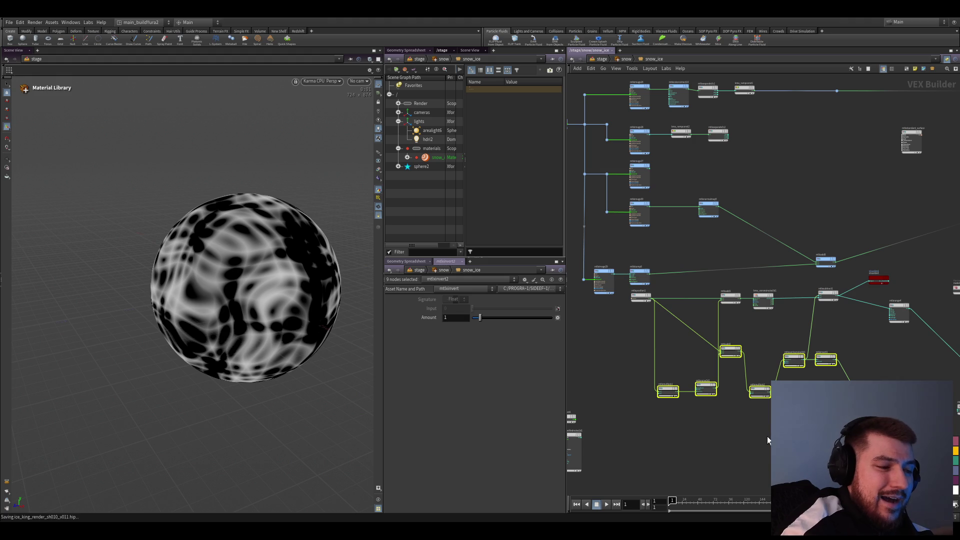
{"action": "mouse_move", "coordinate": [862, 352]}
{"action": "middle_mouse_down"}
{"action": "mouse_move", "coordinate": [766, 347]}
{"action": "mouse_move", "coordinate": [748, 362]}
{"action": "middle_mouse_up"}
- Move kma_voronoinoise3d1 to the right so it sits next to mtlxsubtract1
{"action": "left_click", "coordinate": [711, 304]}
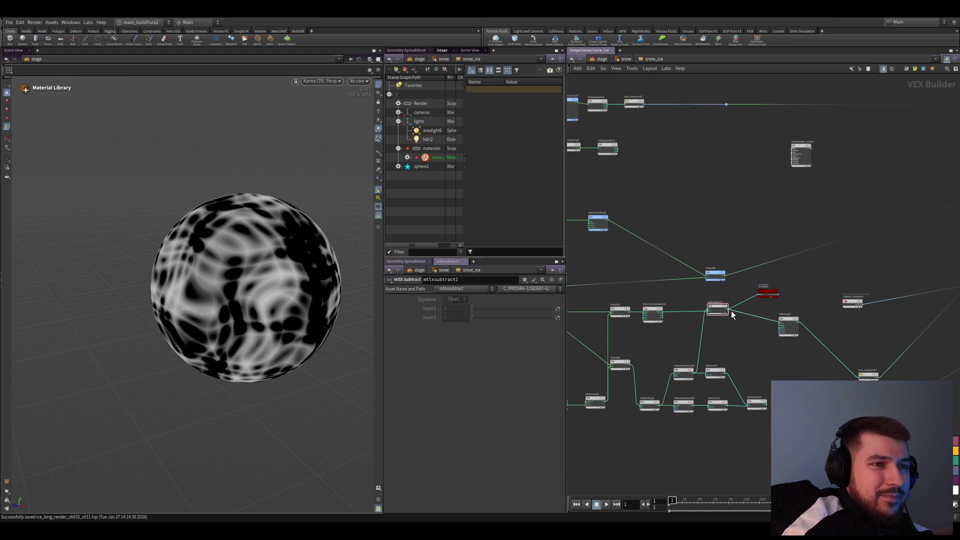
{"action": "scroll", "coordinate": [741, 338], "scroll_direction": "up", "scroll_amount": 2}
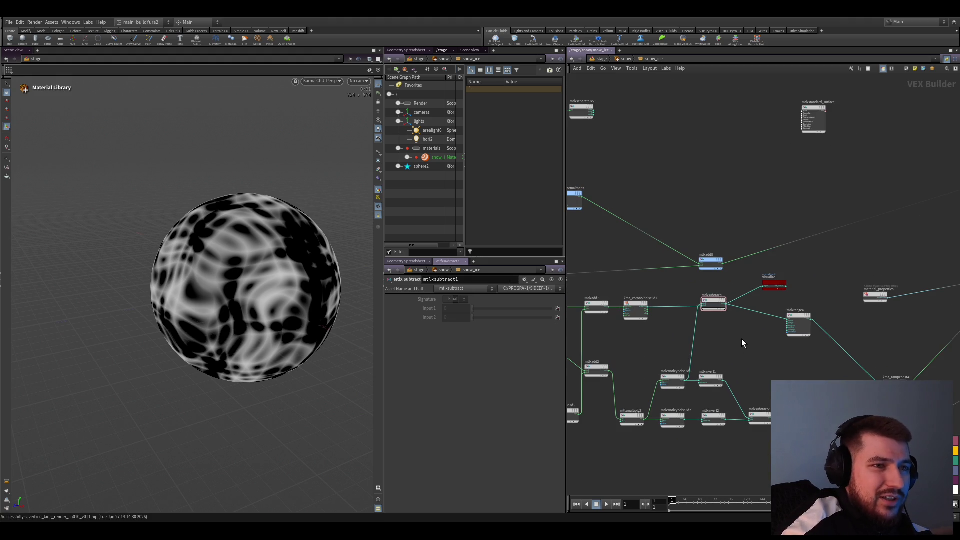
{"action": "scroll", "coordinate": [741, 341], "scroll_direction": "down", "scroll_amount": 2}
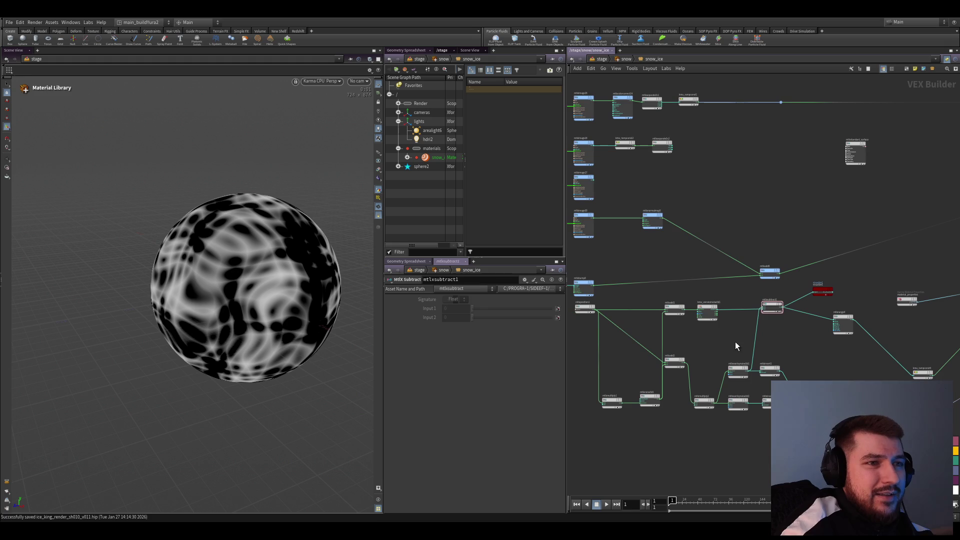
{"action": "left_click_drag", "start_coordinate": [708, 310], "coordinate": [717, 313]}
{"action": "scroll", "coordinate": [710, 320], "scroll_direction": "up", "scroll_amount": 1}
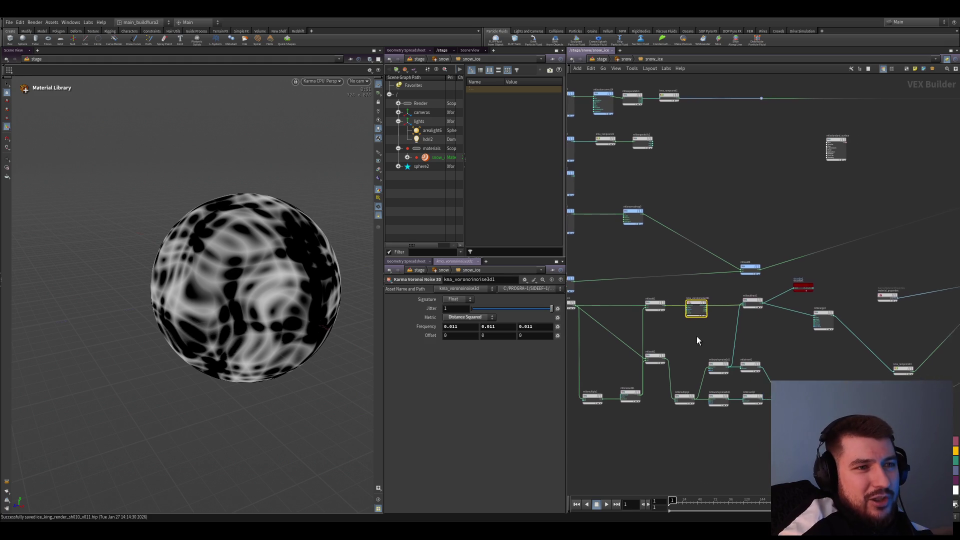
{"action": "scroll", "coordinate": [754, 332], "scroll_direction": "up", "scroll_amount": 1}
{"action": "scroll", "coordinate": [690, 335], "scroll_direction": "up", "scroll_amount": 1}
{"action": "left_click_drag", "start_coordinate": [675, 315], "coordinate": [720, 333]}
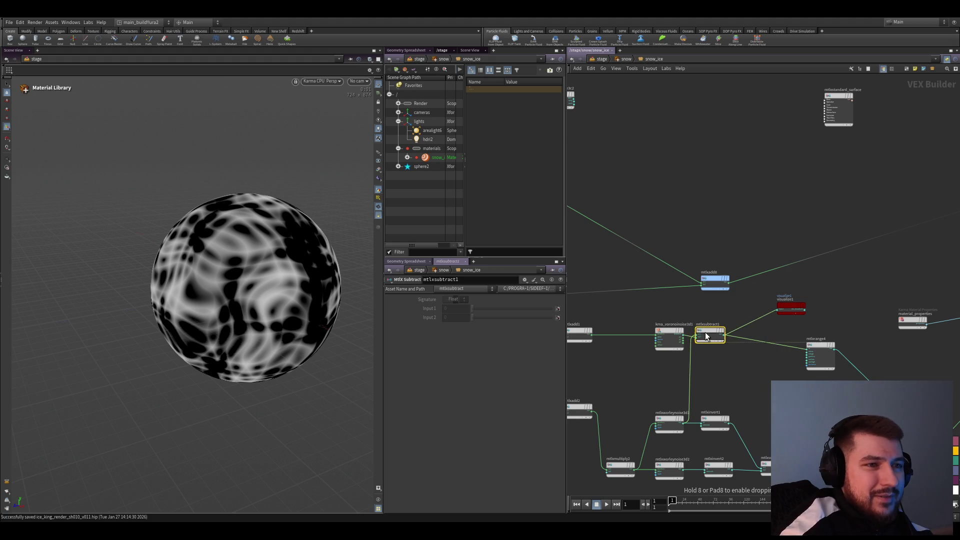
- Undo stray selection changes, nudge mtlxsubtract1 and select kma_voronoinoise3d1 to show its parameters
{"action": "left_click_drag", "start_coordinate": [719, 334], "coordinate": [723, 334]}
{"action": "key", "text": "ctrl+z"}
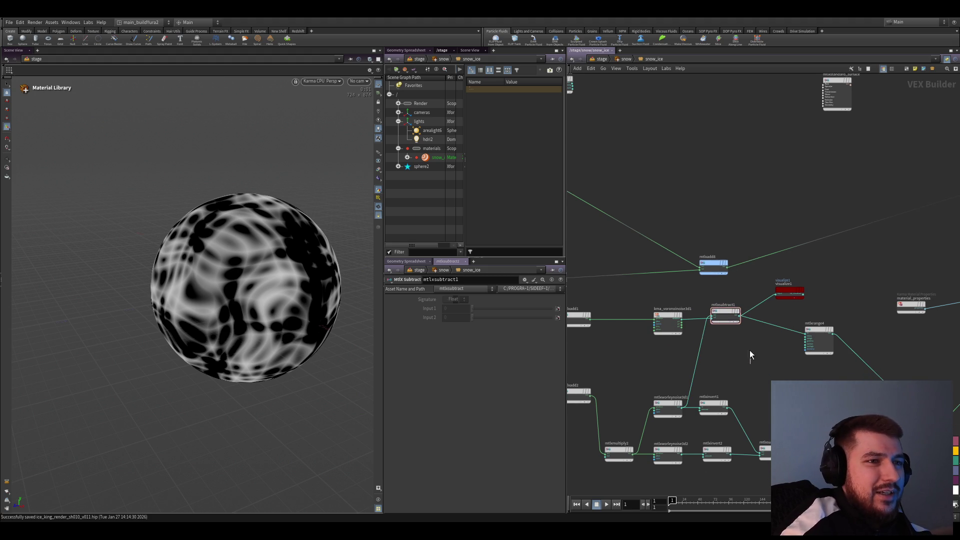
{"action": "key", "text": "ctrl+z"}
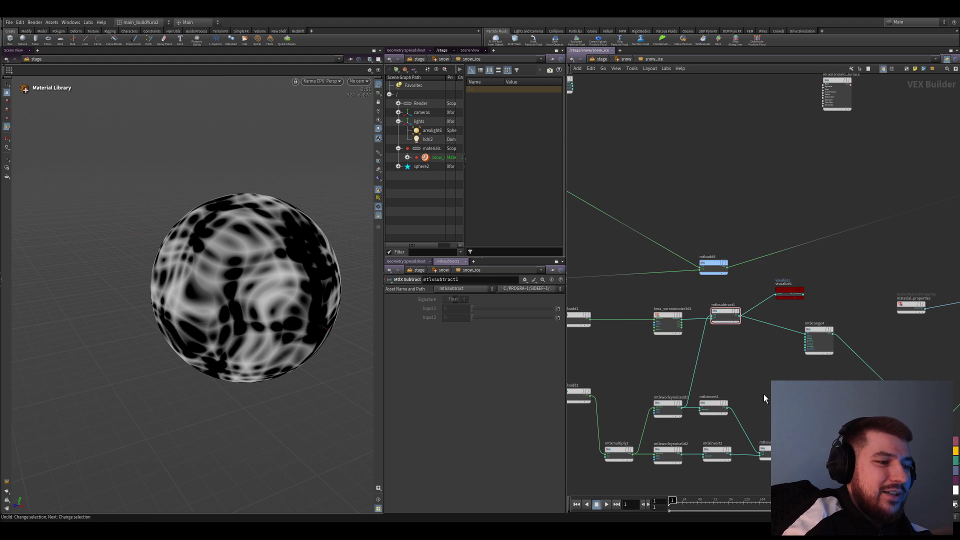
{"action": "middle_click_drag", "start_coordinate": [753, 389], "coordinate": [775, 402]}
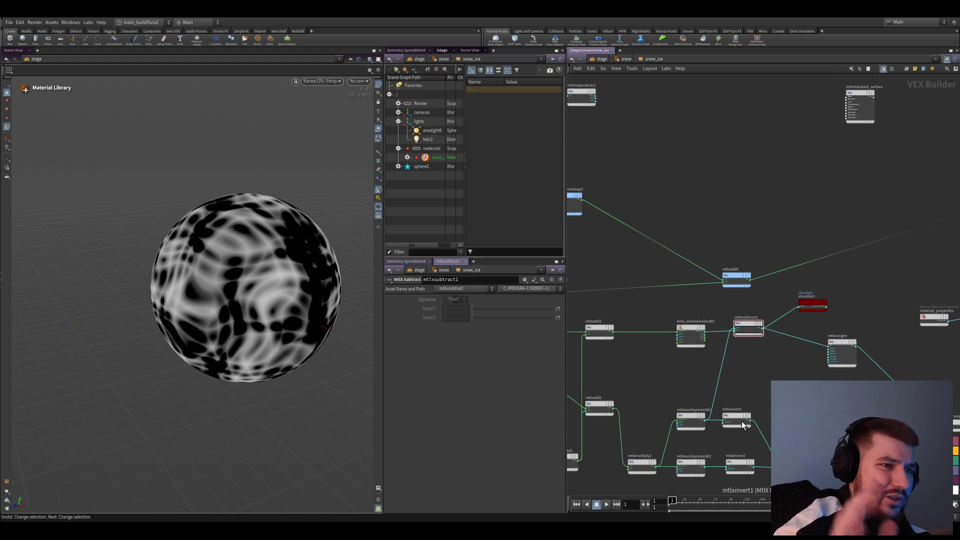
{"action": "scroll", "coordinate": [741, 375], "scroll_direction": "up", "scroll_amount": 2}
{"action": "left_click", "coordinate": [739, 340]}
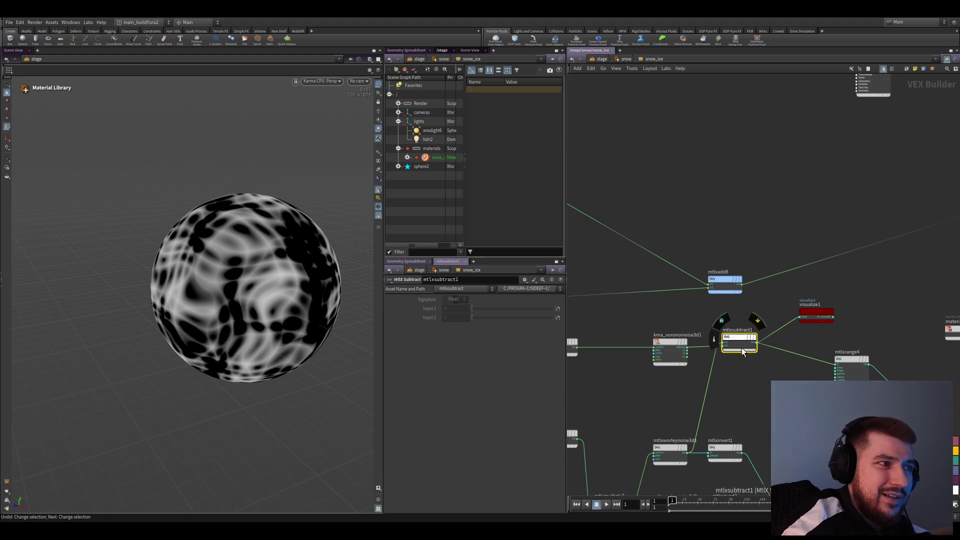
{"action": "middle_click_drag", "start_coordinate": [768, 397], "coordinate": [753, 395]}
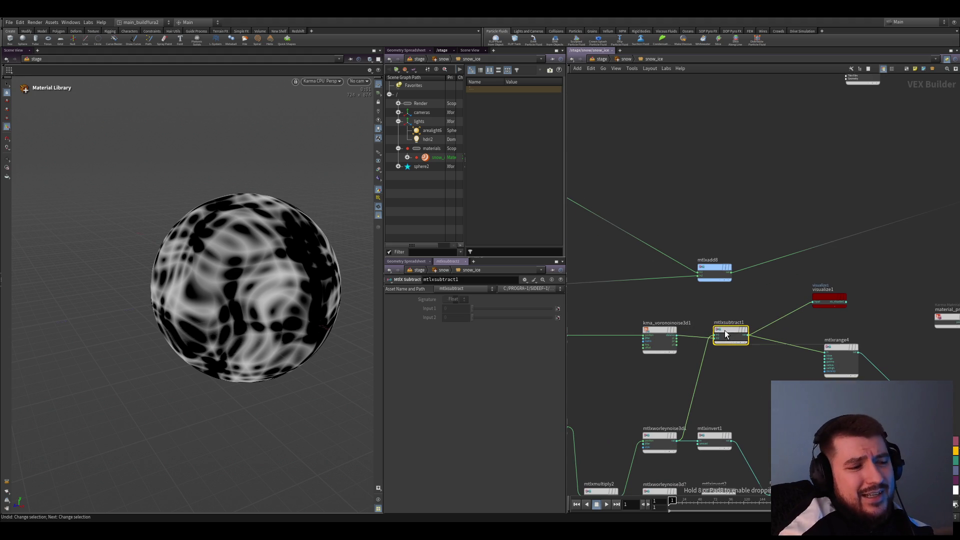
{"action": "left_click_drag", "start_coordinate": [726, 328], "coordinate": [723, 332]}
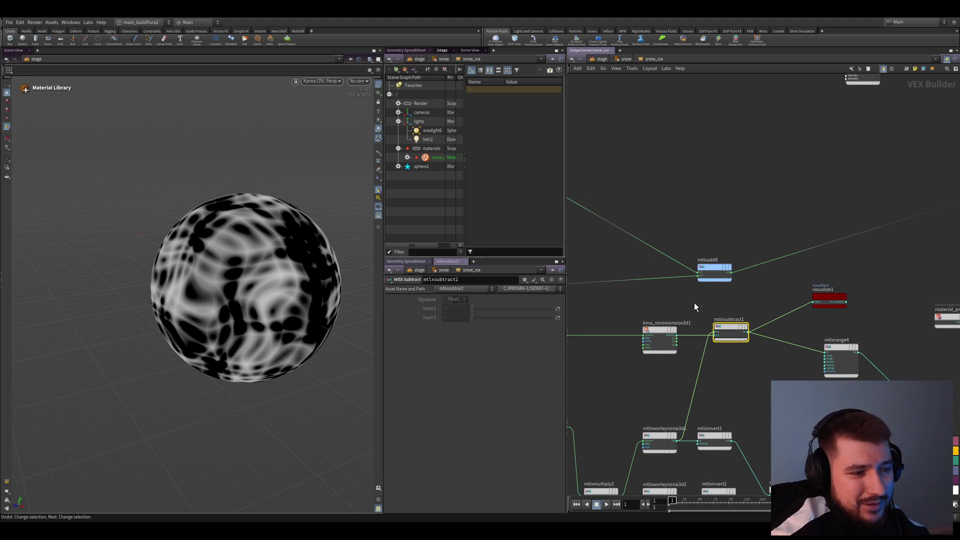
{"action": "left_click", "coordinate": [678, 330]}
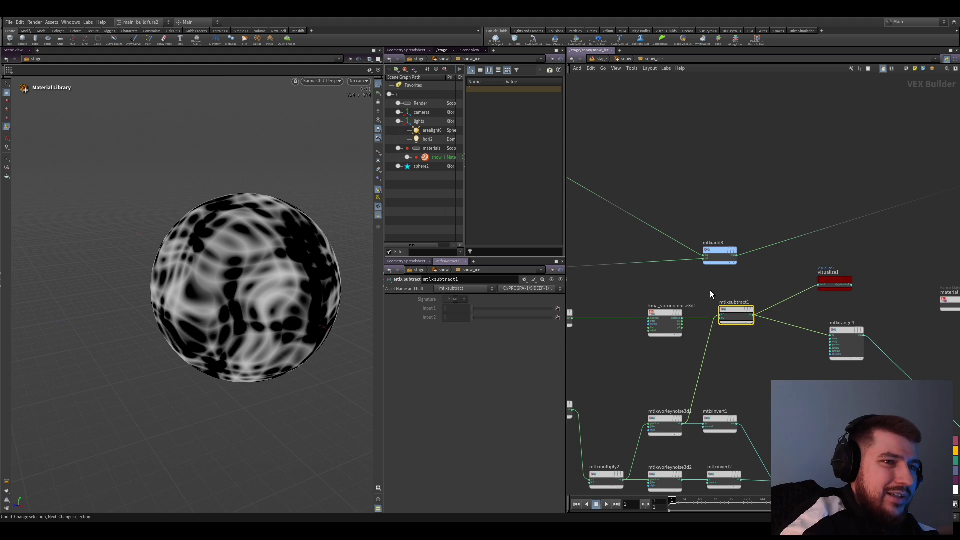
{"action": "mouse_move", "coordinate": [625, 311]}
{"action": "middle_mouse_down"}
{"action": "mouse_move", "coordinate": [693, 303]}
{"action": "mouse_move", "coordinate": [749, 333]}
{"action": "mouse_move", "coordinate": [719, 341]}
{"action": "middle_mouse_up"}
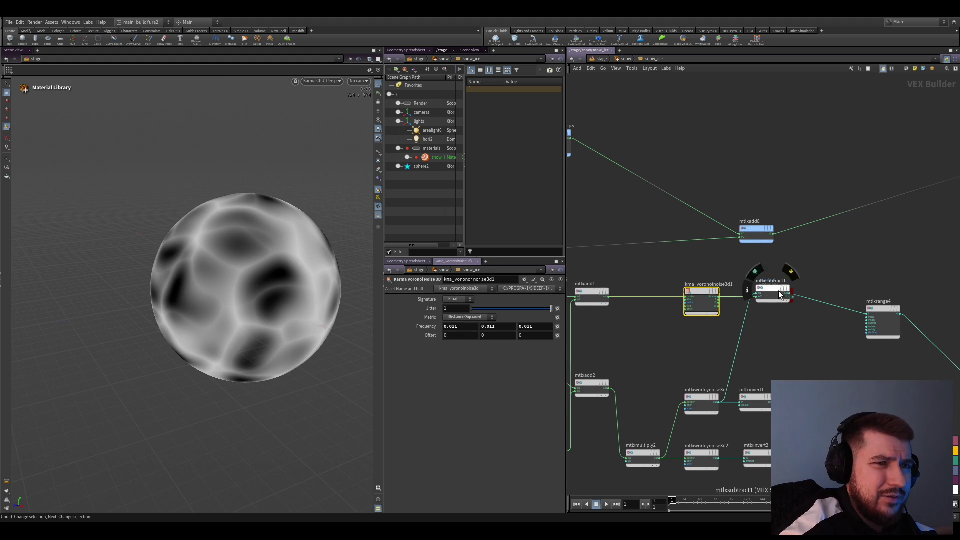
- Move visualize1 off mtlxsubtract1 and align mtlxinvert2 directly under mtlxinvert1
{"action": "mouse_move", "coordinate": [773, 291]}
{"action": "left_mouse_down"}
{"action": "mouse_move", "coordinate": [785, 263]}
{"action": "mouse_move", "coordinate": [769, 298]}
{"action": "left_mouse_up"}
{"action": "scroll", "coordinate": [770, 303], "scroll_direction": "up", "scroll_amount": 2}
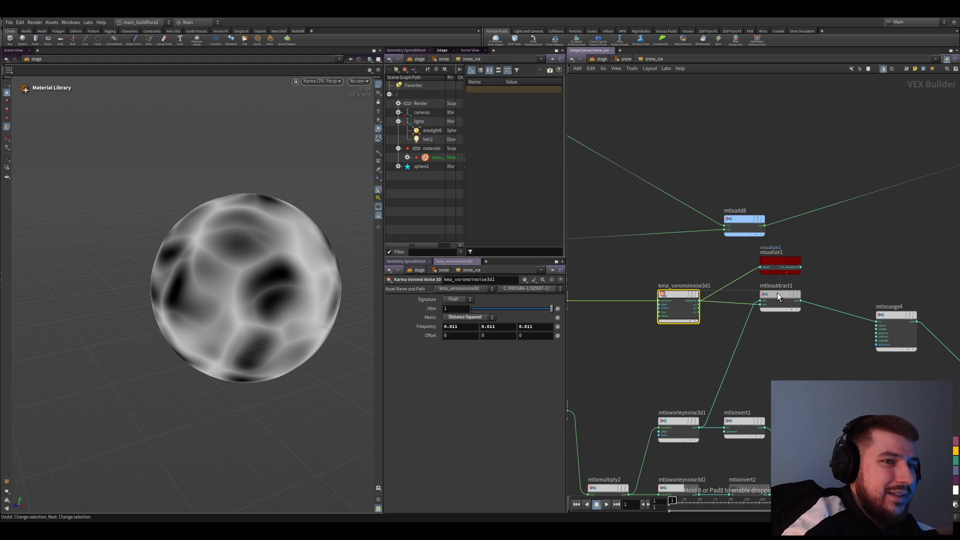
{"action": "scroll", "coordinate": [777, 291], "scroll_direction": "down", "scroll_amount": 2}
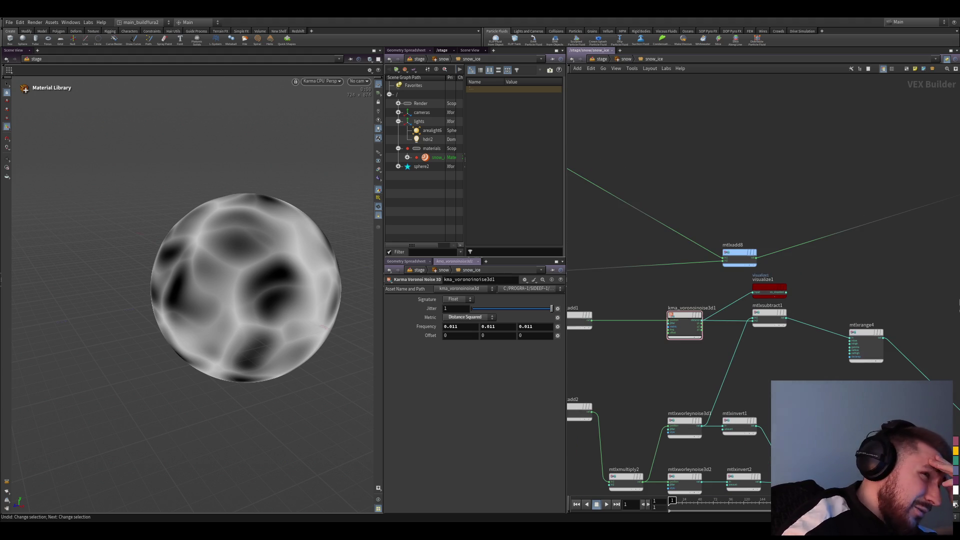
{"action": "scroll", "coordinate": [715, 345], "scroll_direction": "up", "scroll_amount": 1}
{"action": "mouse_move", "coordinate": [647, 365]}
{"action": "middle_mouse_down"}
{"action": "mouse_move", "coordinate": [610, 292]}
{"action": "mouse_move", "coordinate": [655, 365]}
{"action": "mouse_move", "coordinate": [690, 335]}
{"action": "middle_mouse_up"}
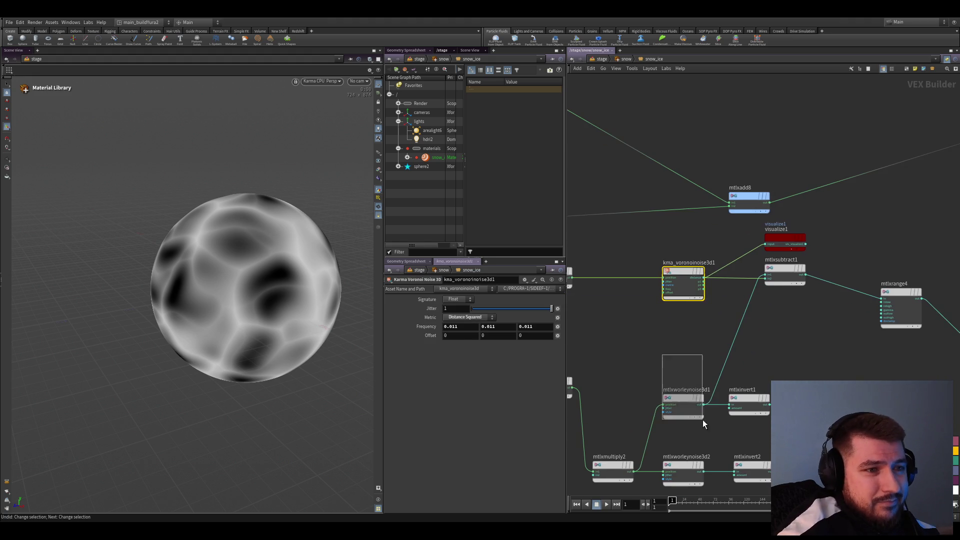
{"action": "left_click", "coordinate": [675, 400]}
{"action": "left_click_drag", "start_coordinate": [669, 398], "coordinate": [672, 397]}
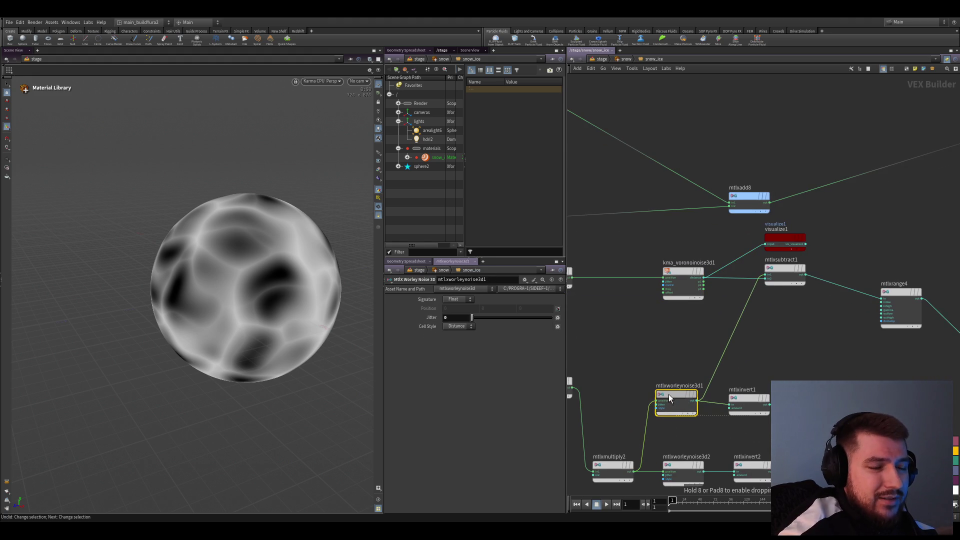
{"action": "middle_click_drag", "start_coordinate": [672, 397], "coordinate": [675, 365]}
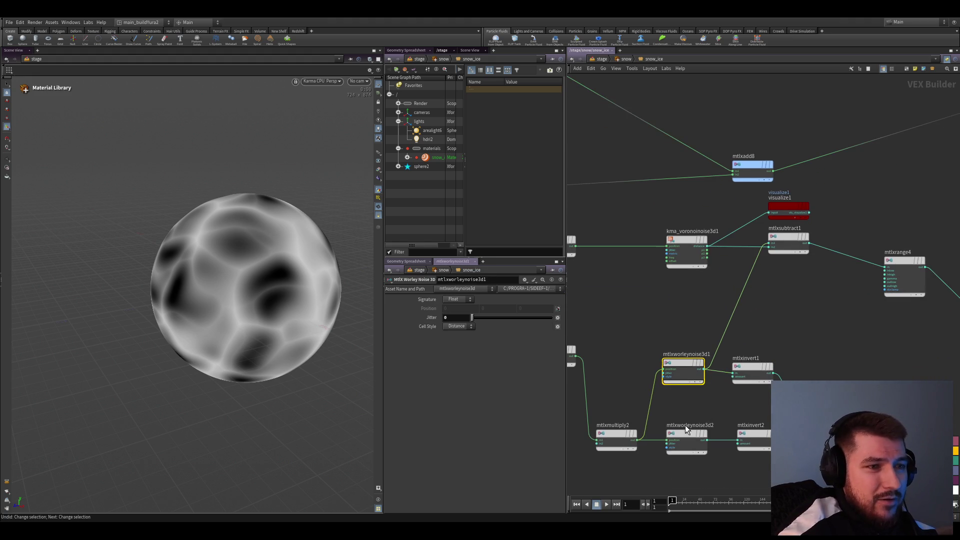
{"action": "left_click", "coordinate": [750, 436]}
{"action": "left_click_drag", "start_coordinate": [750, 436], "coordinate": [745, 435]}
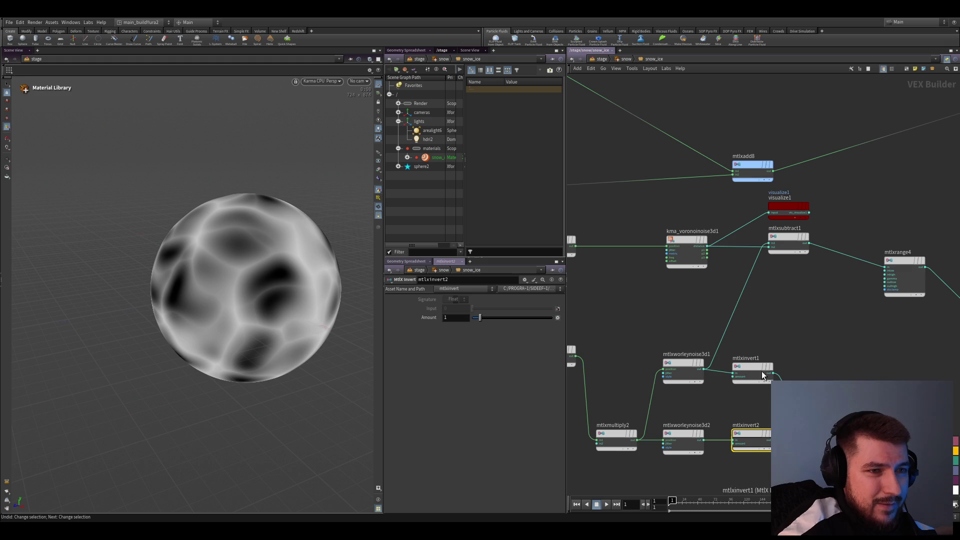
{"action": "left_click_drag", "start_coordinate": [757, 369], "coordinate": [761, 363]}
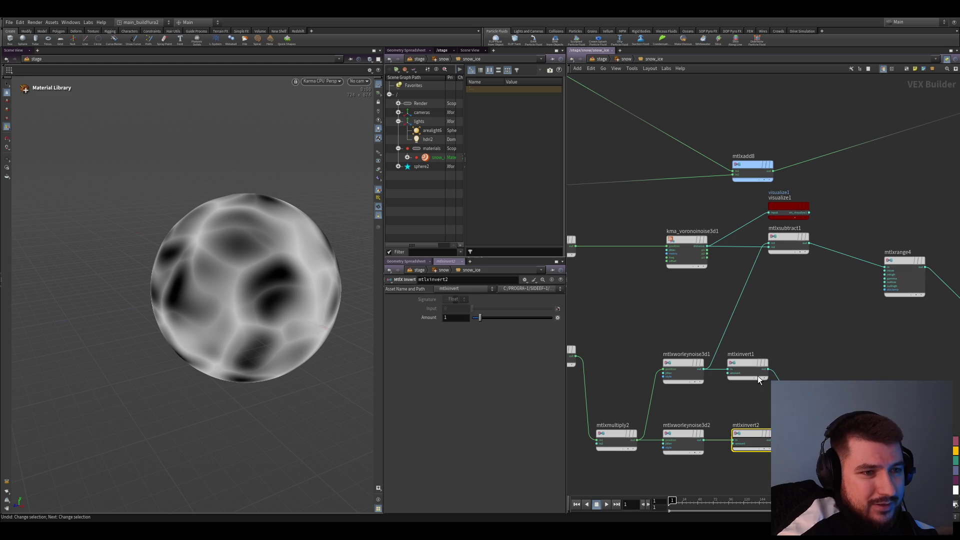
{"action": "scroll", "coordinate": [768, 390], "scroll_direction": "up", "scroll_amount": 2}
- Inspect mtlxsubtract2, then preview mtlxsubtract1's black-and-white output on the sphere
{"action": "left_click", "coordinate": [743, 397]}
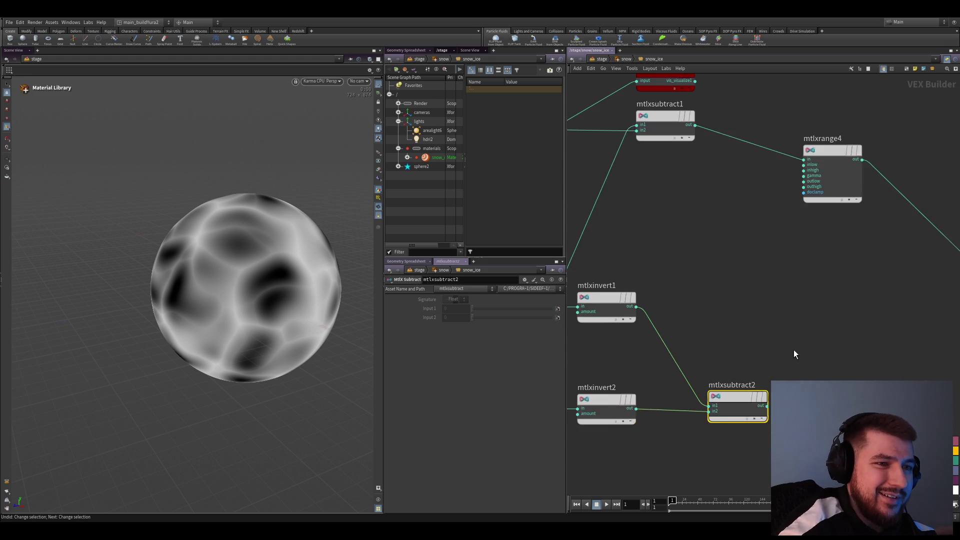
{"action": "mouse_move", "coordinate": [797, 357]}
{"action": "middle_mouse_down"}
{"action": "mouse_move", "coordinate": [843, 385]}
{"action": "mouse_move", "coordinate": [783, 345]}
{"action": "middle_mouse_up"}
{"action": "scroll", "coordinate": [783, 345], "scroll_direction": "down", "scroll_amount": 1}
{"action": "left_click", "coordinate": [754, 258]}
{"action": "left_click_drag", "start_coordinate": [810, 290], "coordinate": [829, 253]}
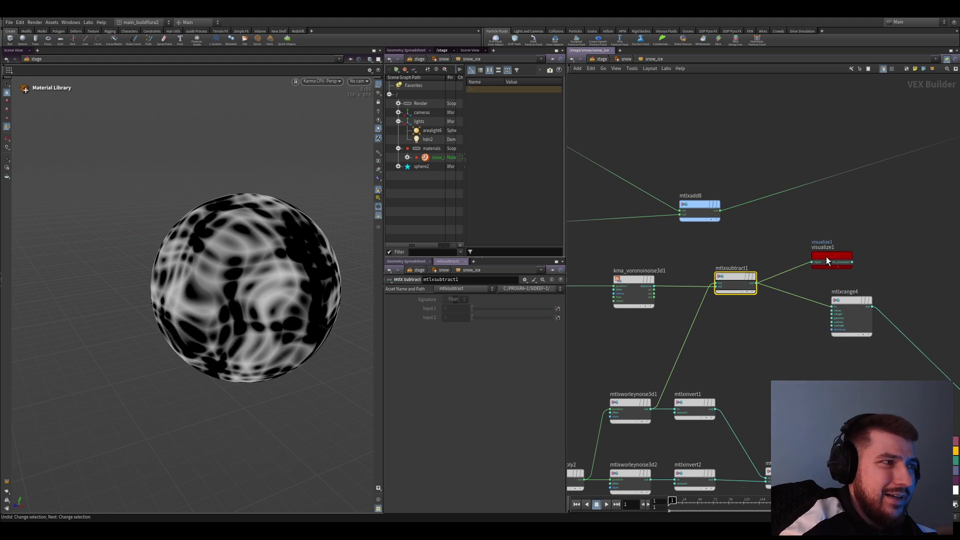
- Preview mtlxinvert1's output via visualize1 placed beside it, and wire mtlxsubtract2 into mtlxrange4
{"action": "middle_click_drag", "start_coordinate": [830, 253], "coordinate": [864, 227]}
{"action": "left_click", "coordinate": [675, 394]}
{"action": "middle_click_drag", "start_coordinate": [629, 345], "coordinate": [627, 315]}
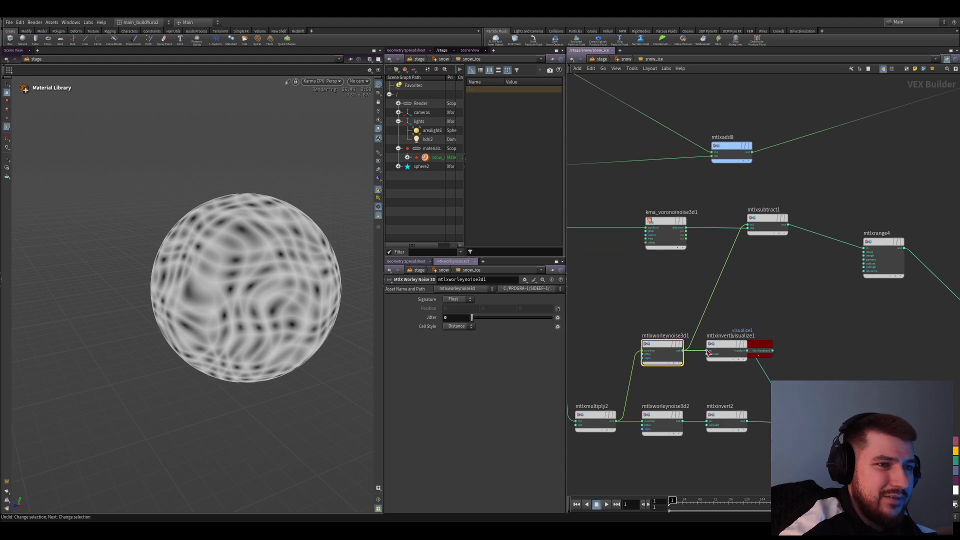
{"action": "scroll", "coordinate": [825, 368], "scroll_direction": "down", "scroll_amount": 2}
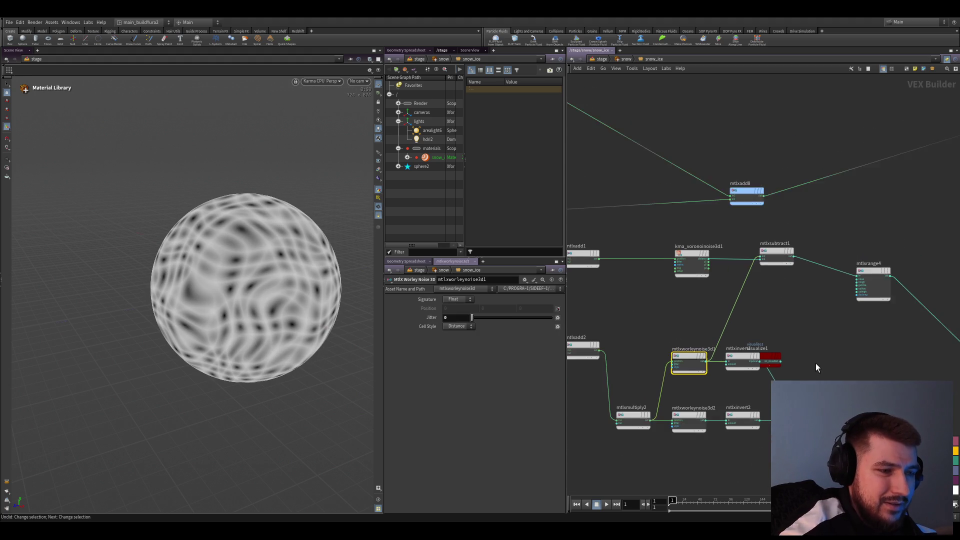
{"action": "scroll", "coordinate": [814, 365], "scroll_direction": "up", "scroll_amount": 2}
{"action": "left_click_drag", "start_coordinate": [760, 354], "coordinate": [787, 313]}
{"action": "scroll", "coordinate": [787, 382], "scroll_direction": "up", "scroll_amount": 2}
{"action": "left_click", "coordinate": [712, 386]}
{"action": "left_click", "coordinate": [702, 300]}
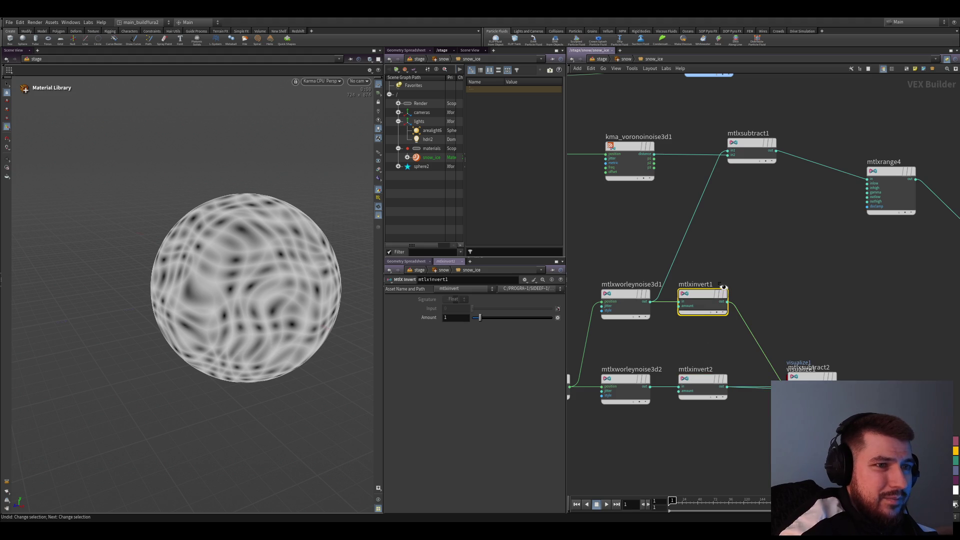
{"action": "left_click_drag", "start_coordinate": [811, 375], "coordinate": [817, 293]}
{"action": "scroll", "coordinate": [859, 310], "scroll_direction": "down", "scroll_amount": 1}
{"action": "mouse_move", "coordinate": [841, 362]}
{"action": "left_mouse_down"}
{"action": "mouse_move", "coordinate": [783, 264]}
{"action": "mouse_move", "coordinate": [798, 228]}
{"action": "left_mouse_up"}
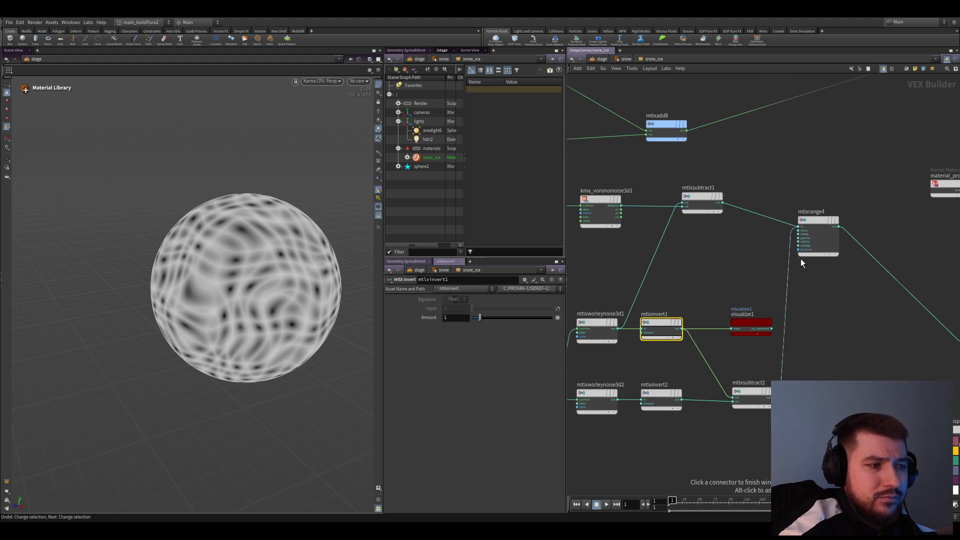
{"action": "scroll", "coordinate": [745, 354], "scroll_direction": "up", "scroll_amount": 2}
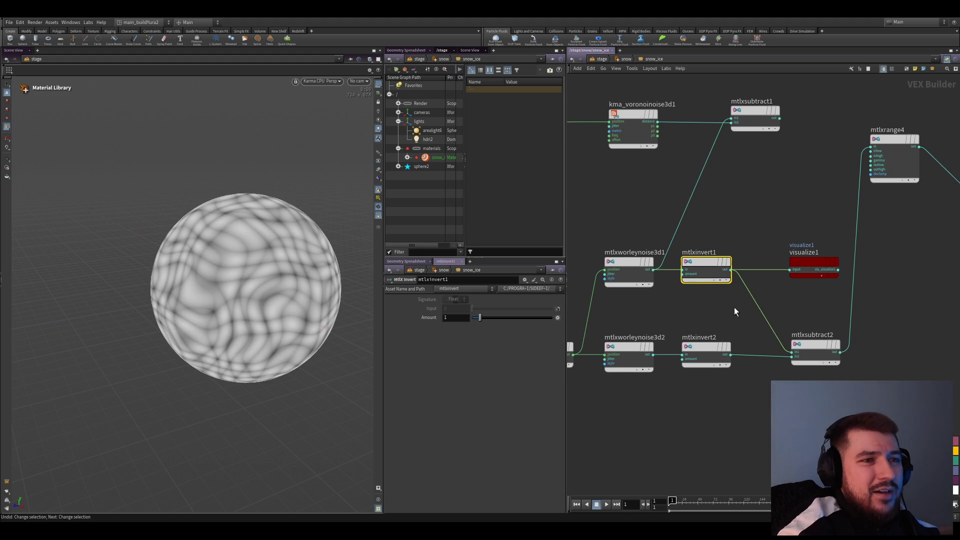
- Connect visualize1's input to mtlxinvert1's output so the first inverted mask shows on the sphere
{"action": "left_click", "coordinate": [716, 354]}
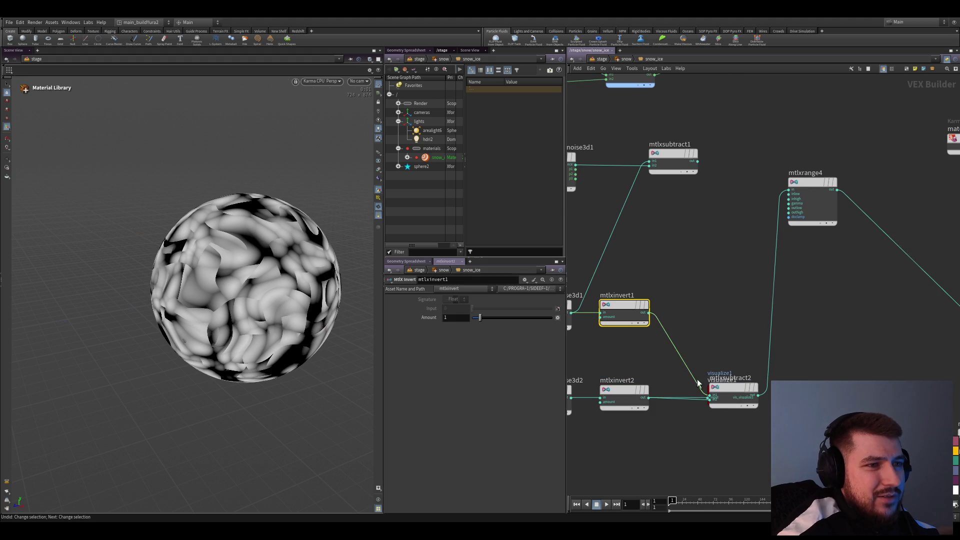
{"action": "left_click_drag", "start_coordinate": [718, 414], "coordinate": [719, 308]}
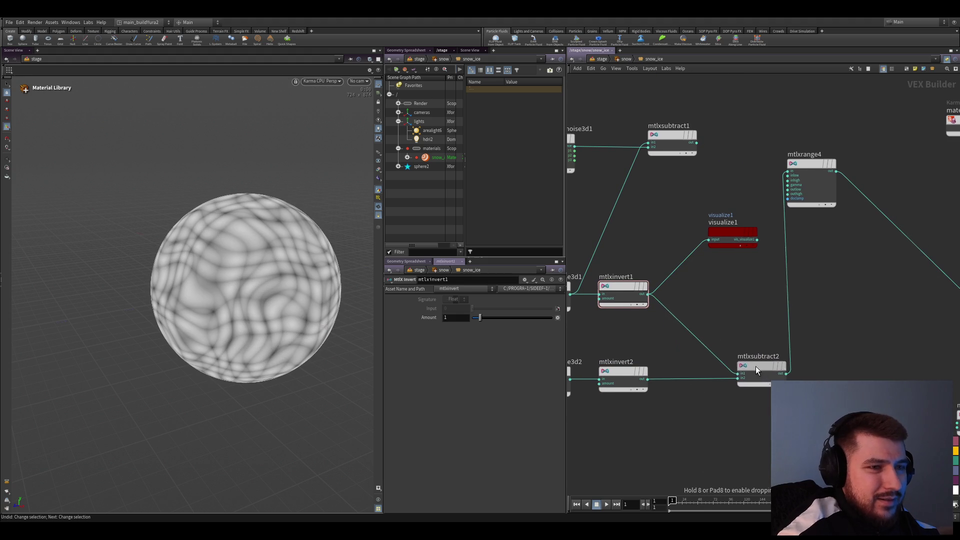
{"action": "left_click", "coordinate": [761, 252]}
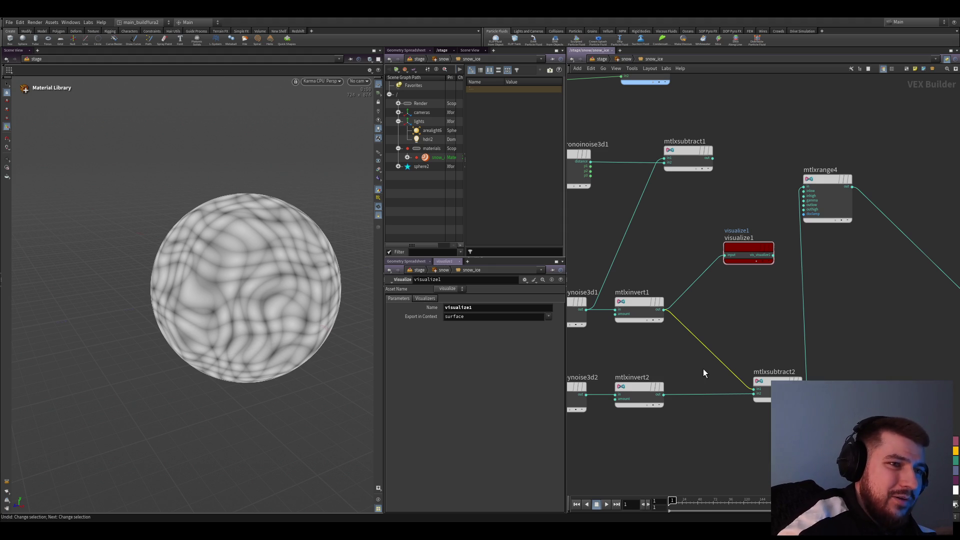
{"action": "scroll", "coordinate": [704, 368], "scroll_direction": "up", "scroll_amount": 2}
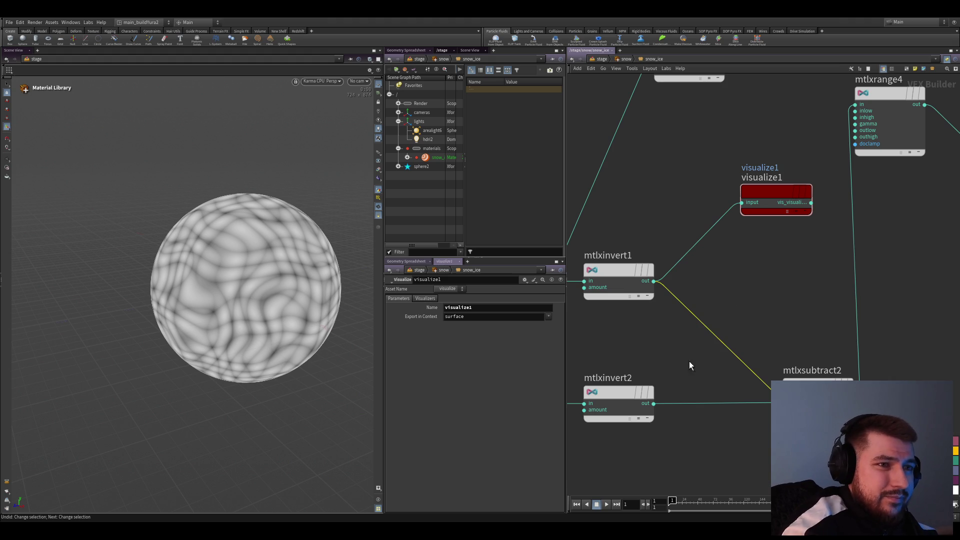
{"action": "key", "text": "y"}
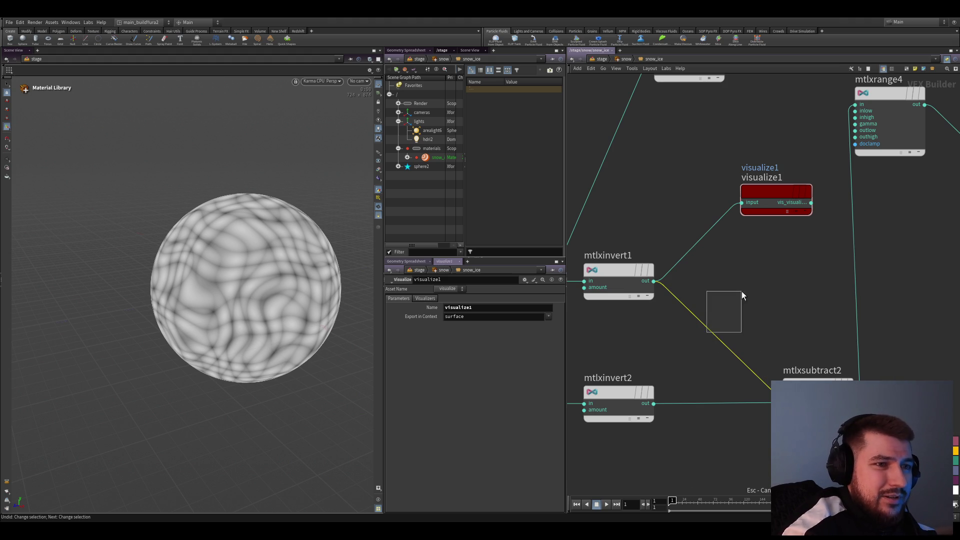
- Undo a stray wire reroute, save the scene with Ctrl+S and widen the network pane
{"action": "left_click_drag", "start_coordinate": [711, 335], "coordinate": [755, 273], "text": "alt"}
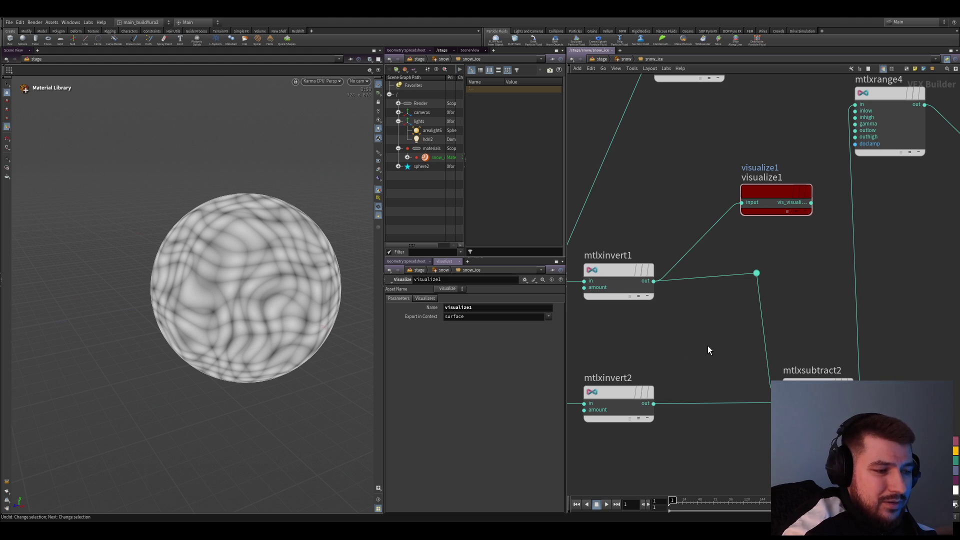
{"action": "key", "text": "ctrl+z"}
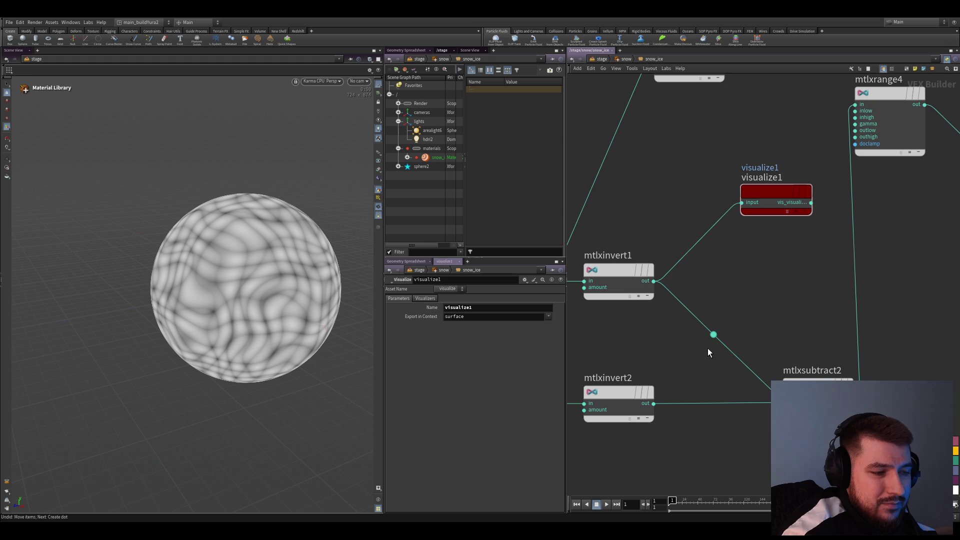
{"action": "key", "text": "ctrl+s"}
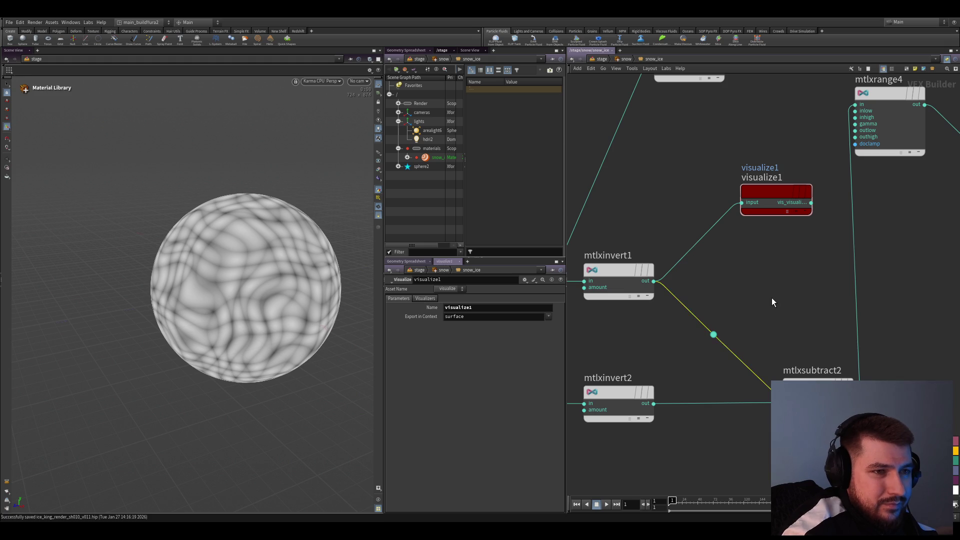
{"action": "scroll", "coordinate": [732, 304], "scroll_direction": "down", "scroll_amount": 2}
{"action": "scroll", "coordinate": [742, 285], "scroll_direction": "down", "scroll_amount": 1}
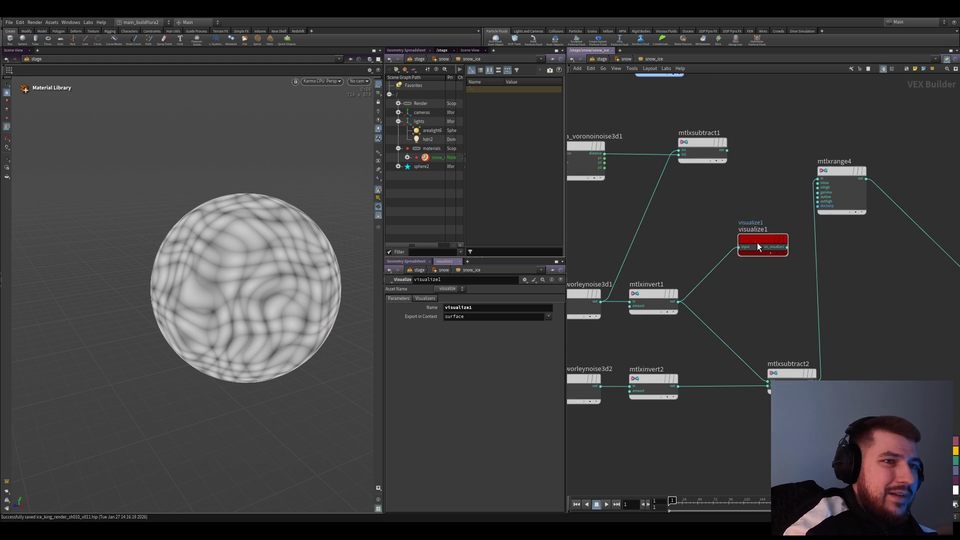
{"action": "middle_click_drag", "start_coordinate": [748, 229], "coordinate": [735, 259]}
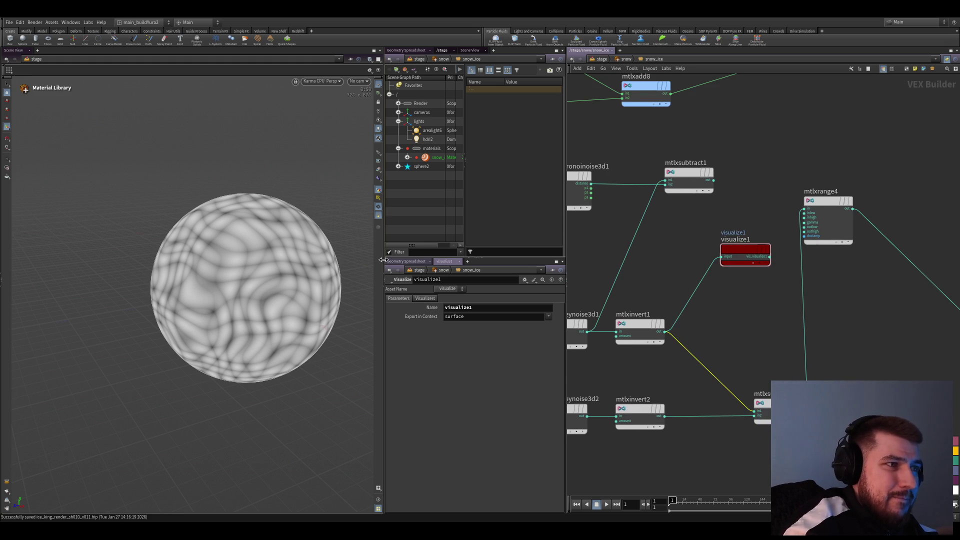
{"action": "left_click_drag", "start_coordinate": [382, 260], "coordinate": [367, 260]}
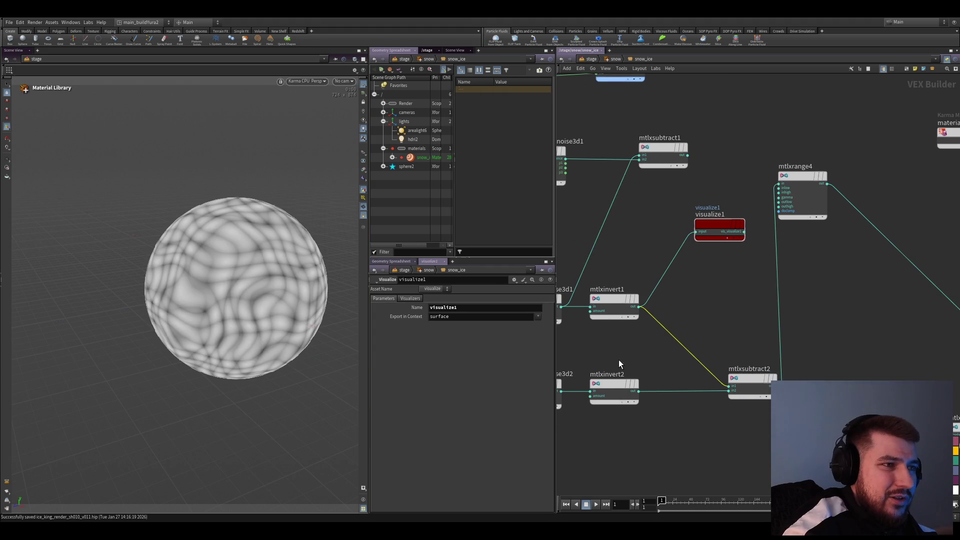
- Widen the network pane and place the add node beside mtlxmultiply2
{"action": "middle_click_drag", "start_coordinate": [619, 363], "coordinate": [659, 357]}
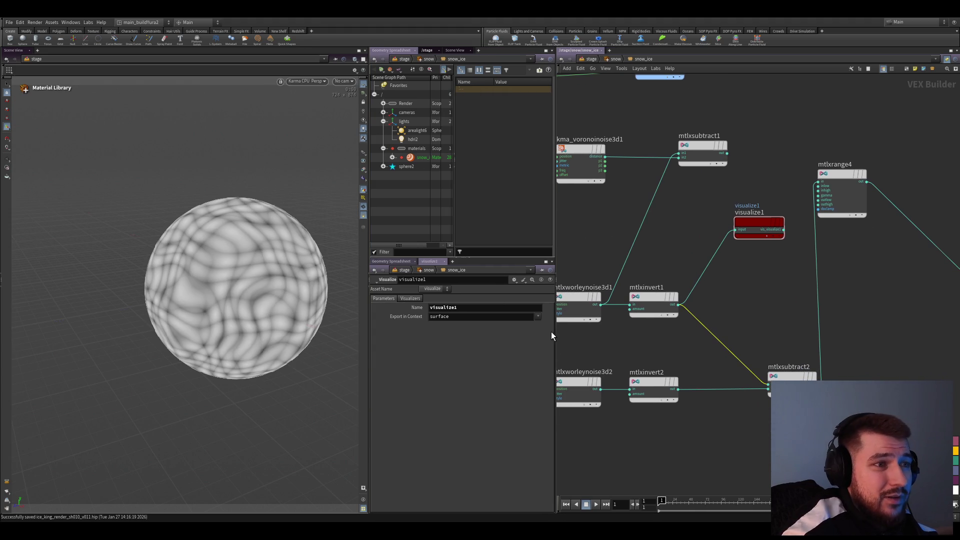
{"action": "left_click_drag", "start_coordinate": [557, 339], "coordinate": [533, 345]}
{"action": "scroll", "coordinate": [620, 330], "scroll_direction": "down", "scroll_amount": 2}
{"action": "scroll", "coordinate": [636, 342], "scroll_direction": "down", "scroll_amount": 2}
{"action": "scroll", "coordinate": [637, 341], "scroll_direction": "up", "scroll_amount": 2}
{"action": "scroll", "coordinate": [623, 314], "scroll_direction": "up", "scroll_amount": 1}
{"action": "left_click_drag", "start_coordinate": [618, 271], "coordinate": [626, 352]}
{"action": "mouse_move", "coordinate": [594, 378]}
{"action": "middle_mouse_down"}
{"action": "mouse_move", "coordinate": [717, 385]}
{"action": "mouse_move", "coordinate": [714, 345]}
{"action": "mouse_move", "coordinate": [622, 345]}
{"action": "mouse_move", "coordinate": [673, 365]}
{"action": "mouse_move", "coordinate": [616, 330]}
{"action": "mouse_move", "coordinate": [609, 340]}
{"action": "middle_mouse_up"}
{"action": "scroll", "coordinate": [690, 341], "scroll_direction": "down", "scroll_amount": 1}
{"action": "scroll", "coordinate": [633, 344], "scroll_direction": "up", "scroll_amount": 1}
{"action": "scroll", "coordinate": [630, 332], "scroll_direction": "down", "scroll_amount": 1}
- Reposition visualize1 and wire it to mtlxsubtract2's output for high-contrast patches on the sphere
{"action": "left_click_drag", "start_coordinate": [678, 311], "coordinate": [752, 361]}
{"action": "middle_click_drag", "start_coordinate": [745, 392], "coordinate": [690, 268]}
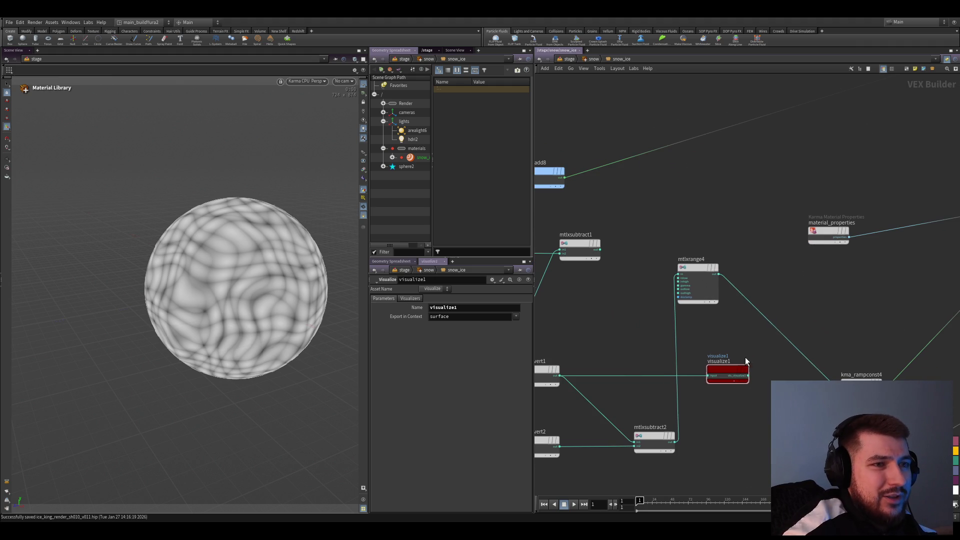
{"action": "scroll", "coordinate": [682, 448], "scroll_direction": "up", "scroll_amount": 2}
{"action": "left_click", "coordinate": [649, 412]}
{"action": "middle_click_drag", "start_coordinate": [649, 416], "coordinate": [672, 402]}
{"action": "left_click", "coordinate": [554, 379]}
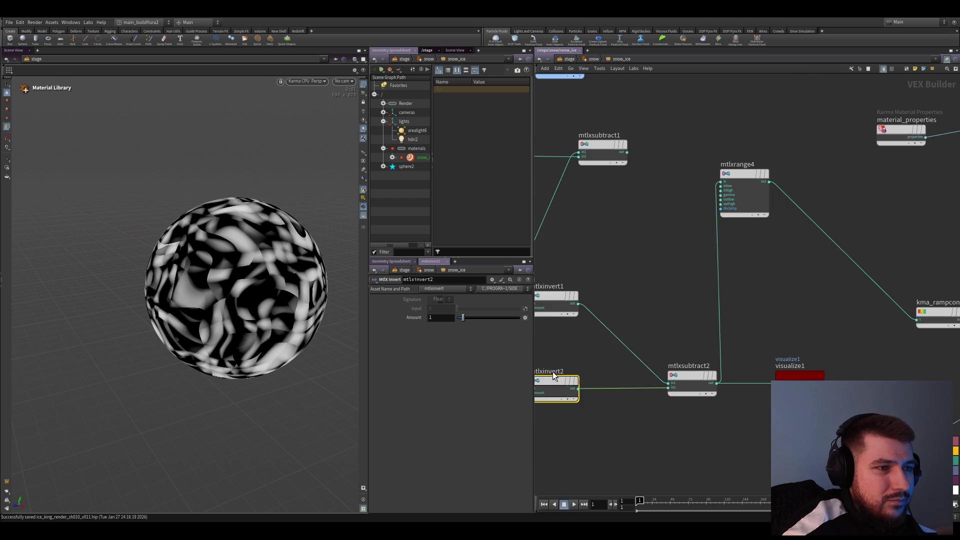
{"action": "middle_click_drag", "start_coordinate": [551, 372], "coordinate": [645, 434]}
{"action": "left_click", "coordinate": [578, 300]}
{"action": "mouse_move", "coordinate": [571, 340]}
{"action": "middle_mouse_down"}
{"action": "mouse_move", "coordinate": [669, 311]}
{"action": "mouse_move", "coordinate": [696, 317]}
{"action": "middle_mouse_up"}
{"action": "left_click", "coordinate": [621, 279]}
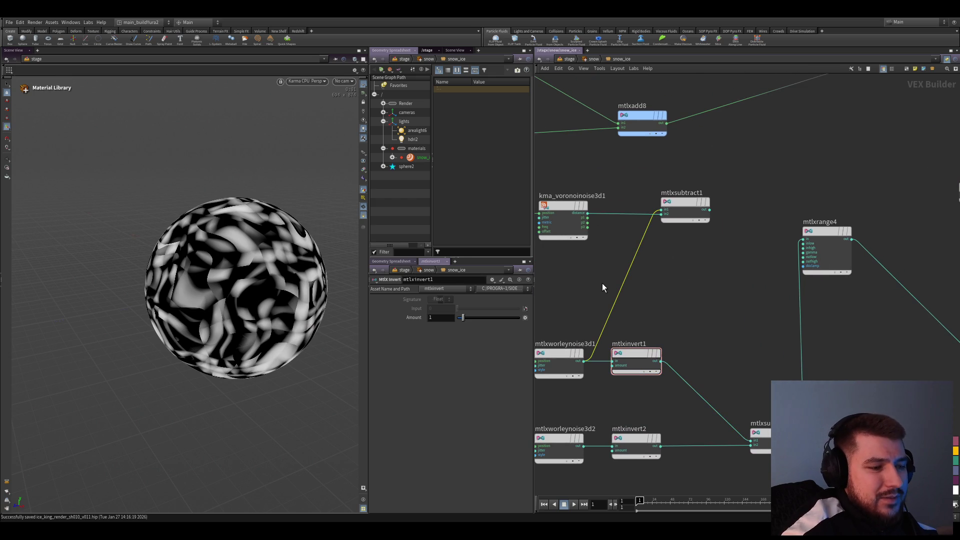
{"action": "scroll", "coordinate": [674, 330], "scroll_direction": "down", "scroll_amount": 2}
{"action": "scroll", "coordinate": [662, 373], "scroll_direction": "down", "scroll_amount": 2}
{"action": "scroll", "coordinate": [661, 374], "scroll_direction": "up", "scroll_amount": 2}
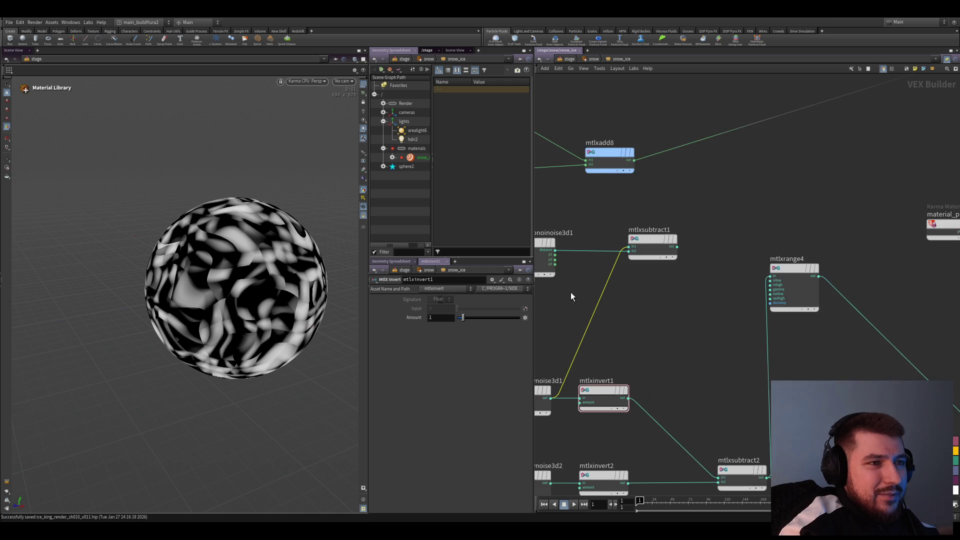
- Move mtlxsubtract1 lower to sit beside the Voronoi noise node and frame the whole network
{"action": "middle_click_drag", "start_coordinate": [583, 311], "coordinate": [663, 336]}
{"action": "left_click_drag", "start_coordinate": [608, 322], "coordinate": [661, 342]}
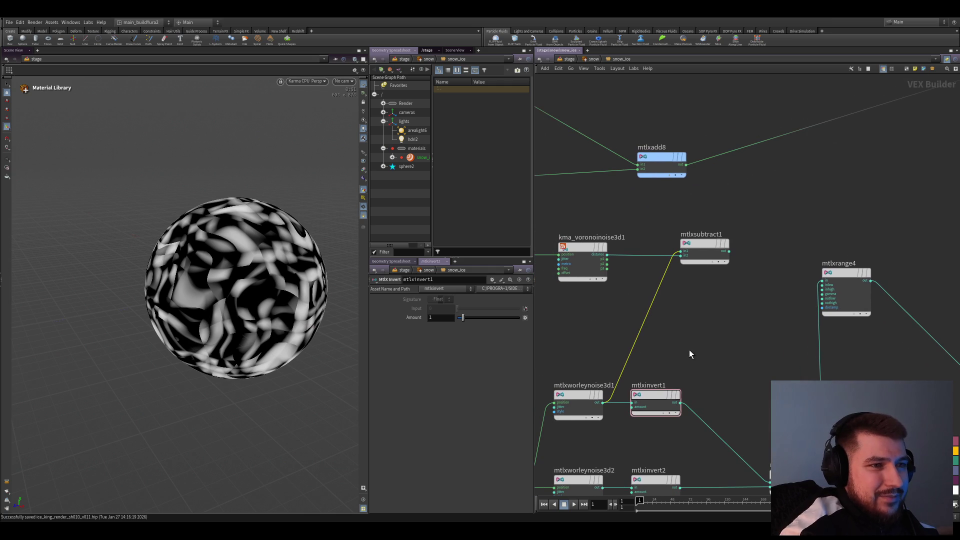
{"action": "scroll", "coordinate": [616, 325], "scroll_direction": "down", "scroll_amount": 1}
{"action": "mouse_move", "coordinate": [685, 263]}
{"action": "left_mouse_down"}
{"action": "mouse_move", "coordinate": [740, 358]}
{"action": "mouse_move", "coordinate": [640, 246]}
{"action": "left_mouse_up"}
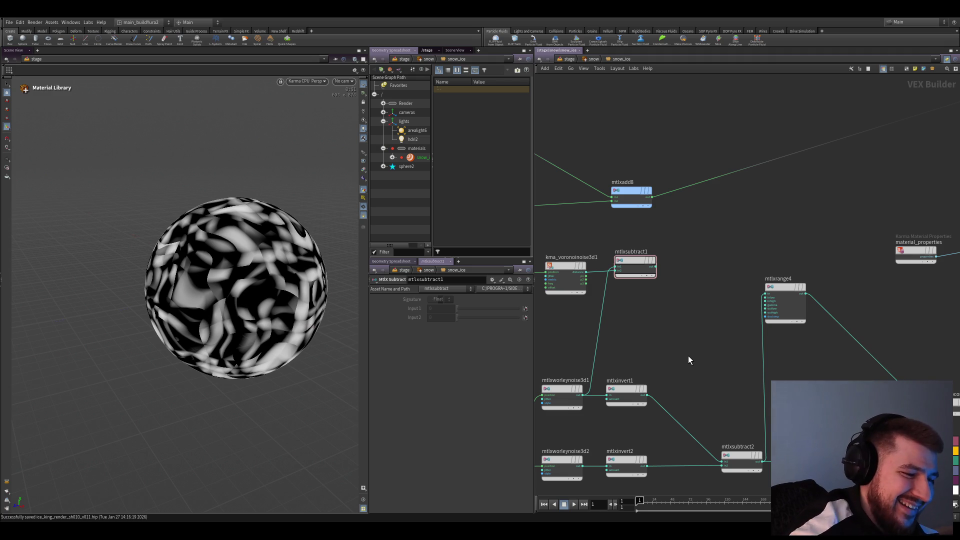
{"action": "left_click_drag", "start_coordinate": [630, 260], "coordinate": [633, 265]}
{"action": "middle_click_drag", "start_coordinate": [630, 278], "coordinate": [609, 369]}
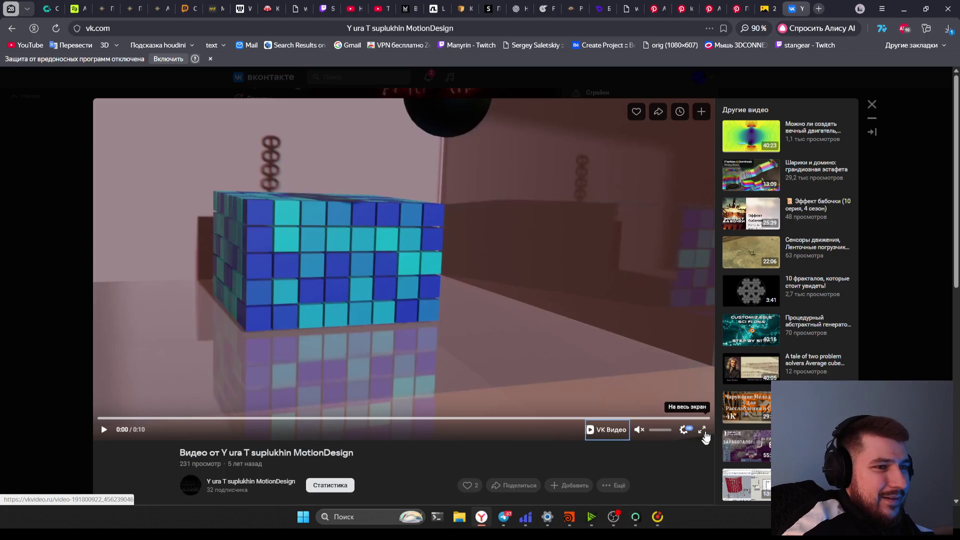
- Watch the wrecking-ball cube reference clip fullscreen from near the beginning, then exit fullscreen
{"action": "left_click", "coordinate": [701, 432]}
{"action": "left_click", "coordinate": [509, 363]}
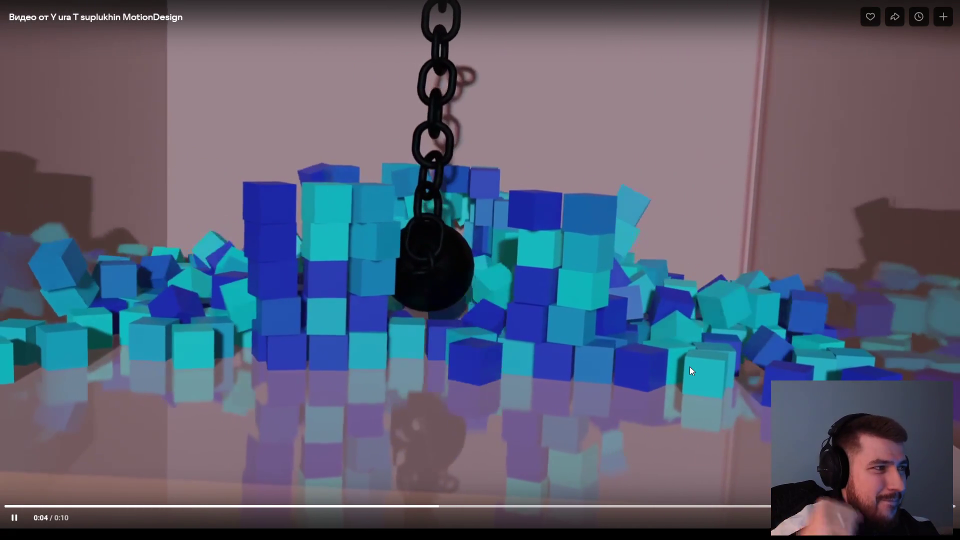
{"action": "left_click", "coordinate": [67, 508]}
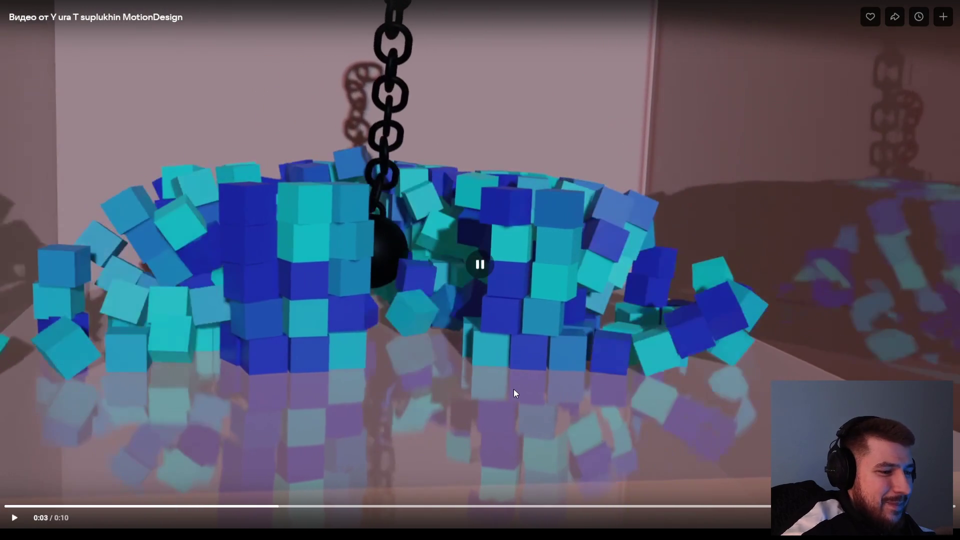
{"action": "key", "text": "Escape"}
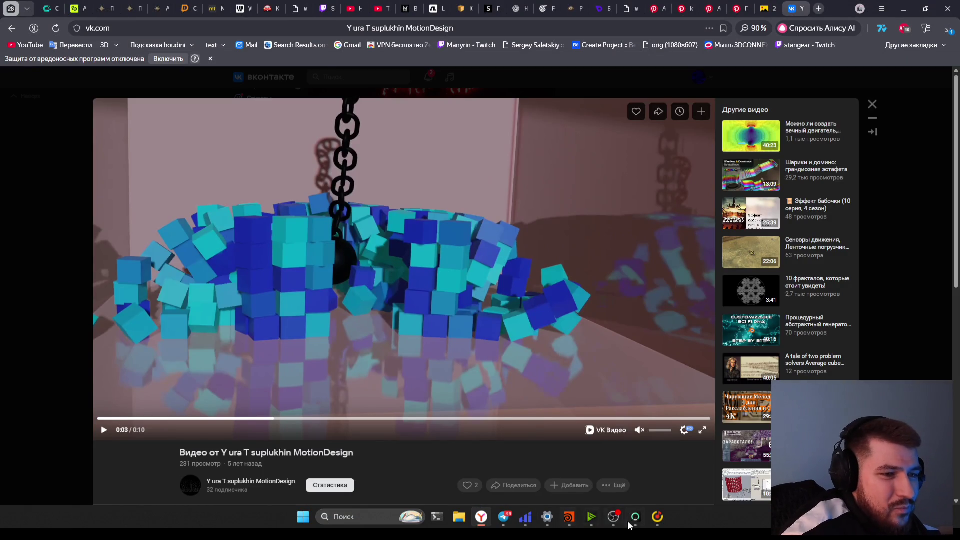
- Switch back from the browser to the Houdini node network
{"action": "key", "text": "alt+Tab"}
{"action": "left_click", "coordinate": [189, 407]}
{"action": "key", "text": "alt+Tab"}
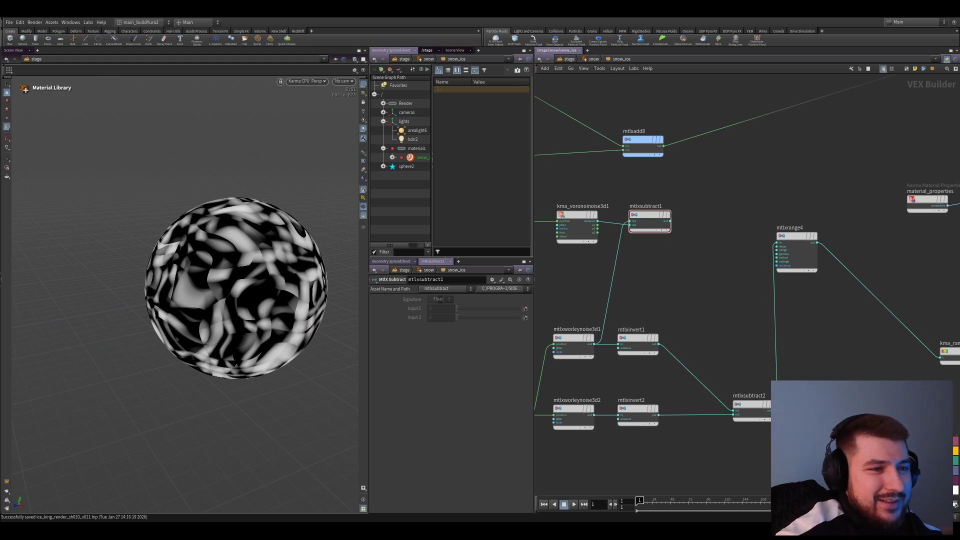
{"action": "scroll", "coordinate": [646, 322], "scroll_direction": "down", "scroll_amount": 2}
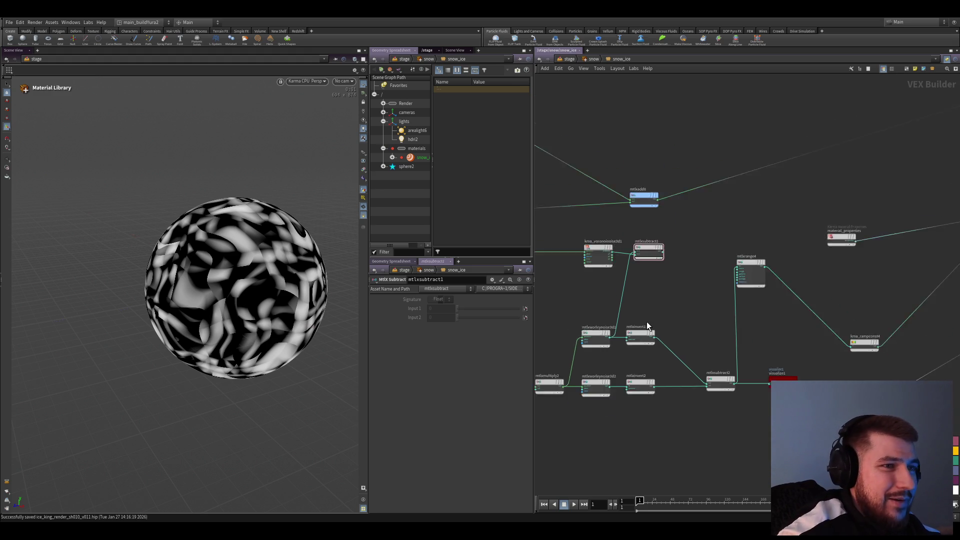
{"action": "scroll", "coordinate": [725, 294], "scroll_direction": "up", "scroll_amount": 4}
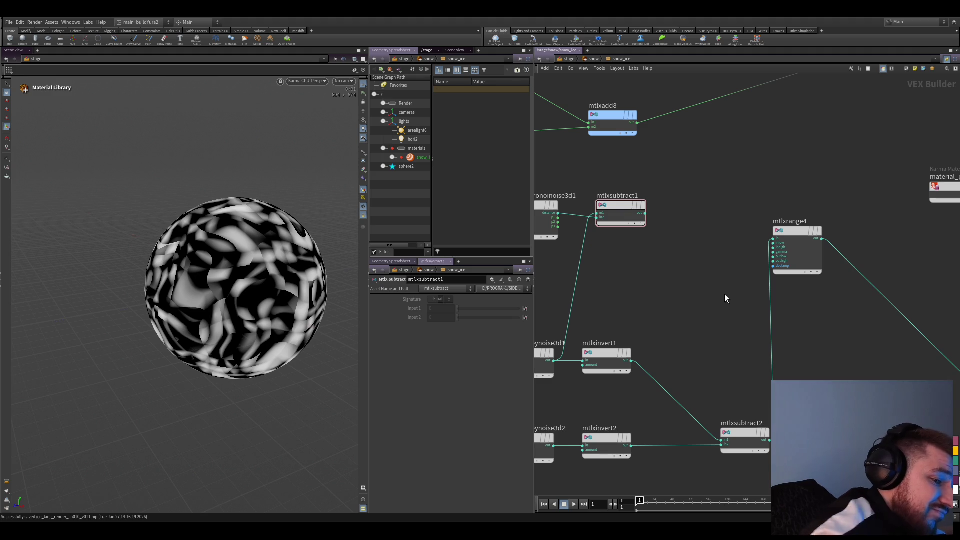
{"action": "scroll", "coordinate": [729, 317], "scroll_direction": "down", "scroll_amount": 3}
{"action": "scroll", "coordinate": [734, 292], "scroll_direction": "up", "scroll_amount": 2}
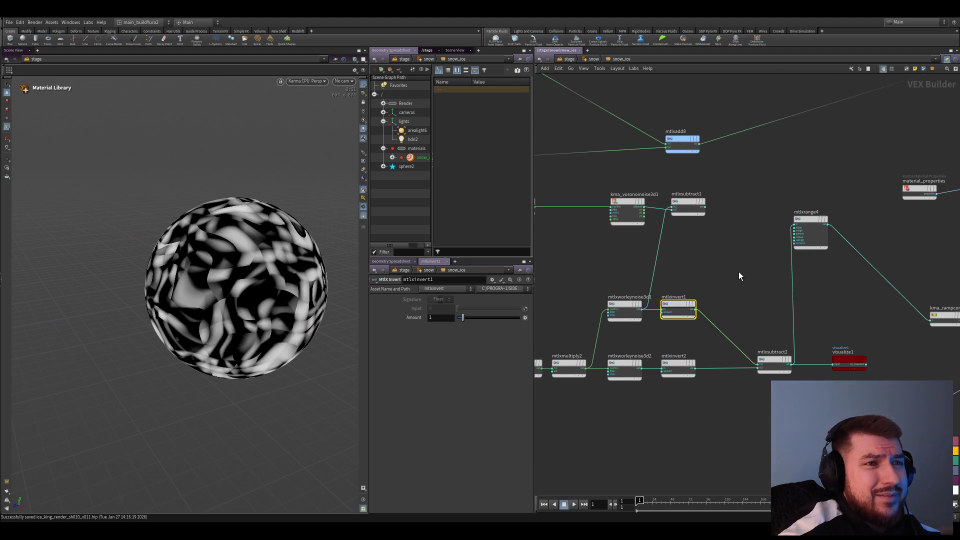
- Toggle previews across the second invert and Worley noise nodes with the X flag to compare masks
{"action": "middle_click_drag", "start_coordinate": [713, 293], "coordinate": [675, 310]}
{"action": "scroll", "coordinate": [688, 414], "scroll_direction": "up", "scroll_amount": 2}
{"action": "left_click", "coordinate": [633, 386]}
{"action": "key", "text": "x"}
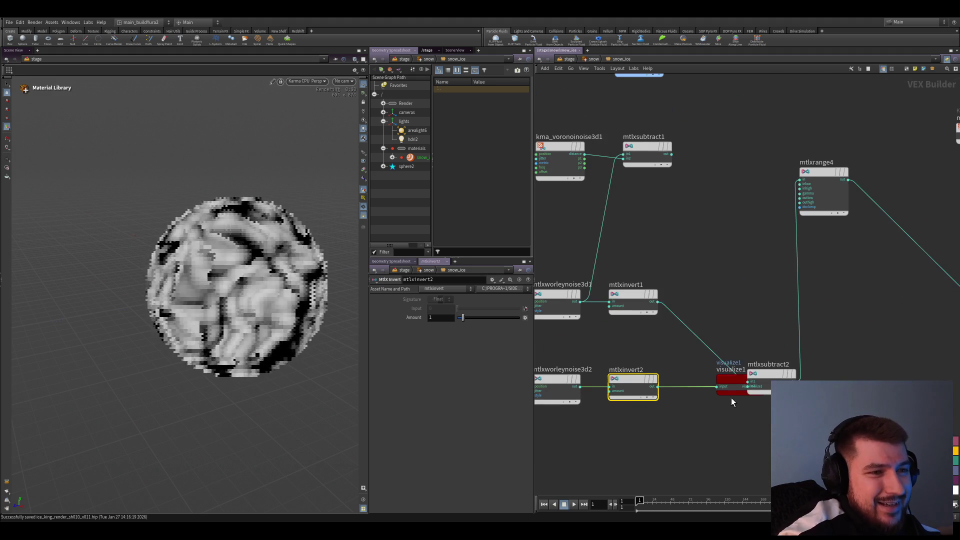
{"action": "key", "text": "Up"}
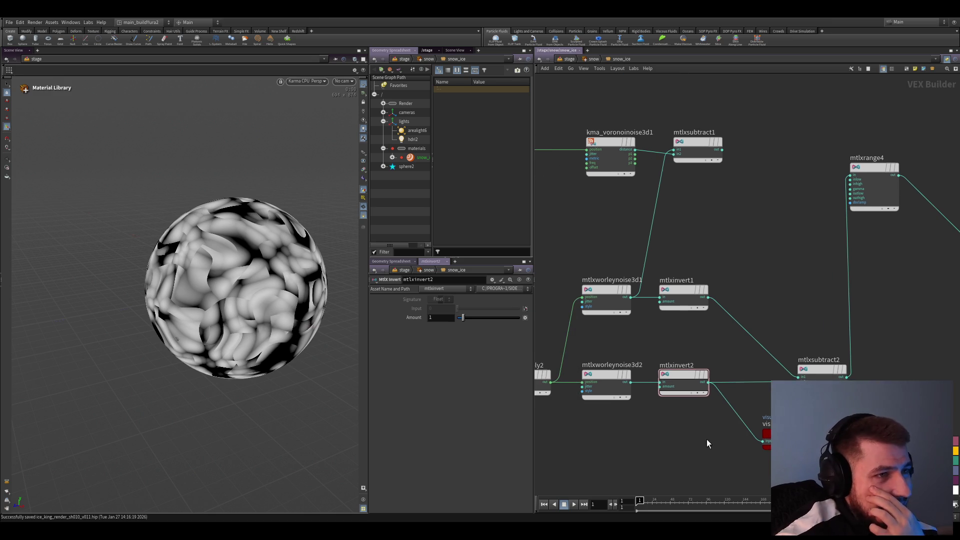
{"action": "key", "text": "x"}
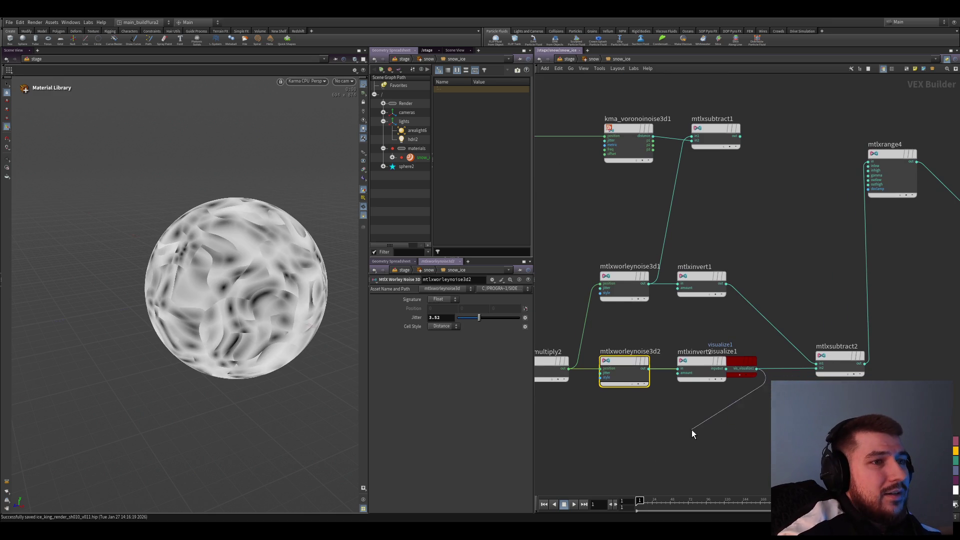
{"action": "key", "text": "Left"}
{"action": "key", "text": "x"}
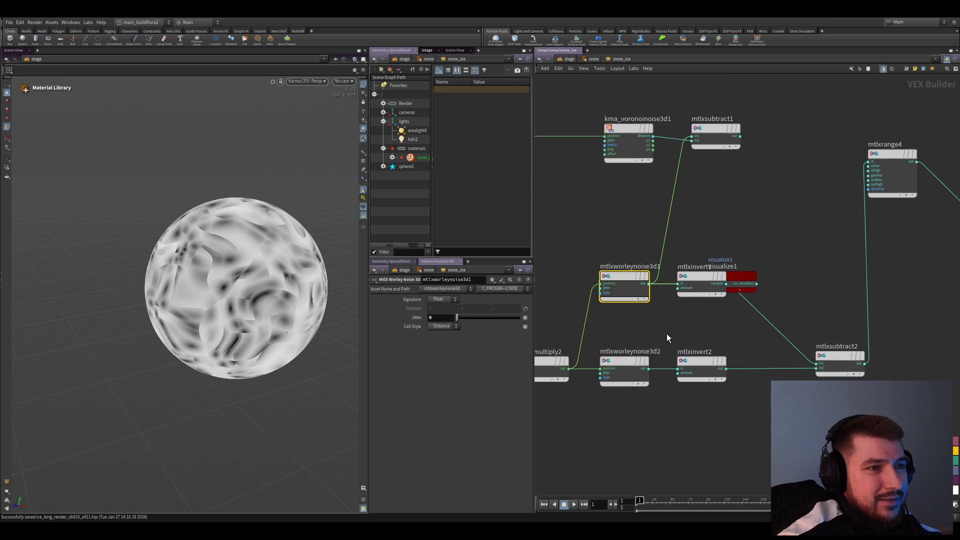
- Wire mtlxinvert1's output into visualize1 so its soft grey wavy pattern shows on the sphere
{"action": "left_click", "coordinate": [747, 206]}
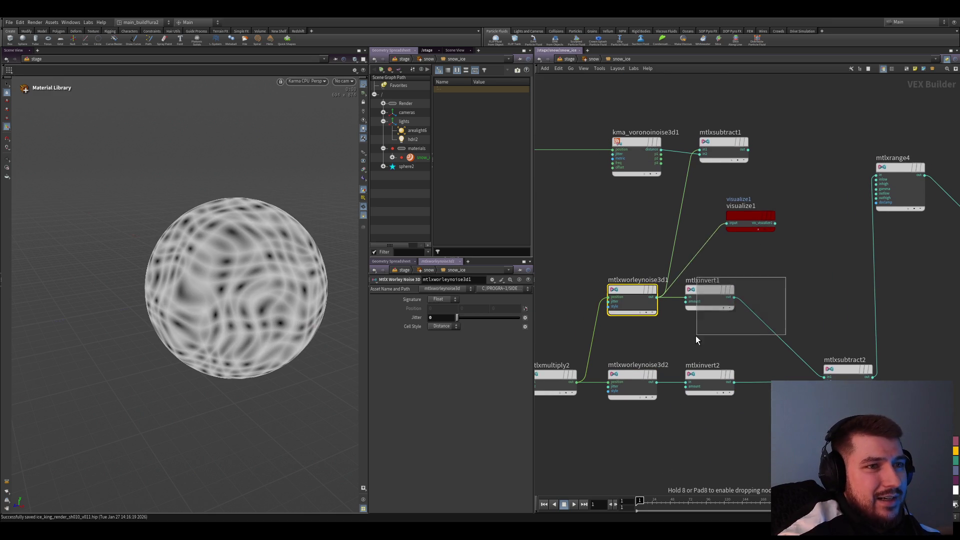
{"action": "left_click_drag", "start_coordinate": [780, 274], "coordinate": [722, 320]}
{"action": "left_click_drag", "start_coordinate": [819, 301], "coordinate": [775, 231]}
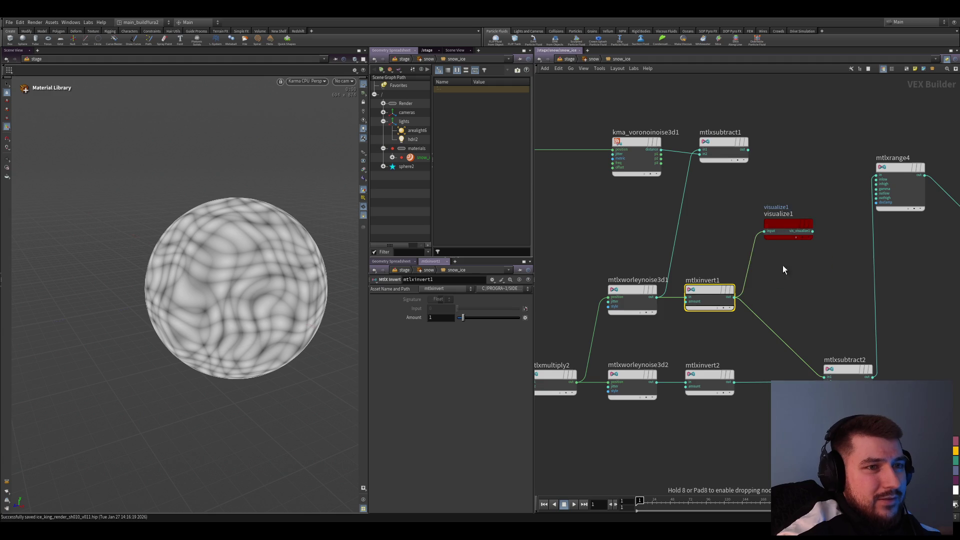
{"action": "middle_click_drag", "start_coordinate": [776, 231], "coordinate": [704, 322]}
- Nudge mtlxrange4 slightly to the right and clear the selection
{"action": "left_click", "coordinate": [739, 397]}
{"action": "middle_click_drag", "start_coordinate": [803, 372], "coordinate": [732, 371]}
{"action": "left_click_drag", "start_coordinate": [718, 284], "coordinate": [722, 267]}
{"action": "left_click", "coordinate": [751, 374]}
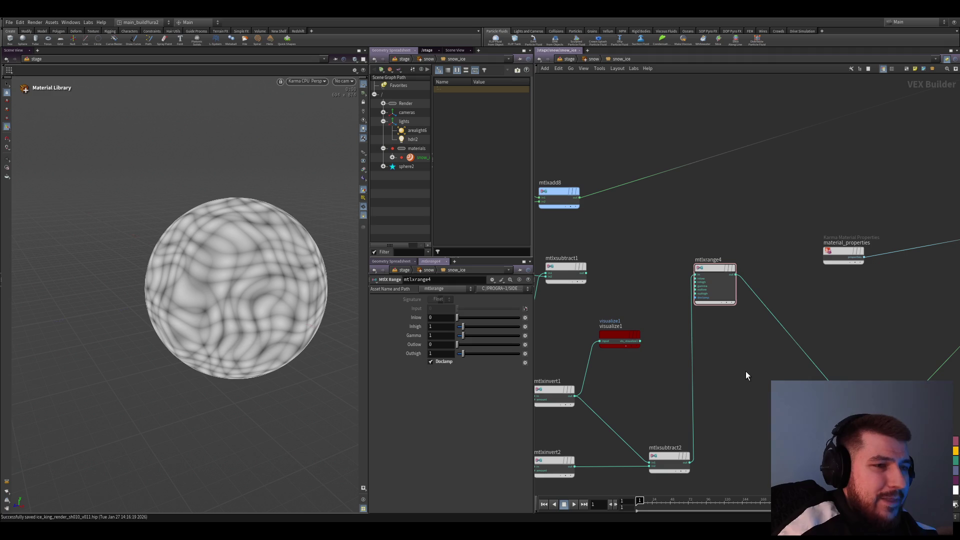
- Drop kma_rampconst4 onto the wire leaving mtlxrange4, inserting it before the material properties
{"action": "left_click_drag", "start_coordinate": [838, 370], "coordinate": [755, 277]}
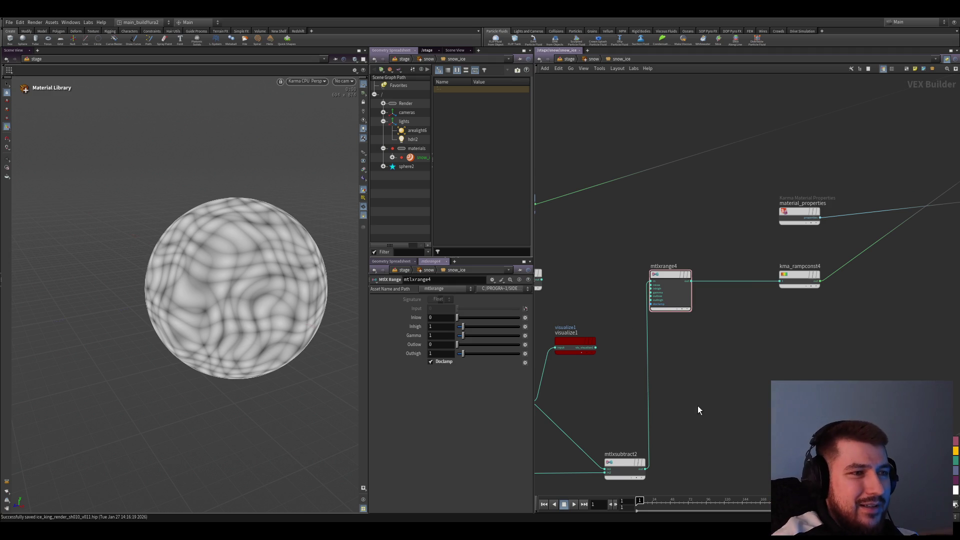
- Select mtlxinvert1 and mtlxinvert2 together and shift them to the right
{"action": "middle_click_drag", "start_coordinate": [703, 407], "coordinate": [695, 362]}
{"action": "scroll", "coordinate": [694, 367], "scroll_direction": "down", "scroll_amount": 2}
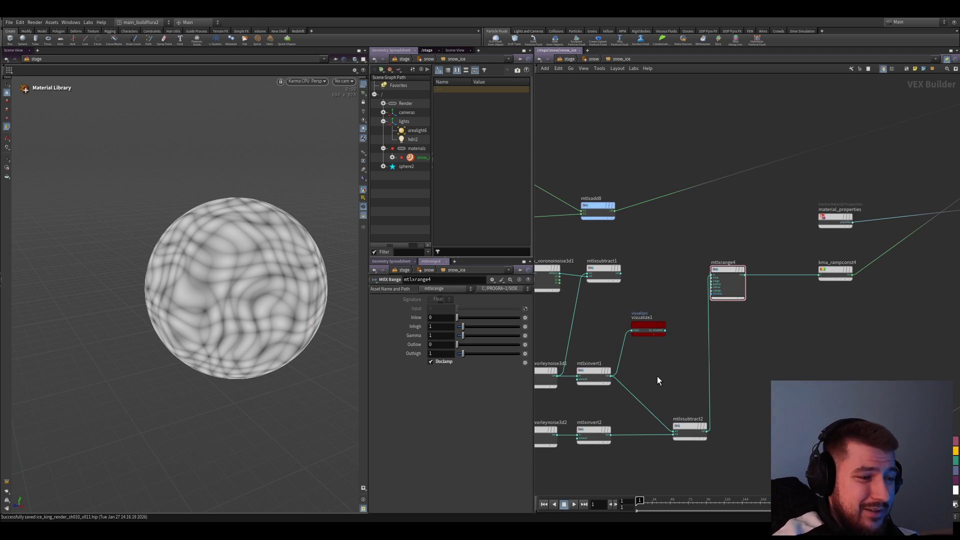
{"action": "scroll", "coordinate": [657, 375], "scroll_direction": "up", "scroll_amount": 1}
{"action": "scroll", "coordinate": [657, 372], "scroll_direction": "up", "scroll_amount": 1}
{"action": "scroll", "coordinate": [661, 378], "scroll_direction": "up", "scroll_amount": 2}
{"action": "scroll", "coordinate": [656, 374], "scroll_direction": "down", "scroll_amount": 1}
{"action": "left_click_drag", "start_coordinate": [649, 377], "coordinate": [580, 463]}
{"action": "left_click_drag", "start_coordinate": [586, 386], "coordinate": [596, 390]}
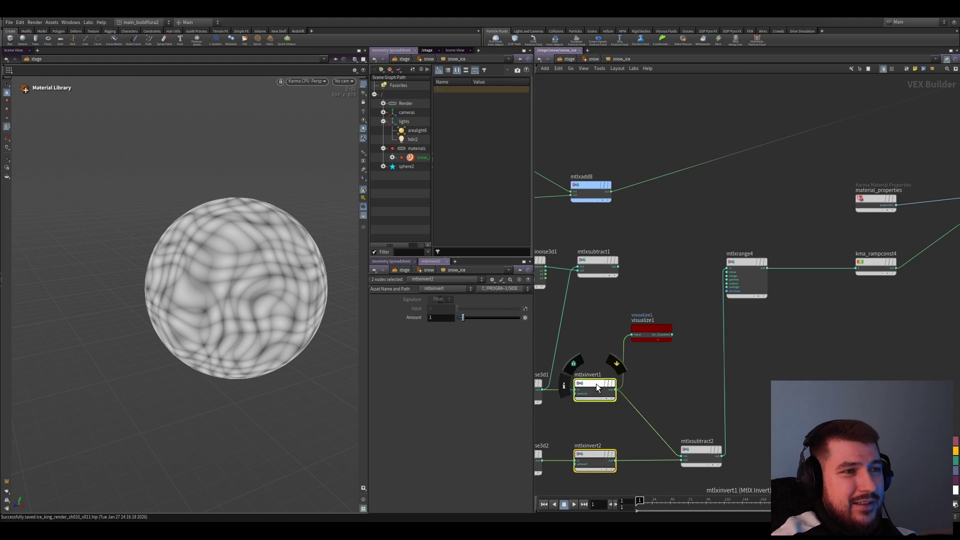
- Move visualize1 far to the right of the invert nodes
{"action": "middle_click_drag", "start_coordinate": [656, 398], "coordinate": [668, 417]}
{"action": "left_click_drag", "start_coordinate": [675, 354], "coordinate": [839, 385]}
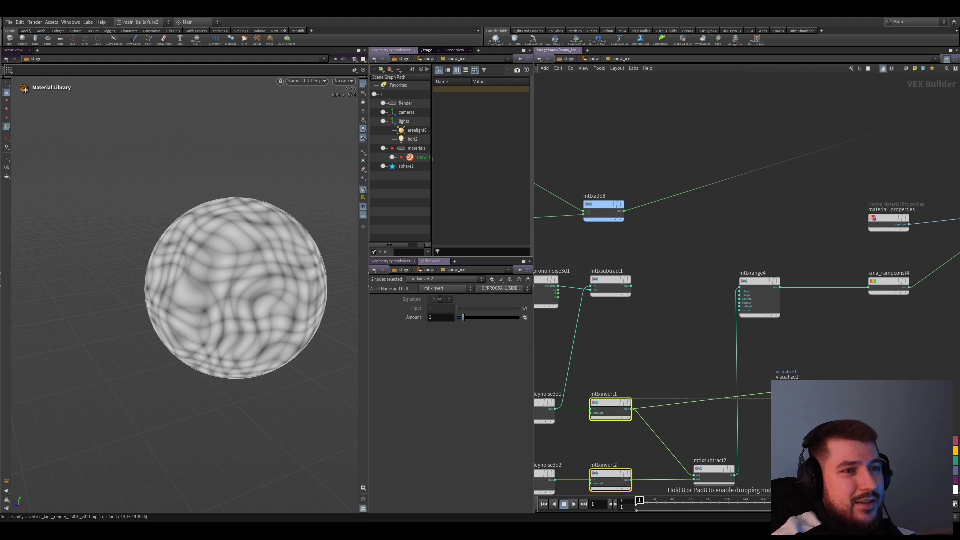
{"action": "scroll", "coordinate": [671, 379], "scroll_direction": "up", "scroll_amount": 1}
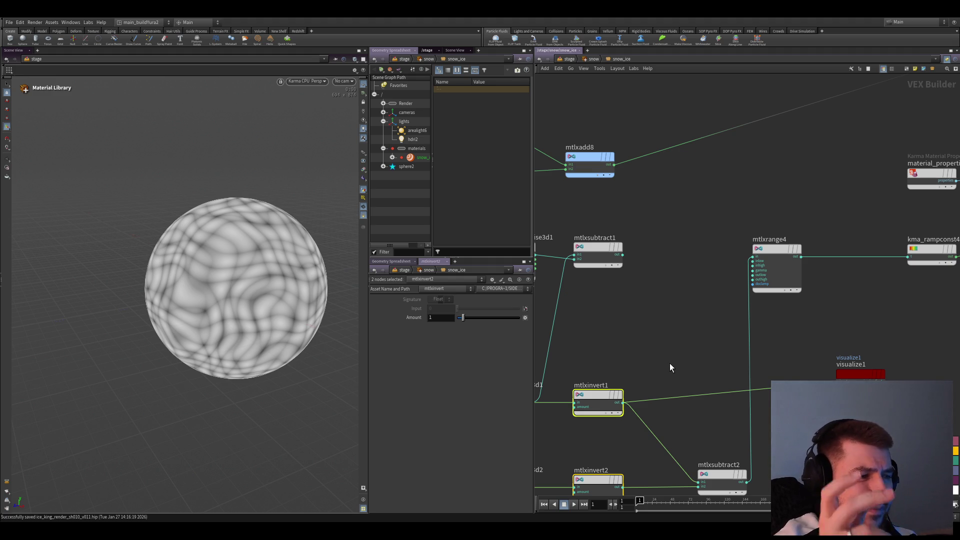
{"action": "scroll", "coordinate": [688, 249], "scroll_direction": "down", "scroll_amount": 3}
{"action": "scroll", "coordinate": [687, 294], "scroll_direction": "up", "scroll_amount": 1}
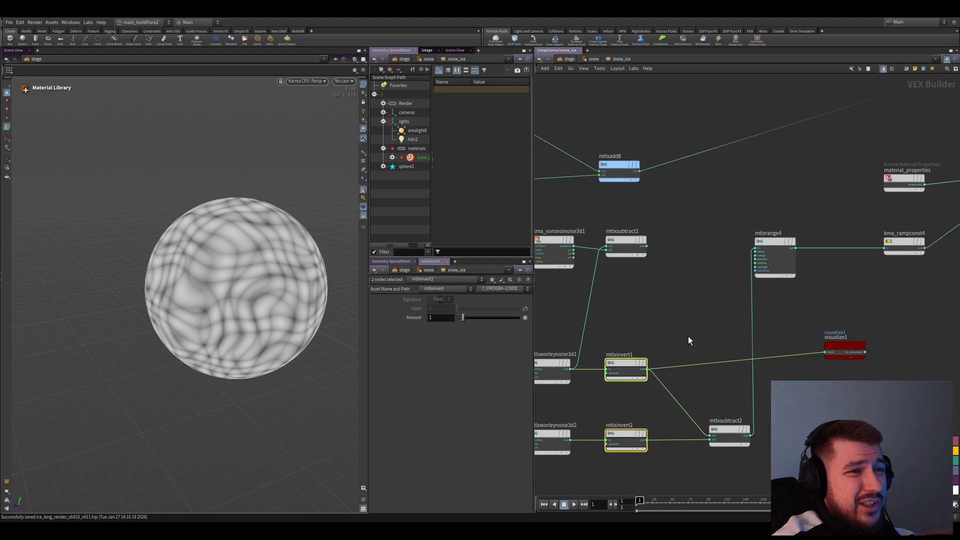
{"action": "scroll", "coordinate": [785, 375], "scroll_direction": "up", "scroll_amount": 2}
{"action": "scroll", "coordinate": [796, 357], "scroll_direction": "down", "scroll_amount": 2}
{"action": "scroll", "coordinate": [777, 380], "scroll_direction": "up", "scroll_amount": 1}
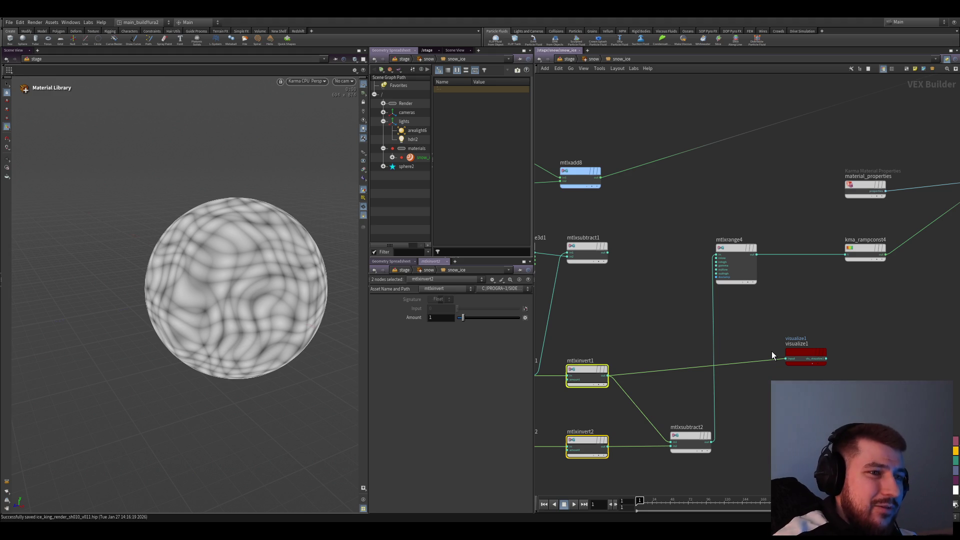
{"action": "left_click_drag", "start_coordinate": [795, 356], "coordinate": [815, 351]}
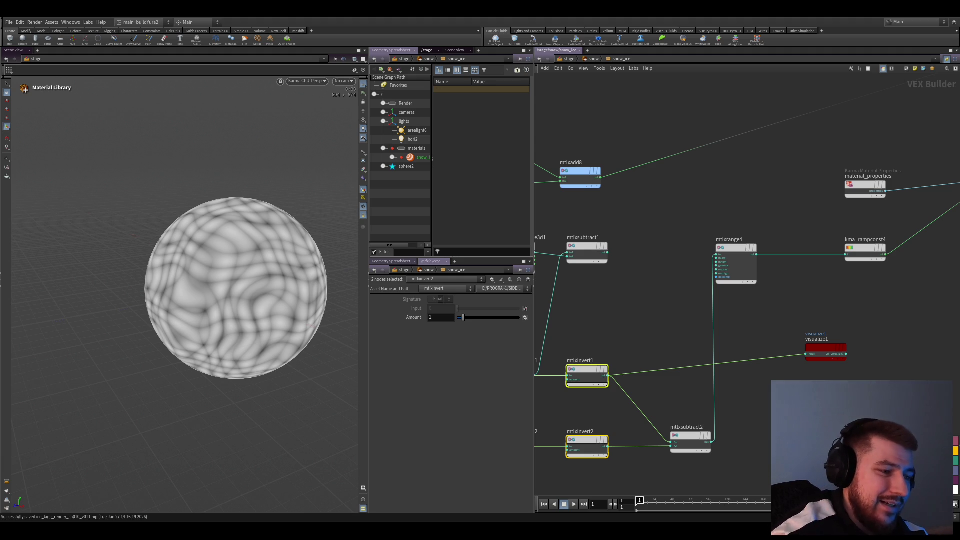
{"action": "scroll", "coordinate": [712, 371], "scroll_direction": "down", "scroll_amount": 2}
{"action": "scroll", "coordinate": [657, 349], "scroll_direction": "up", "scroll_amount": 2}
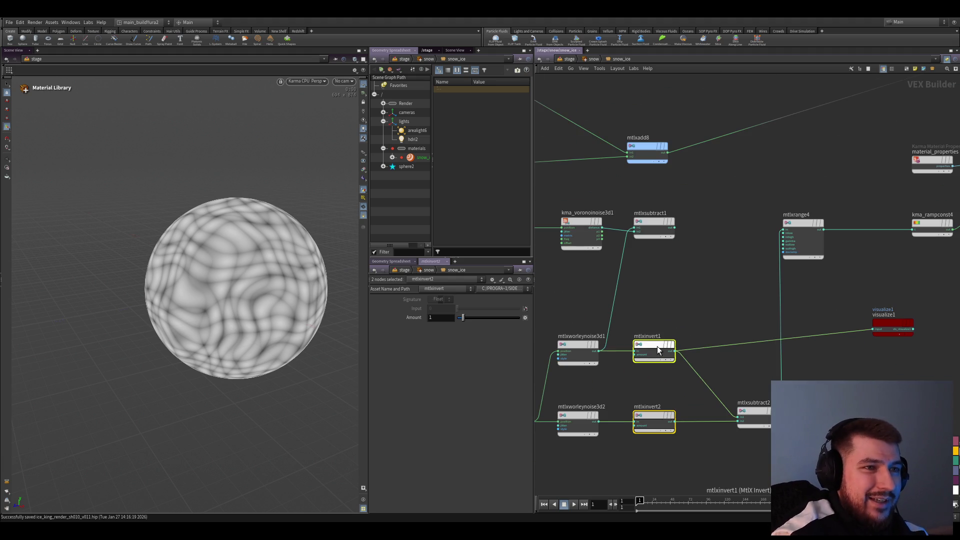
- Keep only mtlxinvert2 selected, return the viewport to view mode, and switch to the browser
{"action": "left_click", "coordinate": [650, 417]}
{"action": "scroll", "coordinate": [700, 456], "scroll_direction": "down", "scroll_amount": 2}
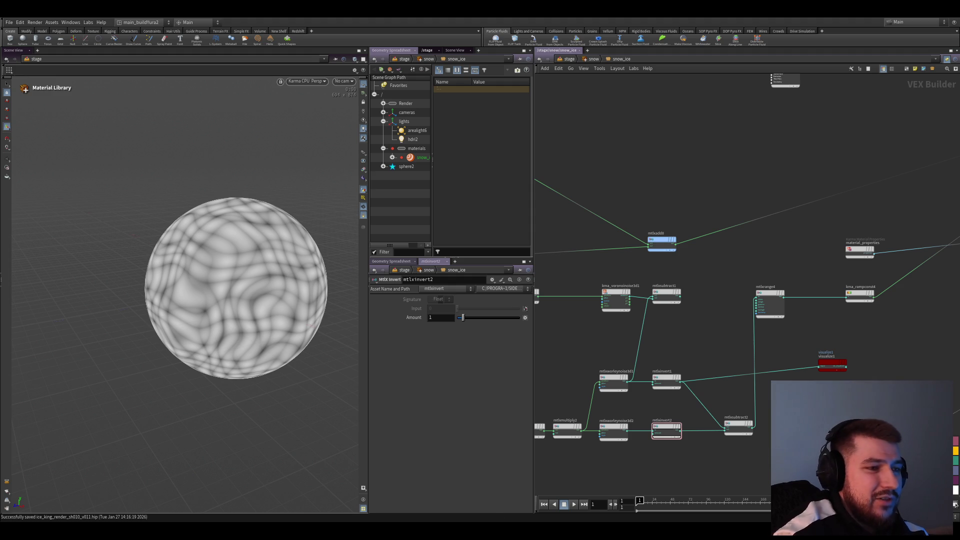
{"action": "key", "text": "Escape"}
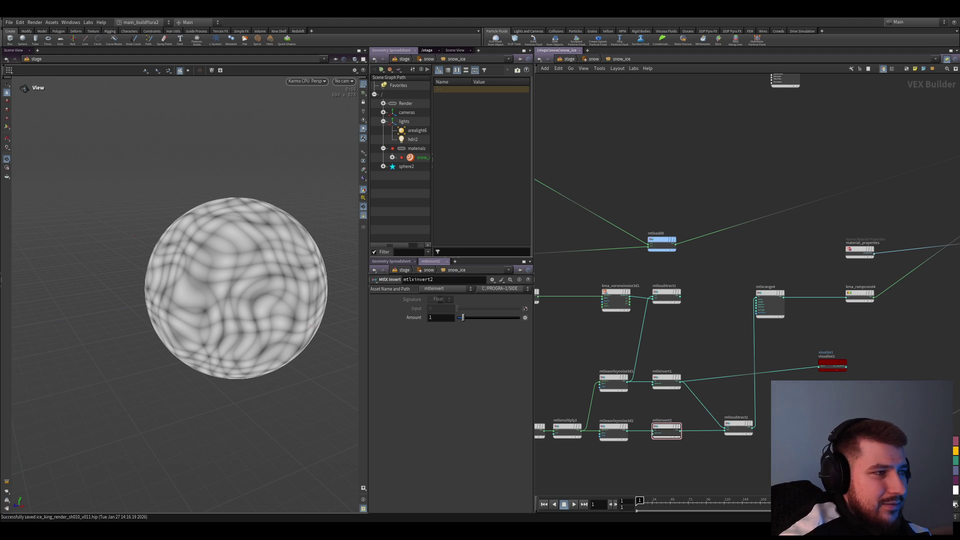
{"action": "key", "text": "alt+Tab"}
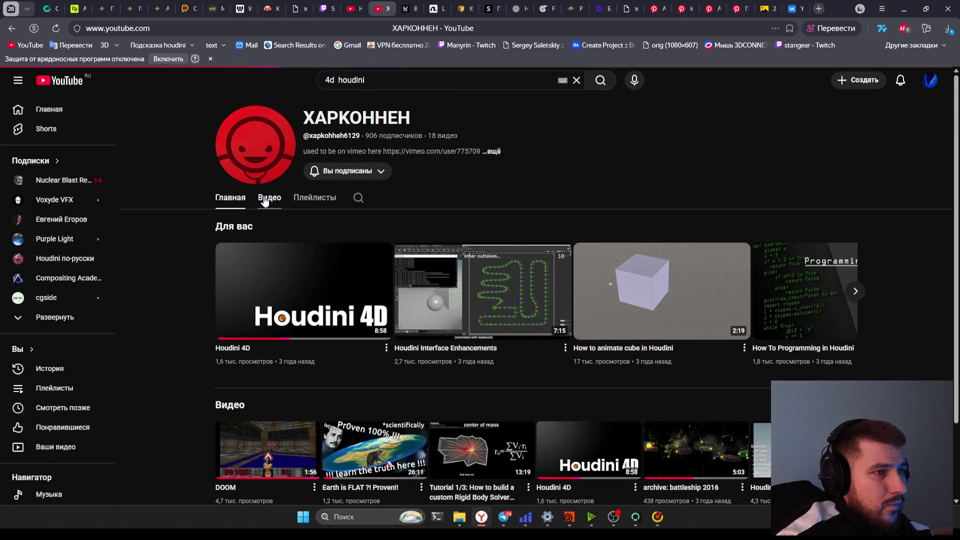
- Play the channel's DOOM-in-Houdini video fullscreen through the SDF raymarching part, then exit fullscreen
{"action": "left_click", "coordinate": [268, 197]}
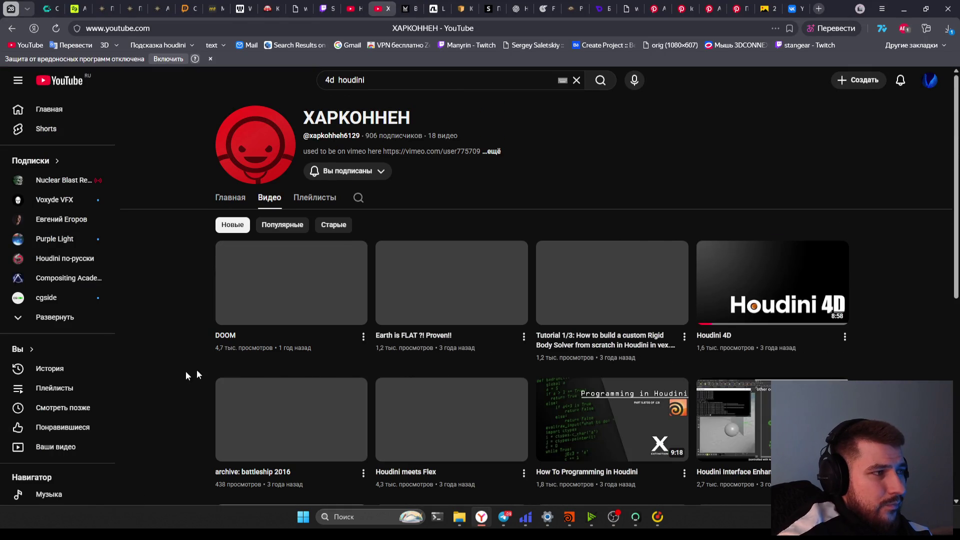
{"action": "left_click", "coordinate": [303, 296]}
{"action": "double_click", "coordinate": [443, 284]}
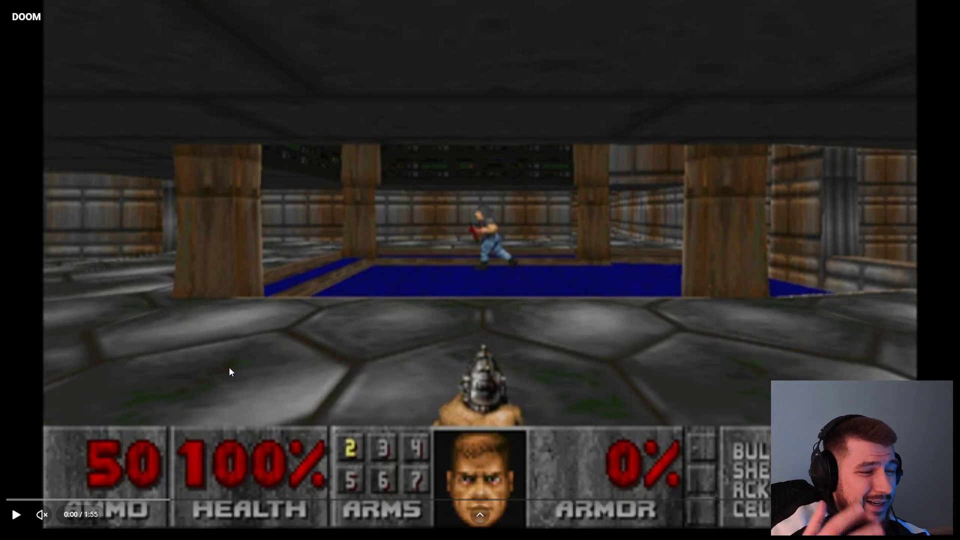
{"action": "left_click", "coordinate": [618, 367]}
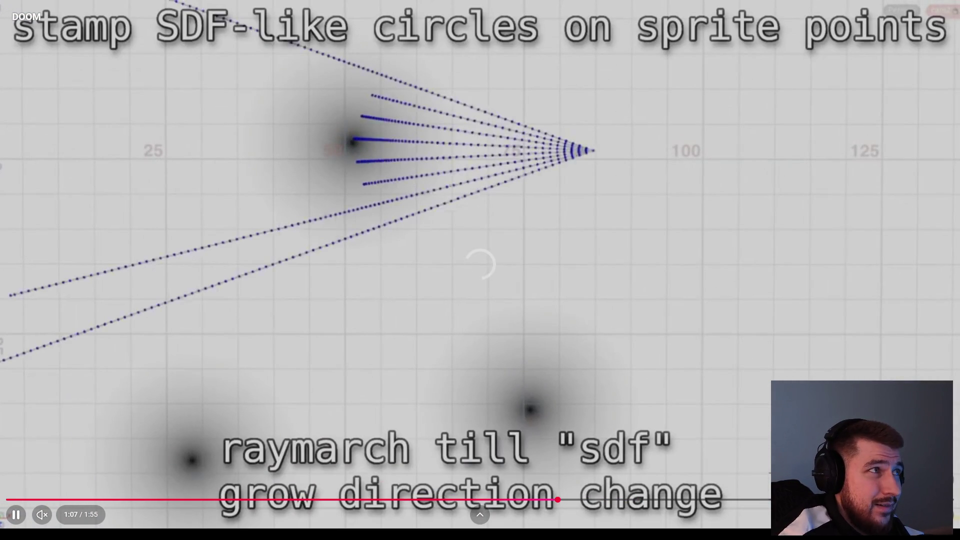
{"action": "key", "text": "Escape"}
- Start 'How to animate cube in Houdini' from the channel's Videos grid playing fullscreen
{"action": "left_click", "coordinate": [368, 8]}
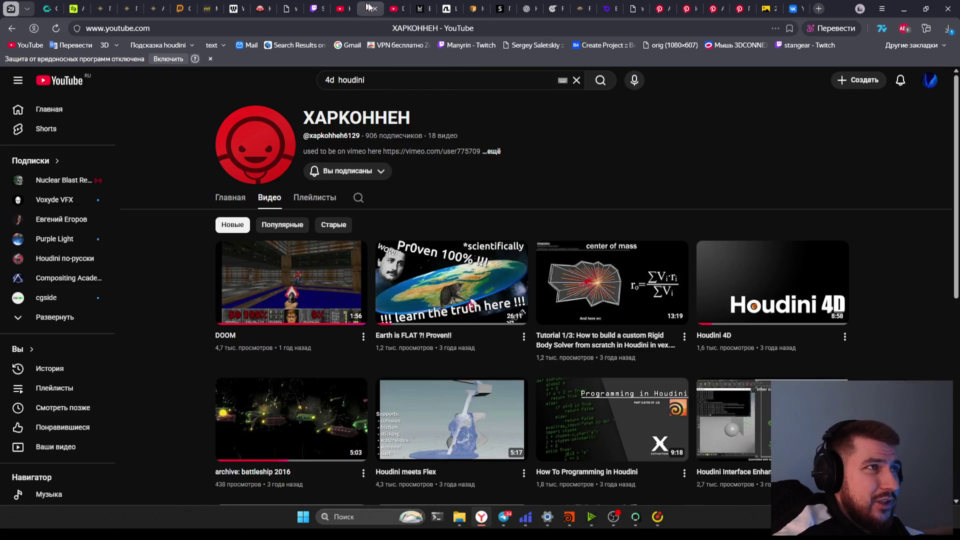
{"action": "scroll", "coordinate": [183, 327], "scroll_direction": "down", "scroll_amount": 1}
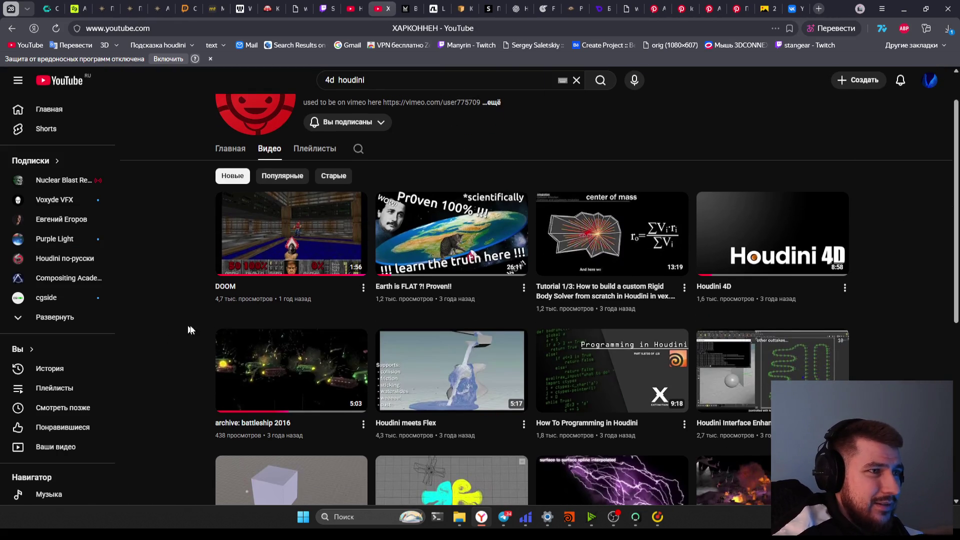
{"action": "scroll", "coordinate": [706, 279], "scroll_direction": "down", "scroll_amount": 1}
{"action": "scroll", "coordinate": [474, 297], "scroll_direction": "down", "scroll_amount": 1}
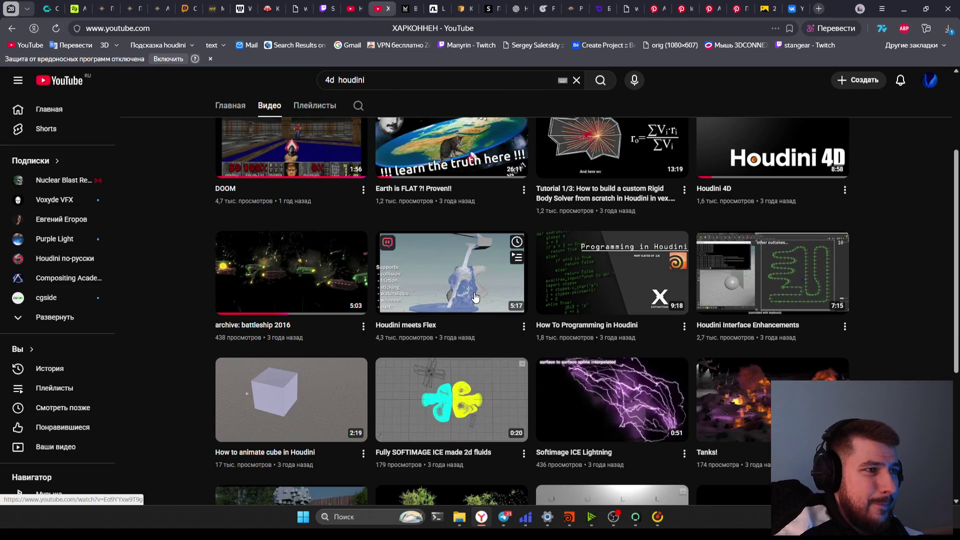
{"action": "scroll", "coordinate": [164, 312], "scroll_direction": "down", "scroll_amount": 2}
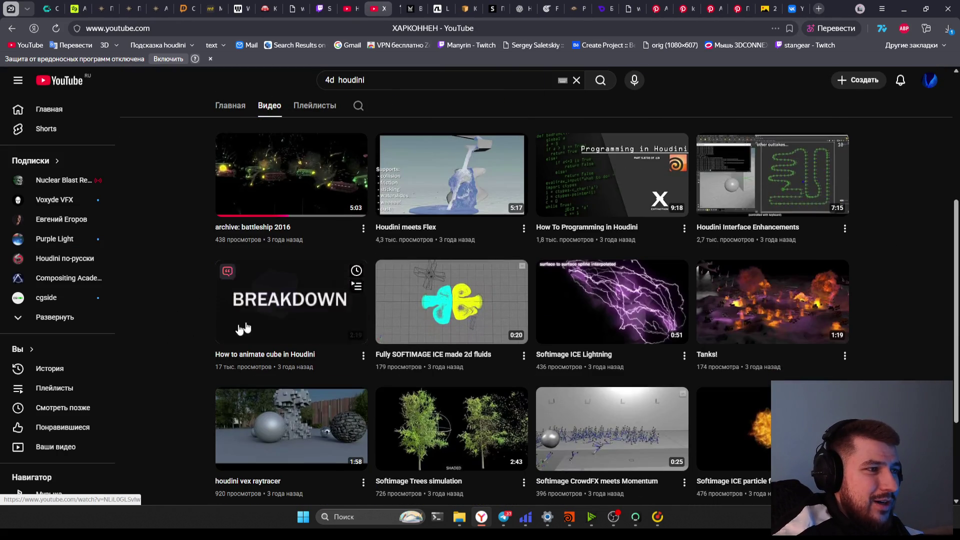
{"action": "left_click", "coordinate": [275, 315]}
{"action": "key", "text": "F11"}
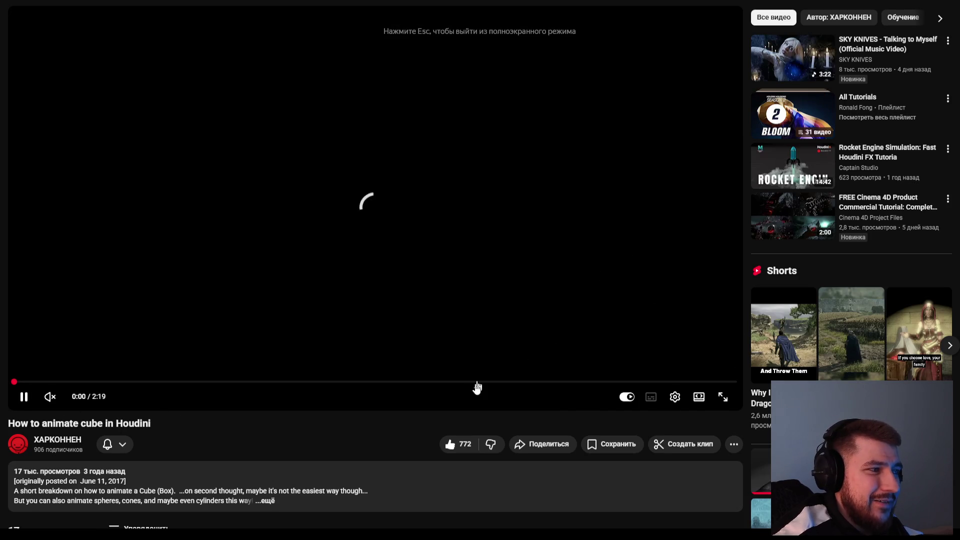
{"action": "key", "text": "f"}
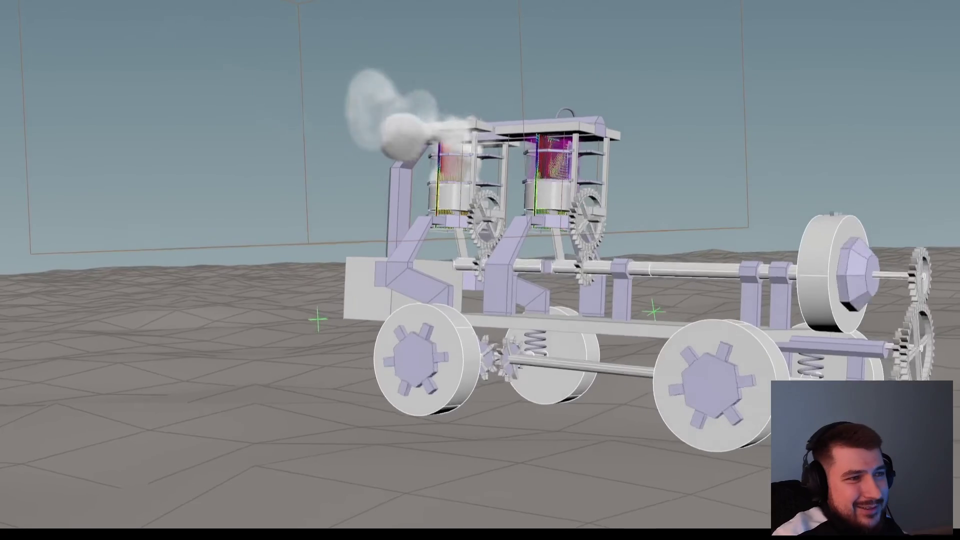
- Leave fullscreen playback of the cube video and select the page address
{"action": "key", "text": "Escape"}
{"action": "left_click", "coordinate": [365, 25]}
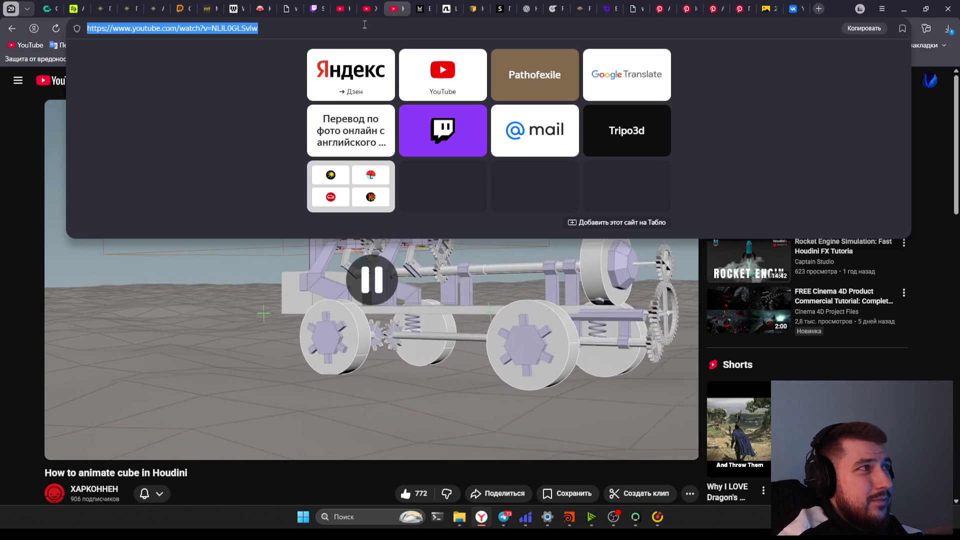
- Check the Twitch stream tab and the music player, then switch back to Houdini
{"action": "left_click", "coordinate": [298, 7]}
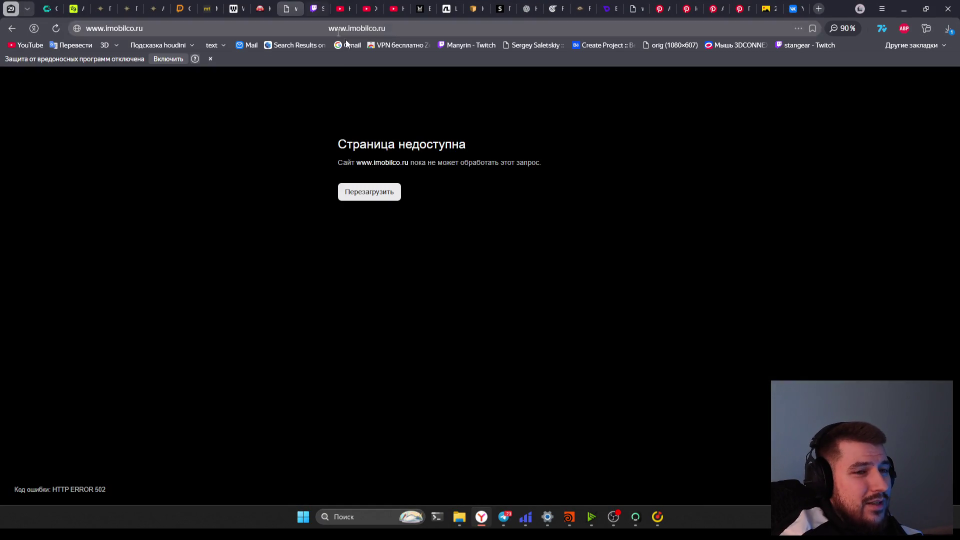
{"action": "left_click", "coordinate": [316, 8]}
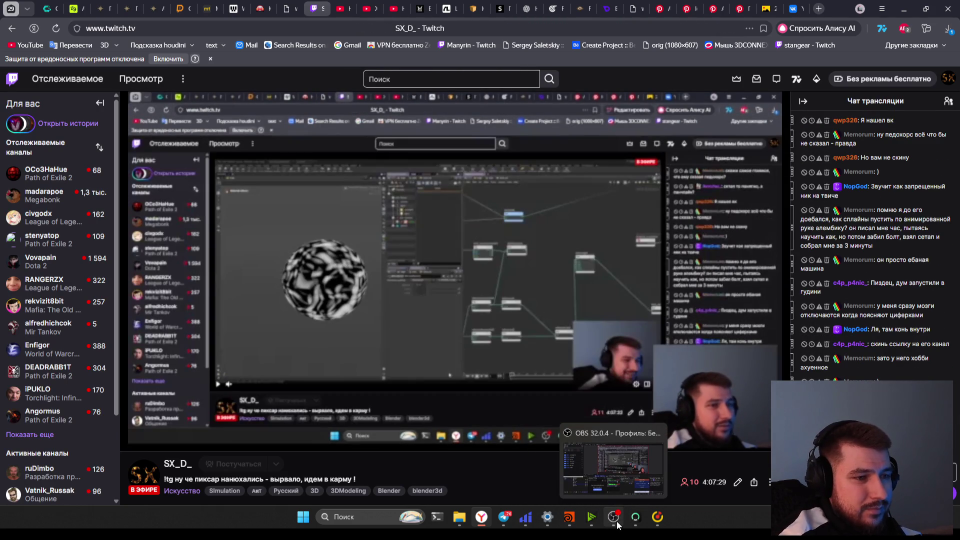
{"action": "left_click", "coordinate": [656, 519]}
{"action": "left_click", "coordinate": [649, 518]}
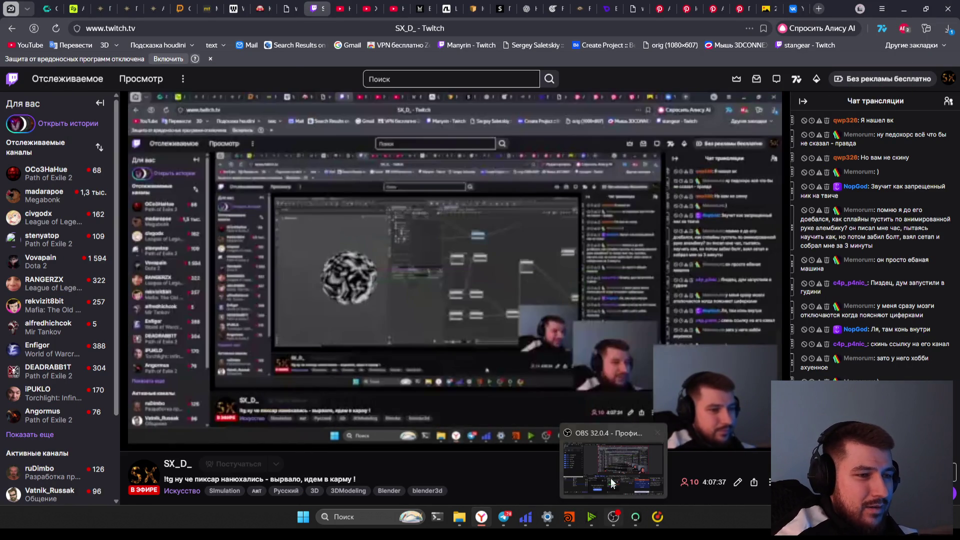
{"action": "left_click", "coordinate": [611, 521]}
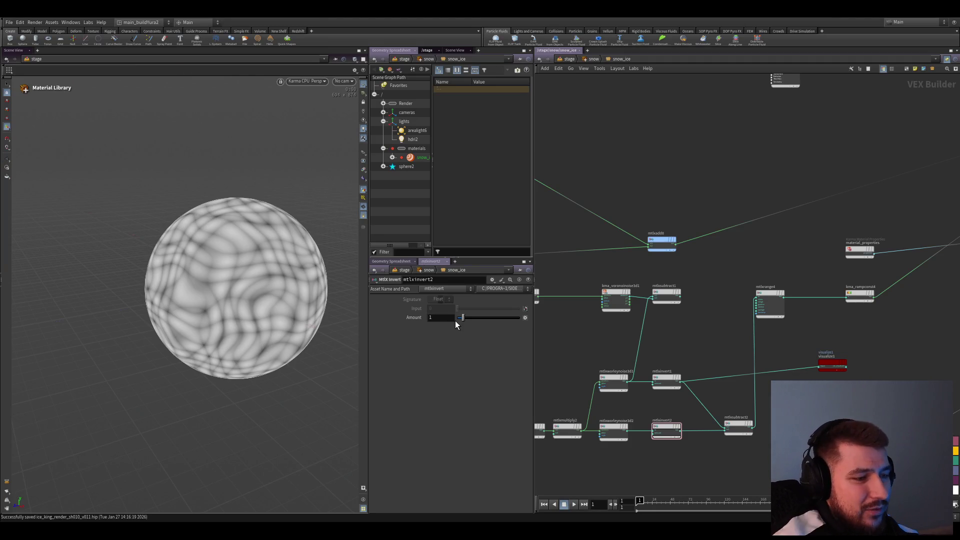
- Dive from the stage into sphere2's geometry network and into attribvop1
{"action": "left_click", "coordinate": [565, 60]}
{"action": "scroll", "coordinate": [594, 224], "scroll_direction": "up", "scroll_amount": 3}
{"action": "double_click", "coordinate": [662, 196]}
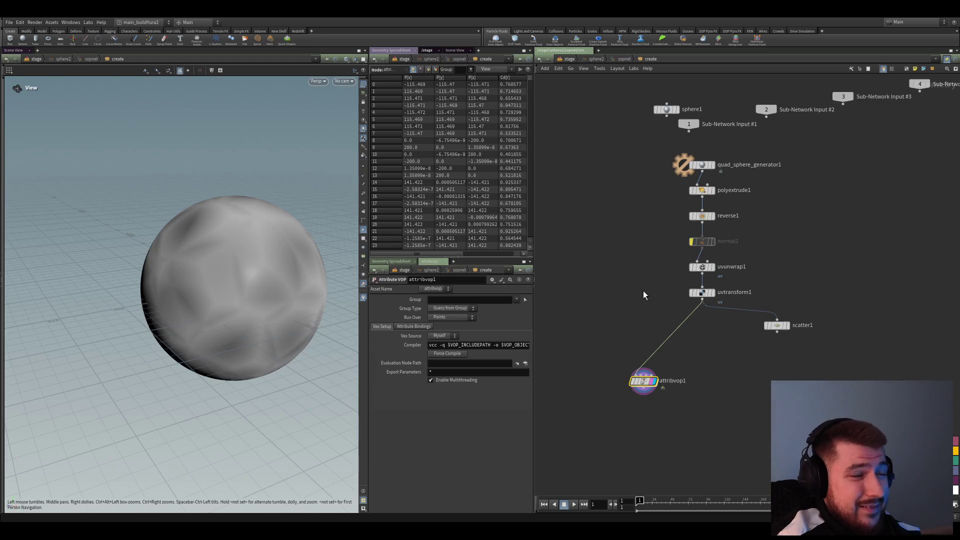
{"action": "middle_click_drag", "start_coordinate": [251, 279], "coordinate": [200, 265]}
{"action": "double_click", "coordinate": [644, 381]}
{"action": "scroll", "coordinate": [749, 385], "scroll_direction": "up", "scroll_amount": 2}
- Wire displacenml1 and fit1 outputs into geometryvopoutput1
{"action": "left_click_drag", "start_coordinate": [707, 268], "coordinate": [797, 317]}
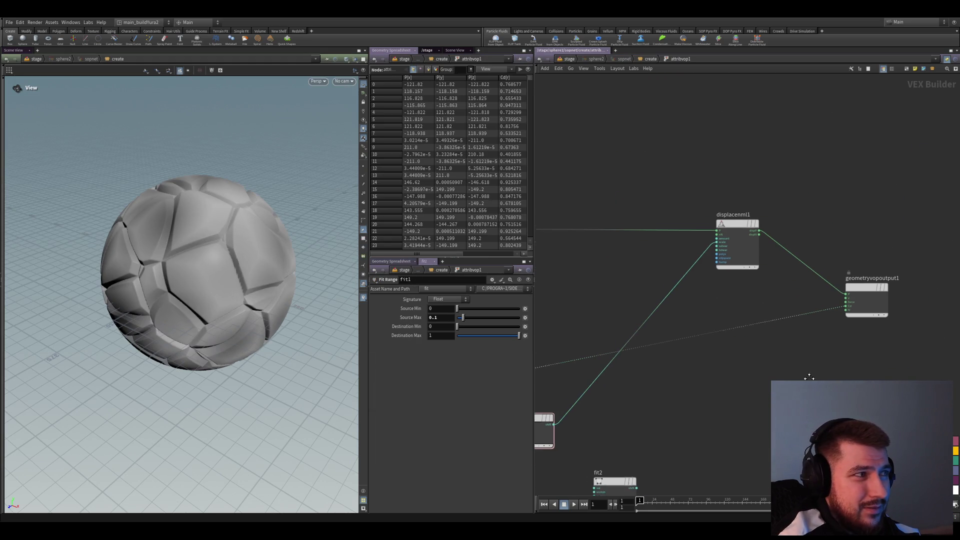
{"action": "left_click_drag", "start_coordinate": [195, 270], "coordinate": [248, 285], "text": "alt"}
{"action": "scroll", "coordinate": [704, 366], "scroll_direction": "down", "scroll_amount": 2}
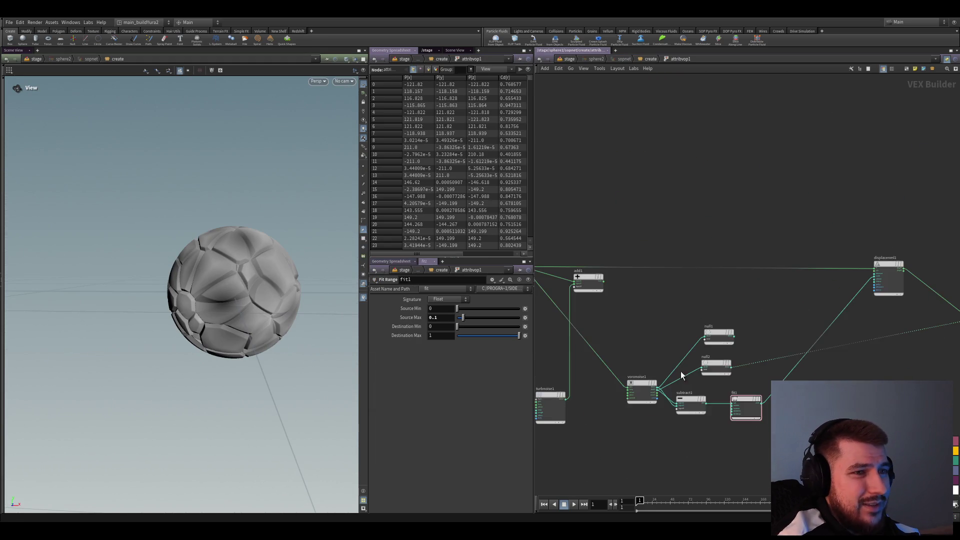
{"action": "scroll", "coordinate": [764, 401], "scroll_direction": "up", "scroll_amount": 2}
{"action": "mouse_move", "coordinate": [764, 401]}
{"action": "middle_mouse_down"}
{"action": "mouse_move", "coordinate": [778, 349]}
{"action": "mouse_move", "coordinate": [804, 350]}
{"action": "middle_mouse_up"}
{"action": "left_click_drag", "start_coordinate": [777, 319], "coordinate": [668, 386]}
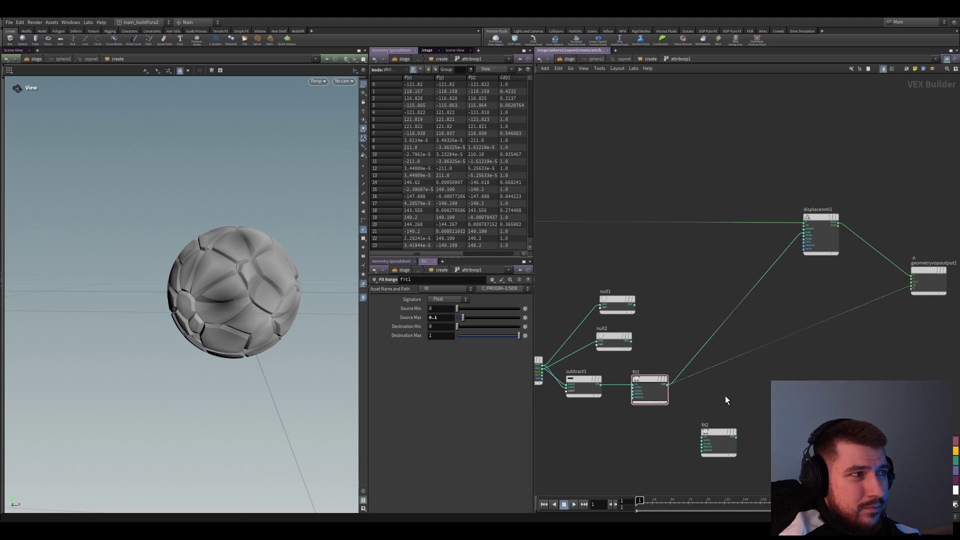
{"action": "scroll", "coordinate": [732, 316], "scroll_direction": "down", "scroll_amount": 2}
{"action": "scroll", "coordinate": [759, 314], "scroll_direction": "down", "scroll_amount": 1}
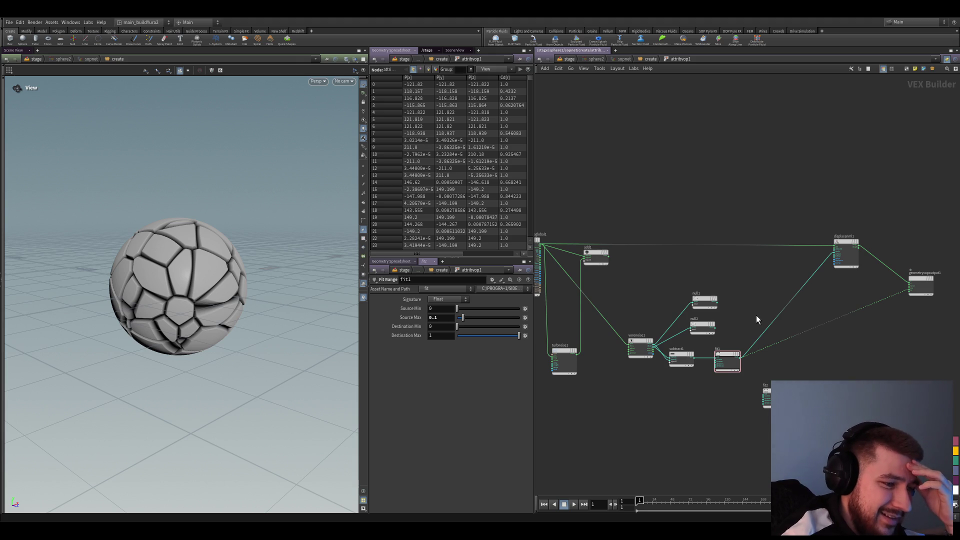
- Inspect the cracked sphere from the parent geometry network, then re-enter attribvop1
{"action": "left_click", "coordinate": [563, 59]}
{"action": "mouse_move", "coordinate": [206, 262]}
{"action": "left_mouse_down"}
{"action": "mouse_move", "coordinate": [257, 274]}
{"action": "mouse_move", "coordinate": [247, 315]}
{"action": "mouse_move", "coordinate": [223, 298]}
{"action": "mouse_move", "coordinate": [204, 315]}
{"action": "mouse_move", "coordinate": [214, 325]}
{"action": "mouse_move", "coordinate": [242, 298]}
{"action": "left_mouse_up"}
{"action": "key", "text": "Return"}
{"action": "key", "text": "Escape"}
{"action": "key", "text": "Return"}
{"action": "key", "text": "Escape"}
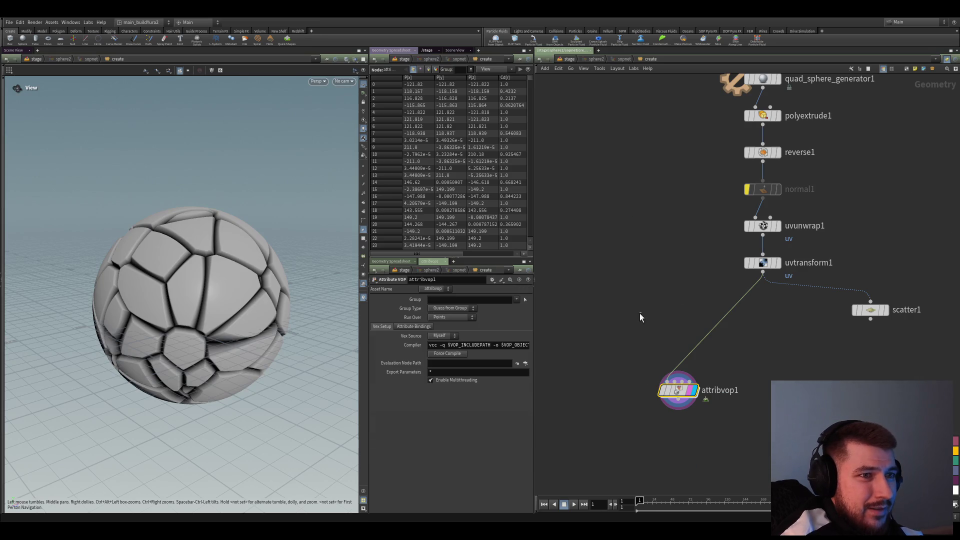
{"action": "mouse_move", "coordinate": [247, 323]}
{"action": "left_mouse_down"}
{"action": "mouse_move", "coordinate": [187, 293]}
{"action": "mouse_move", "coordinate": [210, 317]}
{"action": "mouse_move", "coordinate": [205, 300]}
{"action": "mouse_move", "coordinate": [172, 315]}
{"action": "mouse_move", "coordinate": [194, 304]}
{"action": "left_mouse_up"}
{"action": "scroll", "coordinate": [774, 259], "scroll_direction": "up", "scroll_amount": 2}
{"action": "scroll", "coordinate": [692, 272], "scroll_direction": "down", "scroll_amount": 3}
{"action": "middle_click_drag", "start_coordinate": [692, 272], "coordinate": [657, 377]}
{"action": "scroll", "coordinate": [658, 359], "scroll_direction": "up", "scroll_amount": 1}
{"action": "scroll", "coordinate": [663, 311], "scroll_direction": "up", "scroll_amount": 2}
{"action": "middle_click_drag", "start_coordinate": [664, 310], "coordinate": [719, 150]}
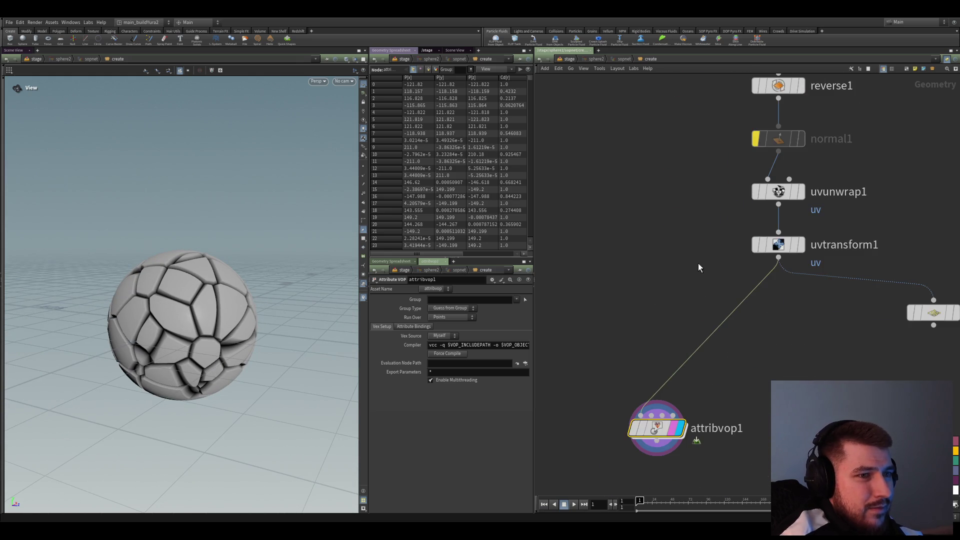
{"action": "double_click", "coordinate": [650, 425]}
{"action": "scroll", "coordinate": [658, 418], "scroll_direction": "up", "scroll_amount": 2}
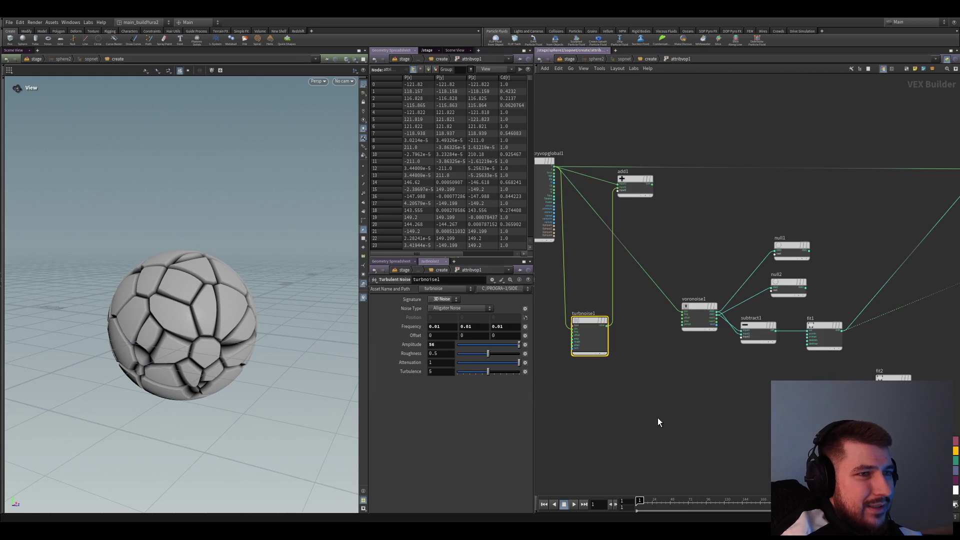
{"action": "scroll", "coordinate": [648, 216], "scroll_direction": "up", "scroll_amount": 2}
- Feed add1's sum into voronoise1's position input
{"action": "left_click_drag", "start_coordinate": [657, 146], "coordinate": [699, 327]}
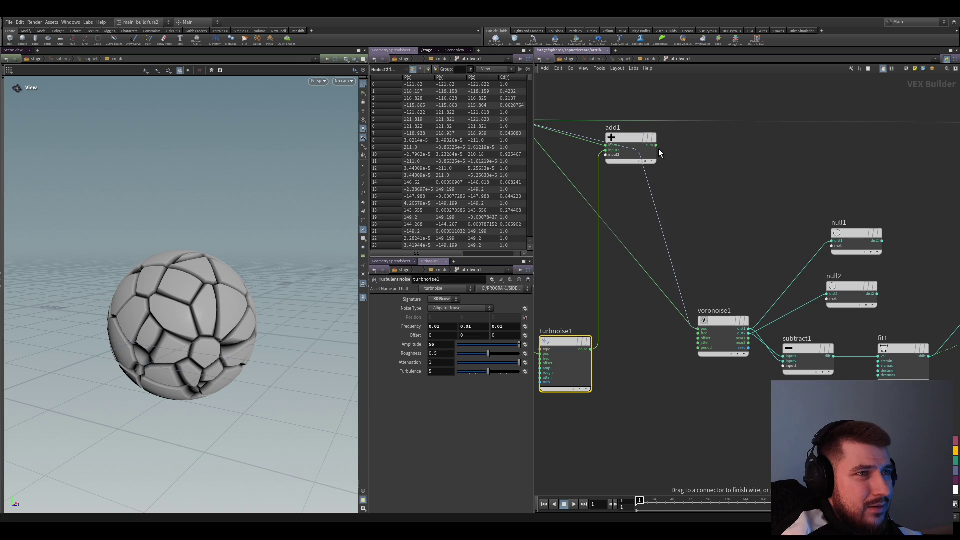
{"action": "middle_click_drag", "start_coordinate": [645, 294], "coordinate": [648, 260]}
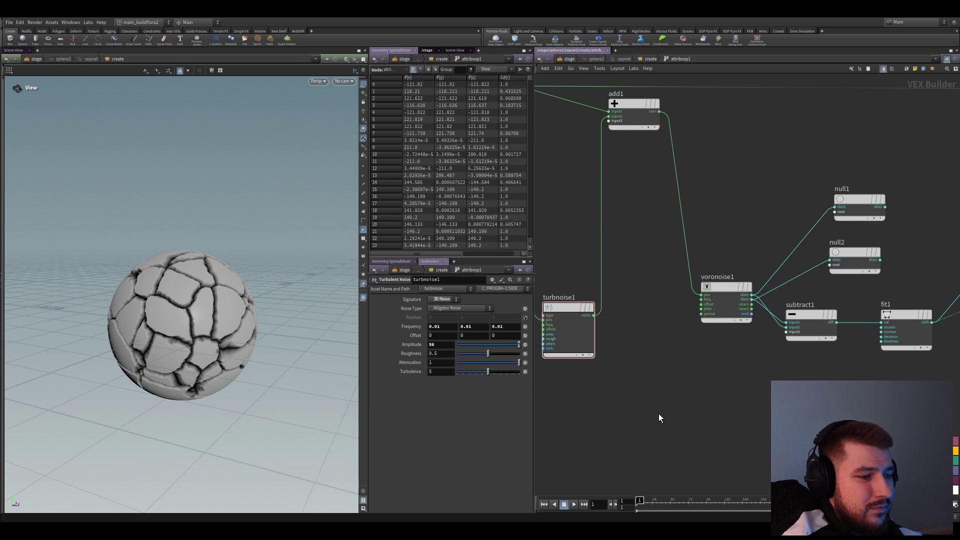
{"action": "middle_click_drag", "start_coordinate": [647, 425], "coordinate": [709, 439]}
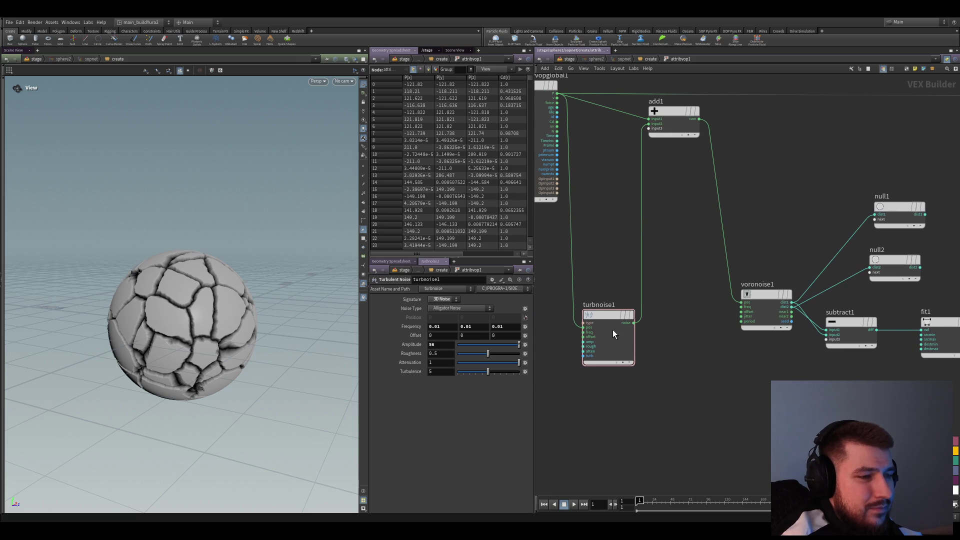
- Lower turbnoise1 Frequency to 0.008 and inspect the deeper cracks on the sphere
{"action": "middle_click_drag", "start_coordinate": [414, 329], "coordinate": [416, 328]}
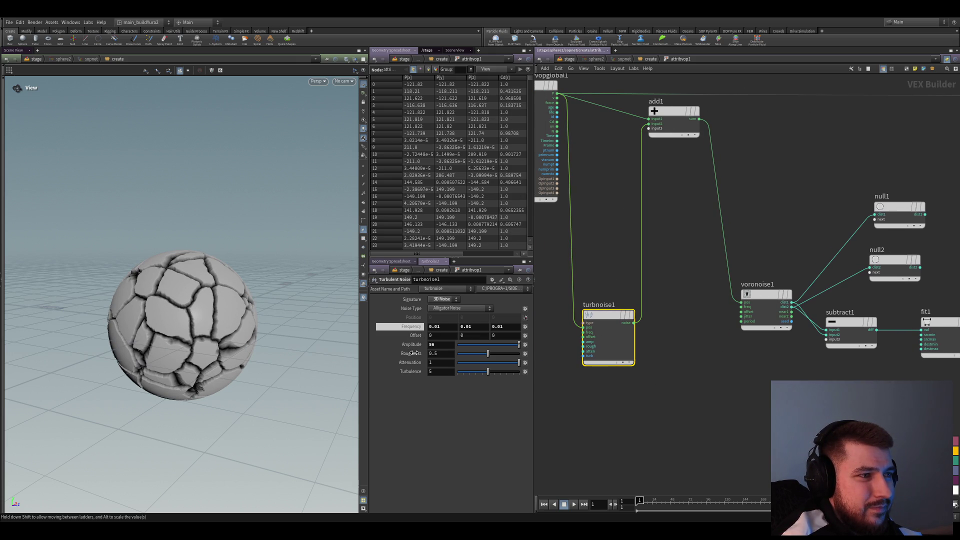
{"action": "middle_click_drag", "start_coordinate": [400, 359], "coordinate": [401, 359]}
{"action": "left_click_drag", "start_coordinate": [187, 322], "coordinate": [201, 320]}
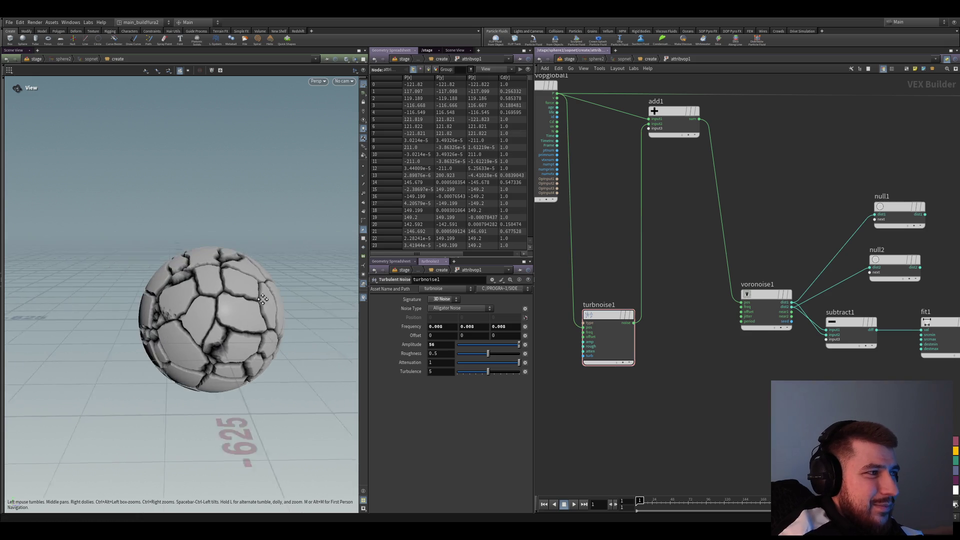
{"action": "scroll", "coordinate": [201, 320], "scroll_direction": "up", "scroll_amount": 5}
{"action": "scroll", "coordinate": [201, 320], "scroll_direction": "down", "scroll_amount": 5}
{"action": "mouse_move", "coordinate": [108, 343]}
{"action": "left_mouse_down"}
{"action": "mouse_move", "coordinate": [203, 348]}
{"action": "mouse_move", "coordinate": [188, 343]}
{"action": "mouse_move", "coordinate": [220, 396]}
{"action": "mouse_move", "coordinate": [222, 370]}
{"action": "left_mouse_up"}
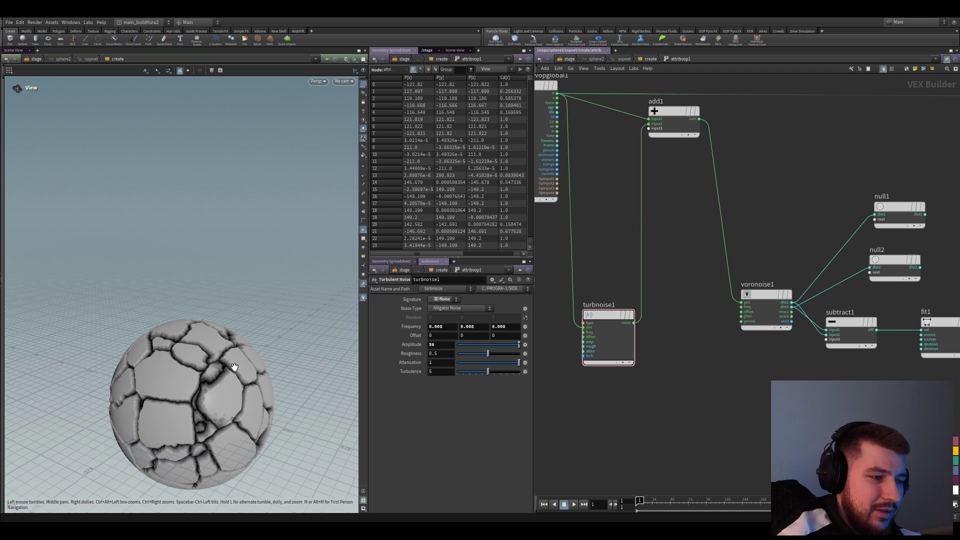
{"action": "mouse_move", "coordinate": [232, 367]}
{"action": "left_mouse_down"}
{"action": "mouse_move", "coordinate": [193, 343]}
{"action": "mouse_move", "coordinate": [200, 392]}
{"action": "left_mouse_up"}
{"action": "scroll", "coordinate": [241, 335], "scroll_direction": "up", "scroll_amount": 3}
{"action": "scroll", "coordinate": [172, 379], "scroll_direction": "down", "scroll_amount": 3}
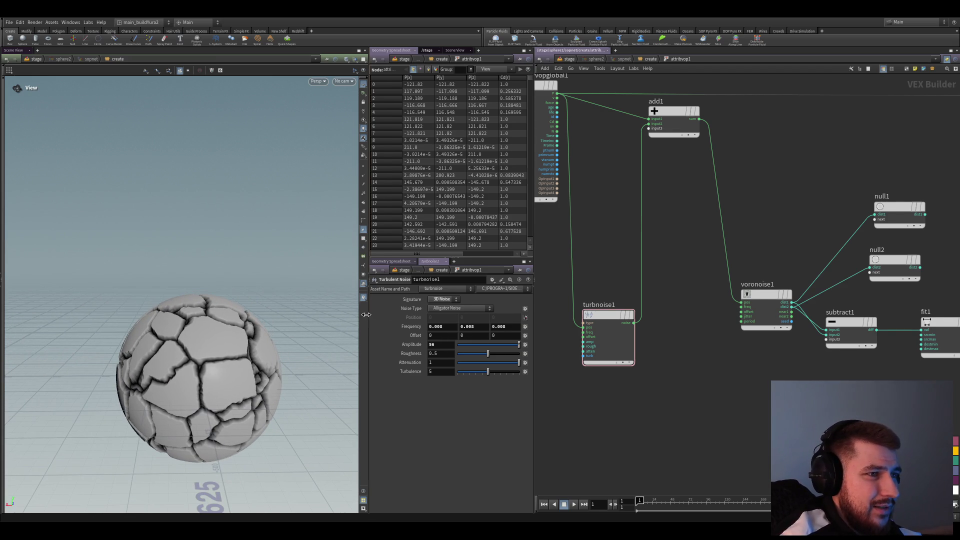
{"action": "left_click_drag", "start_coordinate": [366, 316], "coordinate": [334, 316]}
{"action": "left_click_drag", "start_coordinate": [510, 367], "coordinate": [546, 367]}
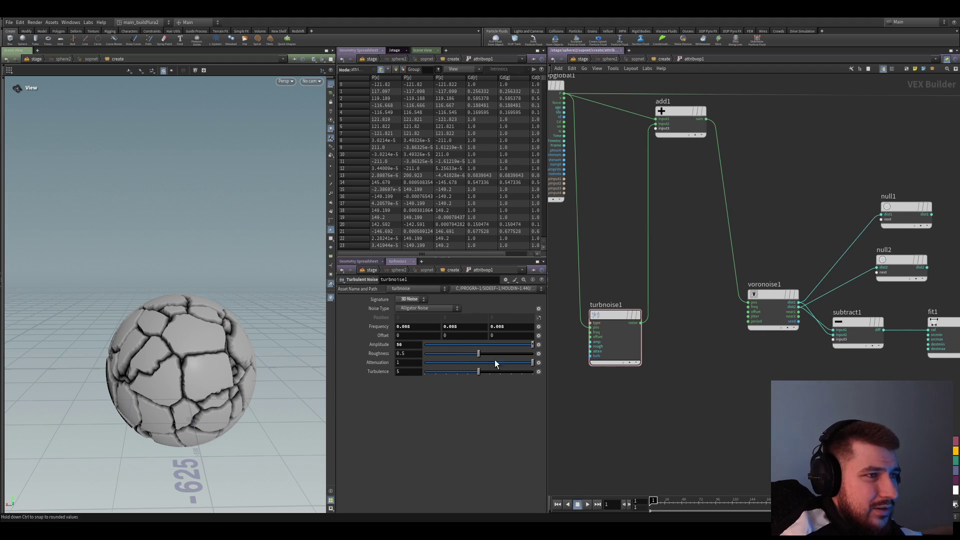
- Return to /stage and reframe the sphere in the render view
{"action": "left_click", "coordinate": [584, 60]}
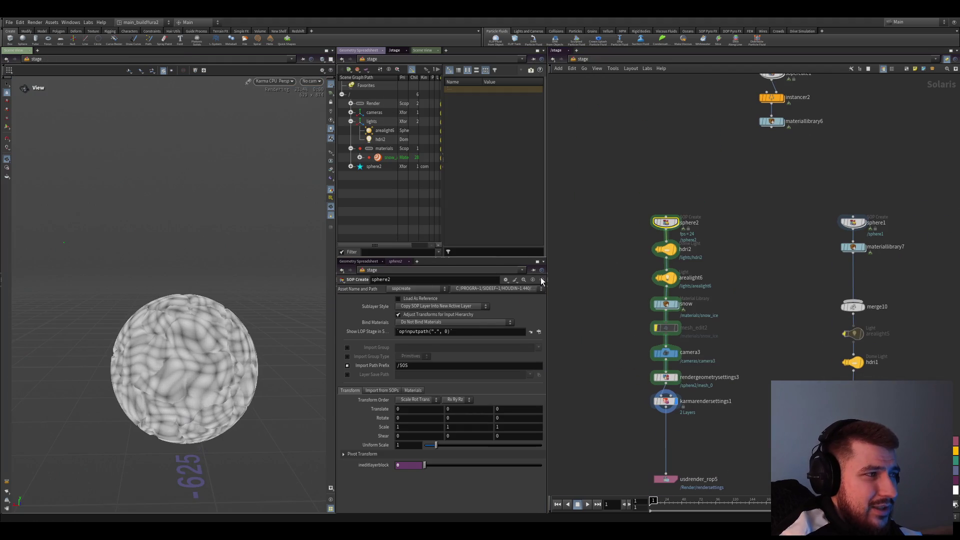
{"action": "scroll", "coordinate": [209, 377], "scroll_direction": "up", "scroll_amount": 2}
{"action": "middle_click_drag", "start_coordinate": [179, 317], "coordinate": [172, 298]}
{"action": "left_click_drag", "start_coordinate": [172, 298], "coordinate": [139, 297]}
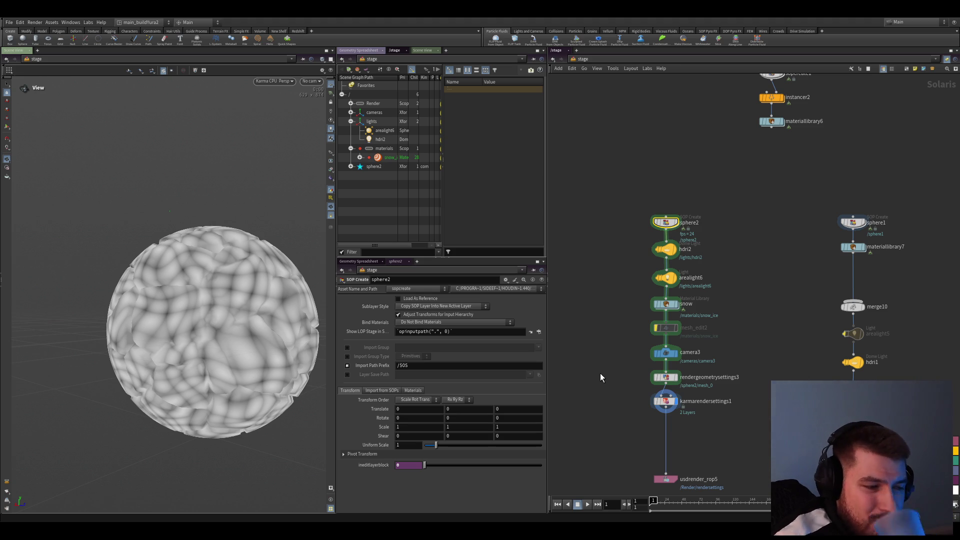
{"action": "middle_click_drag", "start_coordinate": [599, 372], "coordinate": [655, 310]}
{"action": "left_click_drag", "start_coordinate": [607, 267], "coordinate": [655, 310]}
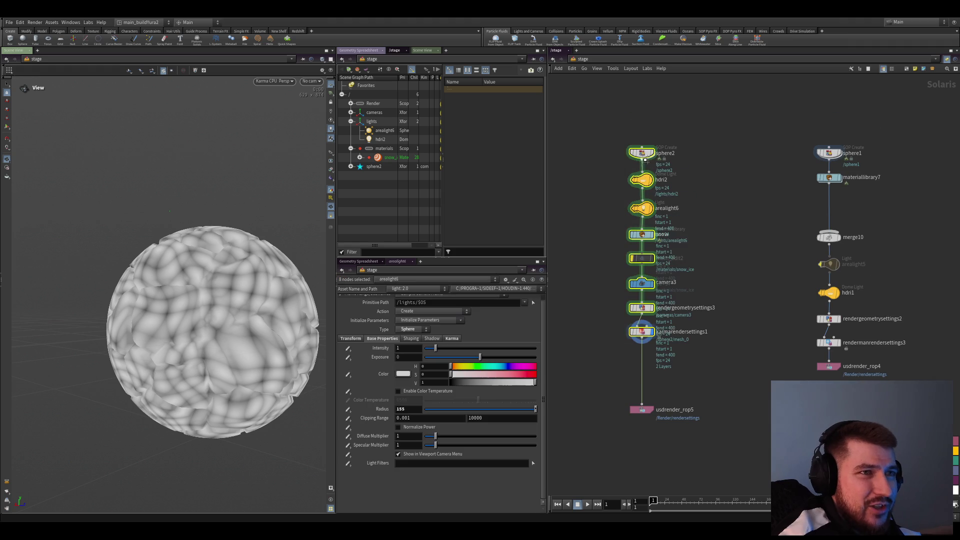
{"action": "middle_click_drag", "start_coordinate": [611, 278], "coordinate": [629, 308]}
{"action": "scroll", "coordinate": [630, 308], "scroll_direction": "up", "scroll_amount": 2}
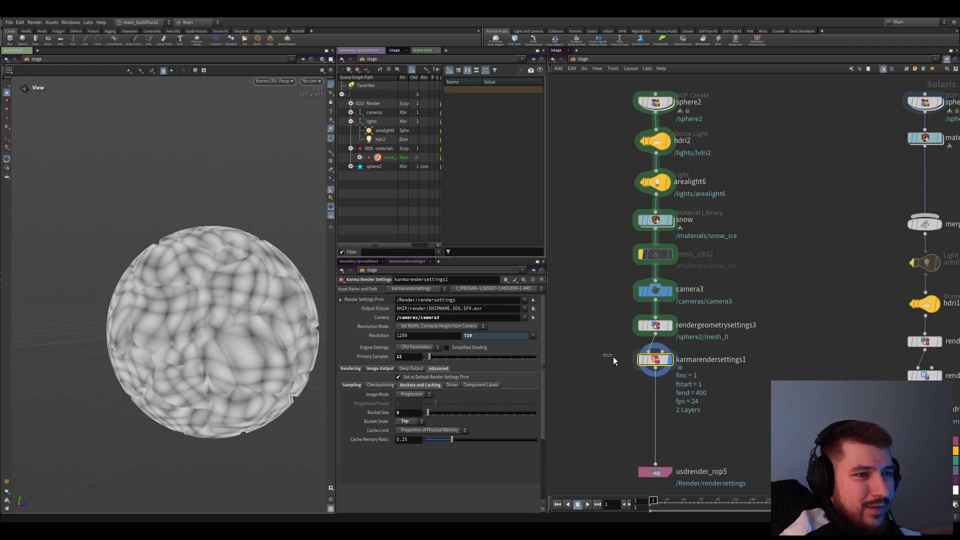
{"action": "scroll", "coordinate": [708, 410], "scroll_direction": "down", "scroll_amount": 2}
- Move the sphere2-to-karmarendersettings1 chain lower, then dive into the snow_ice material network
{"action": "left_click_drag", "start_coordinate": [625, 198], "coordinate": [703, 419]}
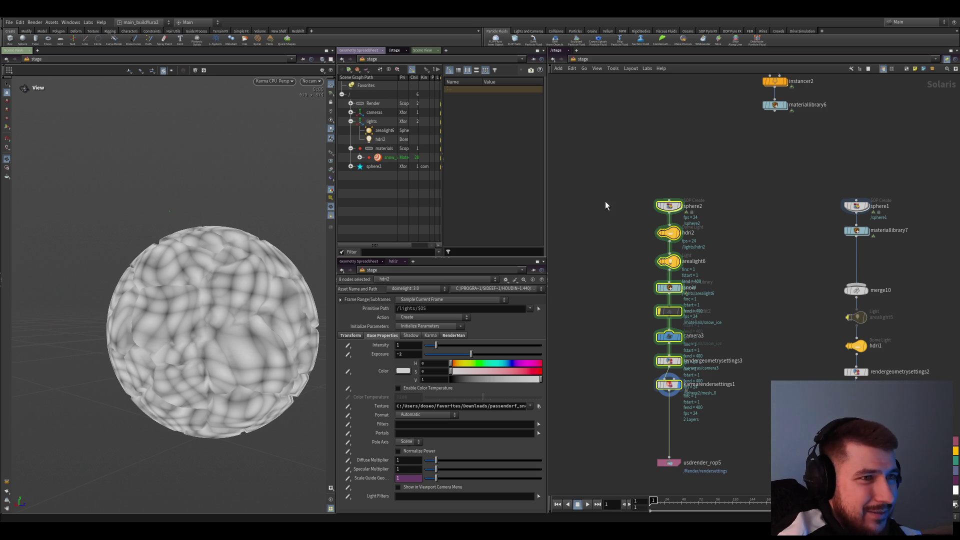
{"action": "mouse_move", "coordinate": [678, 386]}
{"action": "left_mouse_down"}
{"action": "mouse_move", "coordinate": [663, 414]}
{"action": "mouse_move", "coordinate": [677, 404]}
{"action": "left_mouse_up"}
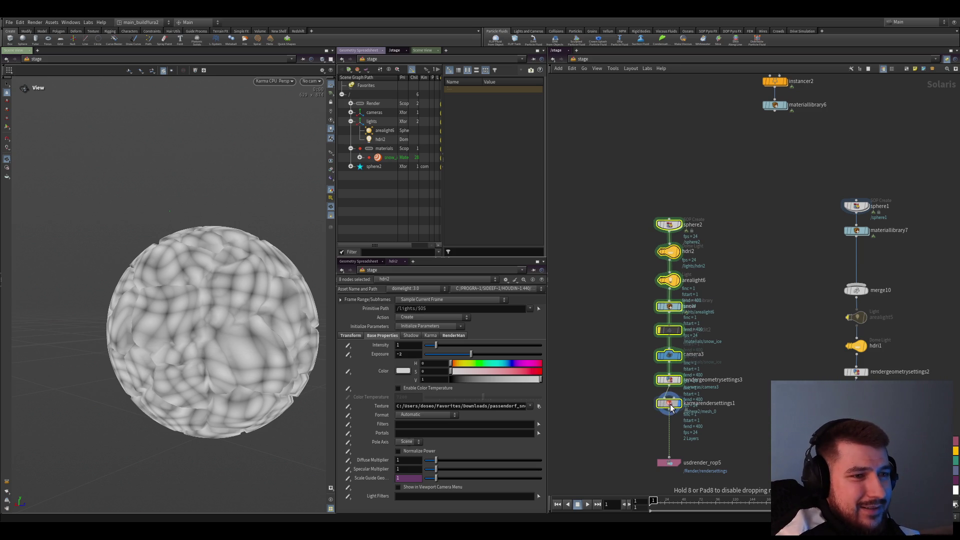
{"action": "left_click", "coordinate": [624, 405]}
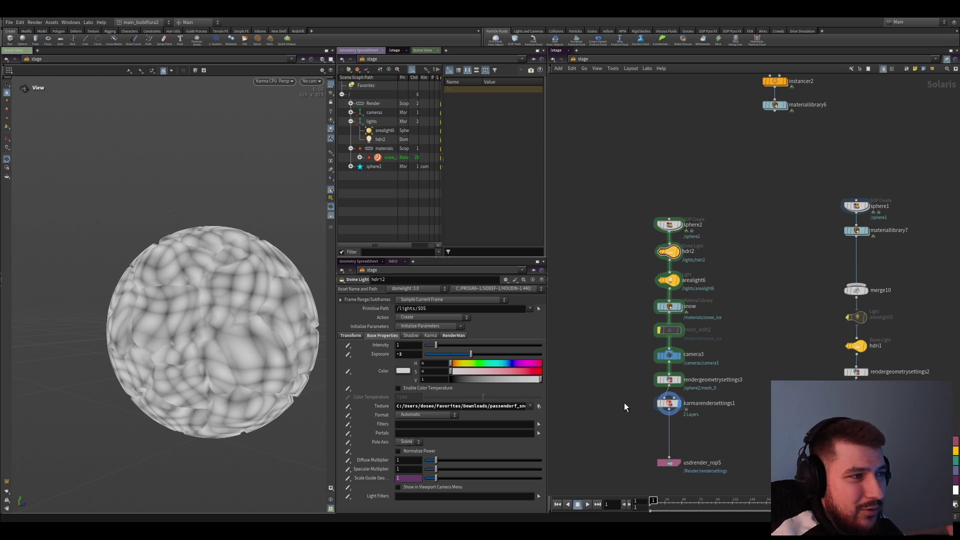
{"action": "scroll", "coordinate": [623, 397], "scroll_direction": "up", "scroll_amount": 2}
{"action": "left_click", "coordinate": [694, 414]}
{"action": "scroll", "coordinate": [624, 409], "scroll_direction": "down", "scroll_amount": 2}
{"action": "scroll", "coordinate": [640, 410], "scroll_direction": "up", "scroll_amount": 2}
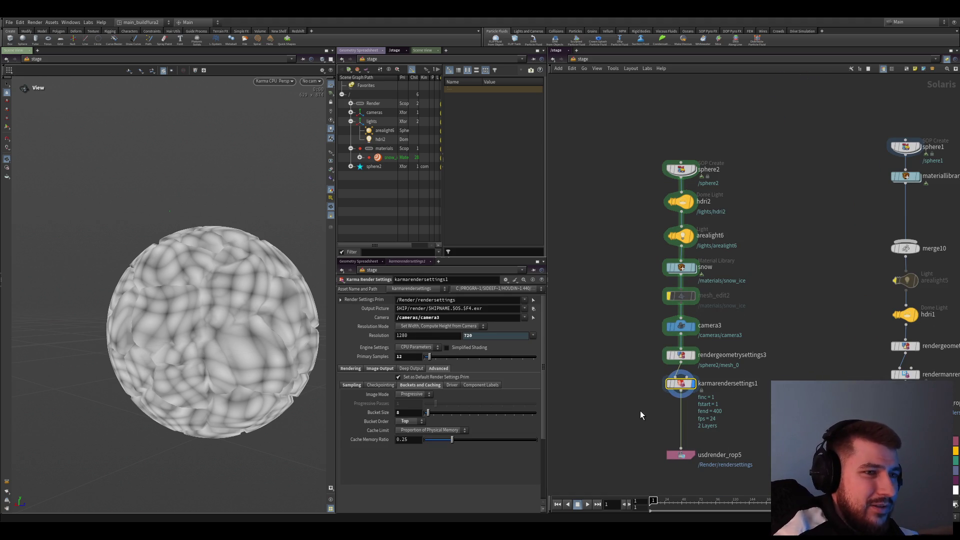
{"action": "scroll", "coordinate": [616, 390], "scroll_direction": "up", "scroll_amount": 2}
{"action": "scroll", "coordinate": [620, 403], "scroll_direction": "up", "scroll_amount": 2}
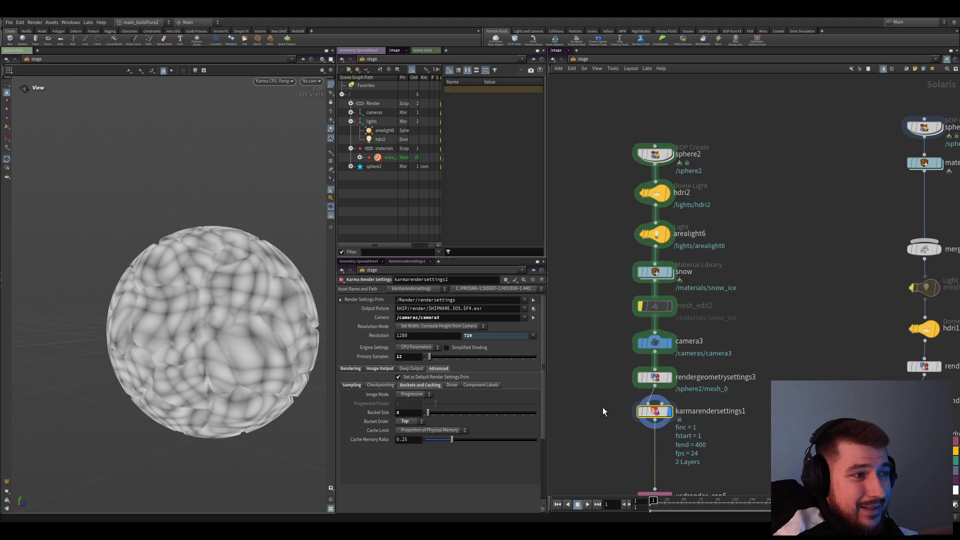
{"action": "left_click_drag", "start_coordinate": [257, 317], "coordinate": [250, 317]}
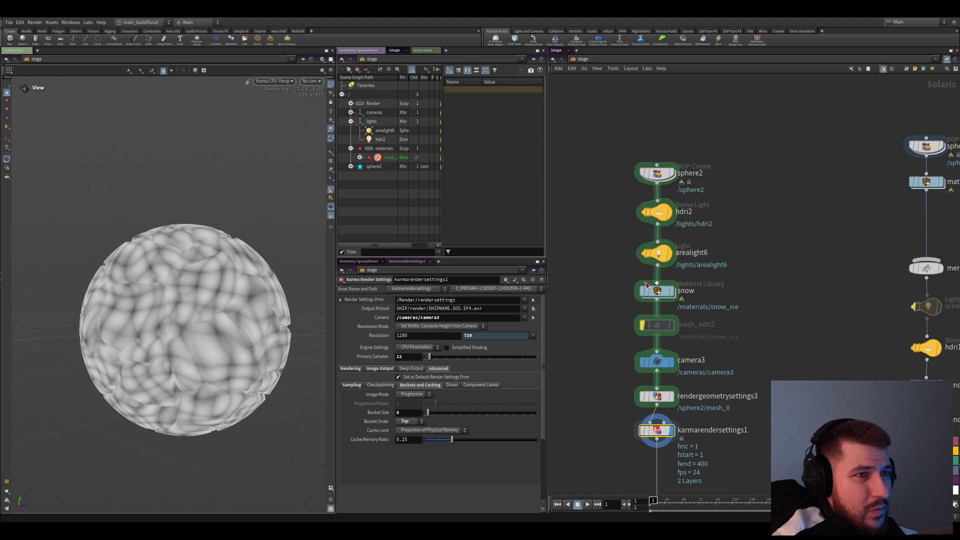
{"action": "double_click", "coordinate": [643, 290]}
{"action": "double_click", "coordinate": [659, 338]}
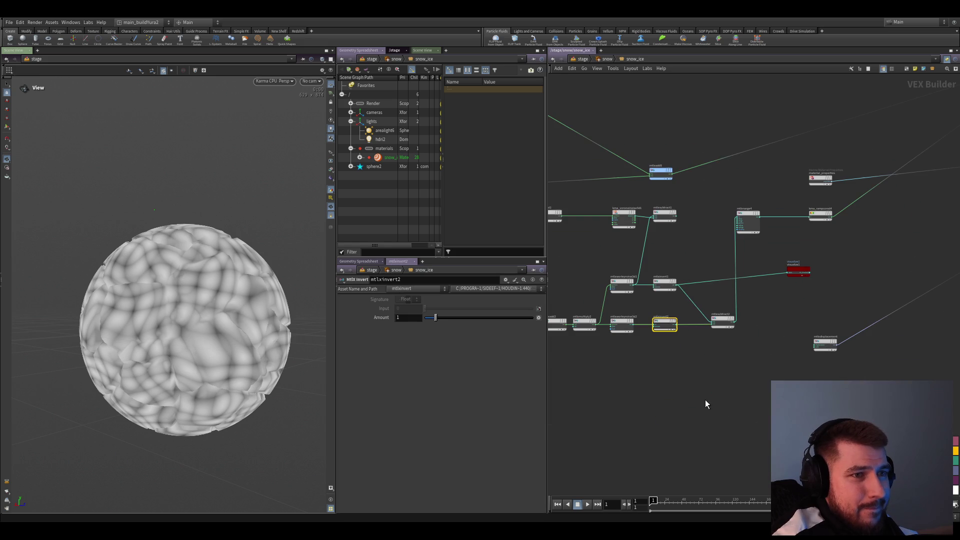
- Add a unified 3D noise node set to Worley in the material network
{"action": "key", "text": "1"}
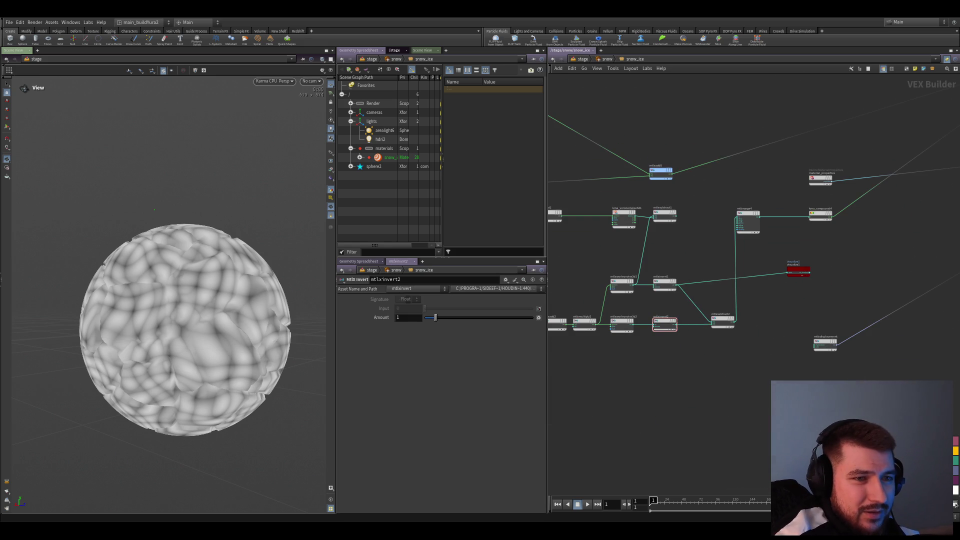
{"action": "scroll", "coordinate": [660, 300], "scroll_direction": "up", "scroll_amount": 3}
{"action": "left_click", "coordinate": [660, 383]}
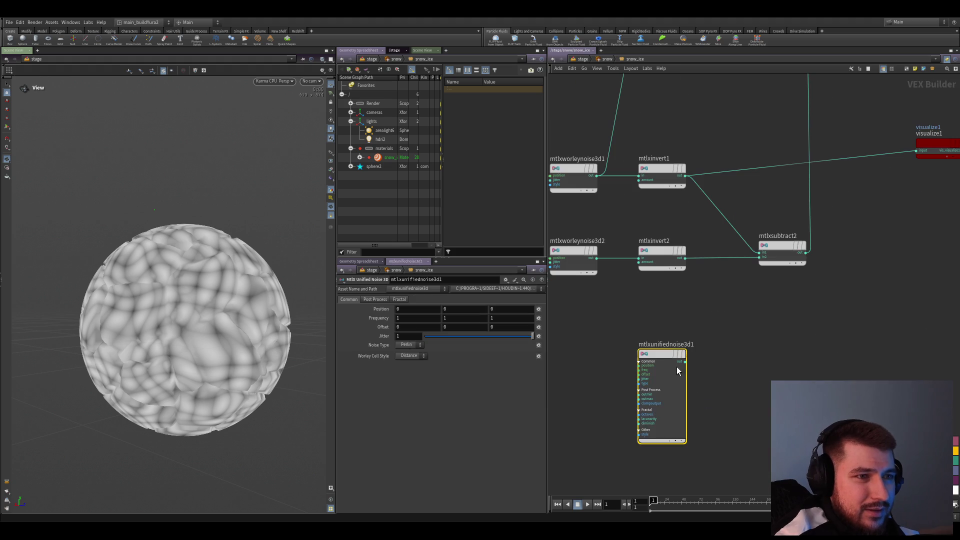
{"action": "left_click", "coordinate": [406, 369]}
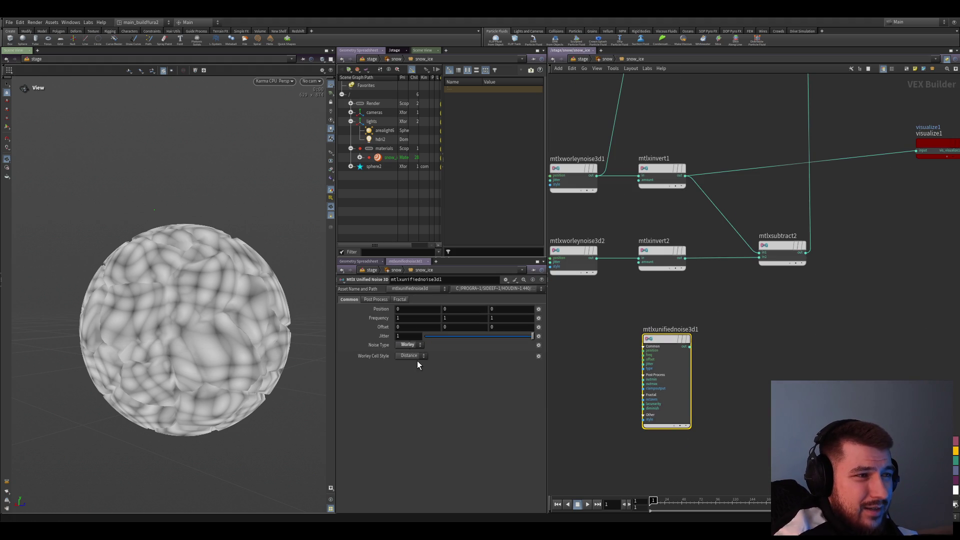
{"action": "scroll", "coordinate": [585, 391], "scroll_direction": "down", "scroll_amount": 2}
{"action": "scroll", "coordinate": [607, 382], "scroll_direction": "down", "scroll_amount": 1}
{"action": "scroll", "coordinate": [720, 379], "scroll_direction": "up", "scroll_amount": 2}
{"action": "scroll", "coordinate": [728, 378], "scroll_direction": "up", "scroll_amount": 2}
{"action": "scroll", "coordinate": [727, 379], "scroll_direction": "down", "scroll_amount": 3}
{"action": "scroll", "coordinate": [727, 378], "scroll_direction": "up", "scroll_amount": 2}
{"action": "mouse_move", "coordinate": [592, 330]}
{"action": "middle_mouse_down"}
{"action": "mouse_move", "coordinate": [747, 403]}
{"action": "mouse_move", "coordinate": [553, 450]}
{"action": "middle_mouse_up"}
{"action": "scroll", "coordinate": [748, 403], "scroll_direction": "down", "scroll_amount": 2}
{"action": "scroll", "coordinate": [758, 417], "scroll_direction": "up", "scroll_amount": 1}
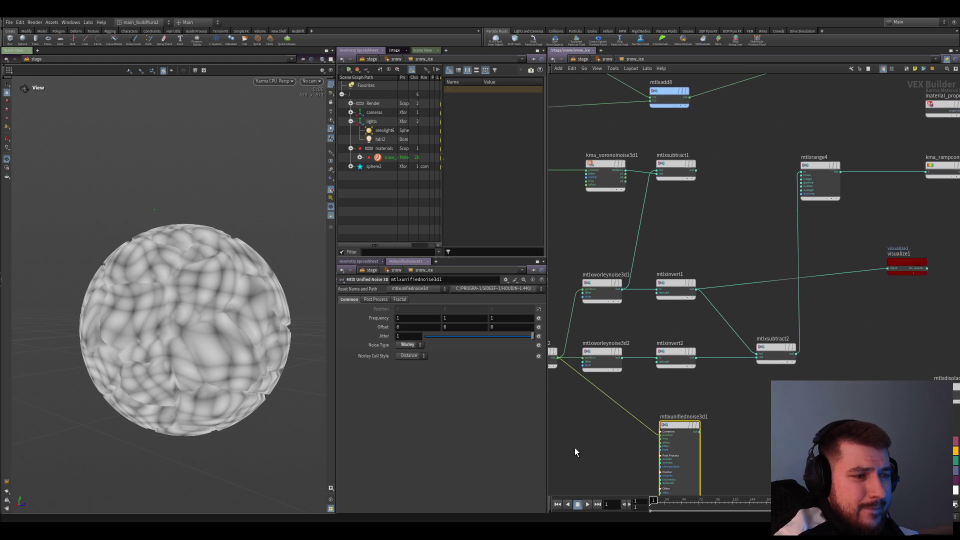
{"action": "scroll", "coordinate": [691, 447], "scroll_direction": "up", "scroll_amount": 2}
{"action": "scroll", "coordinate": [641, 451], "scroll_direction": "down", "scroll_amount": 1}
{"action": "scroll", "coordinate": [728, 461], "scroll_direction": "up", "scroll_amount": 1}
{"action": "scroll", "coordinate": [743, 336], "scroll_direction": "down", "scroll_amount": 1}
{"action": "scroll", "coordinate": [720, 314], "scroll_direction": "up", "scroll_amount": 1}
{"action": "scroll", "coordinate": [729, 435], "scroll_direction": "down", "scroll_amount": 2}
{"action": "scroll", "coordinate": [679, 435], "scroll_direction": "up", "scroll_amount": 2}
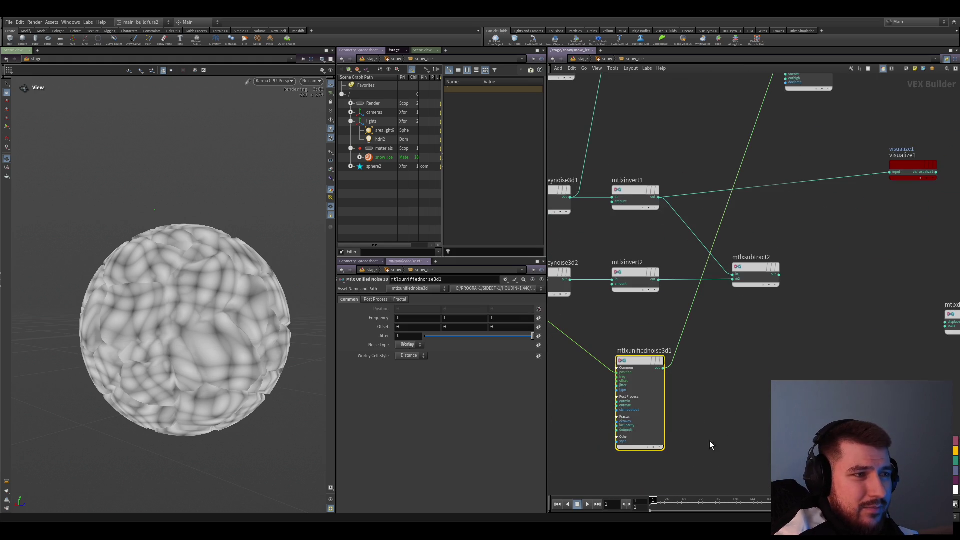
- Preview the unified noise on the sphere with Frequency lowered to 0.01, then return to /stage
{"action": "left_click_drag", "start_coordinate": [662, 328], "coordinate": [722, 328]}
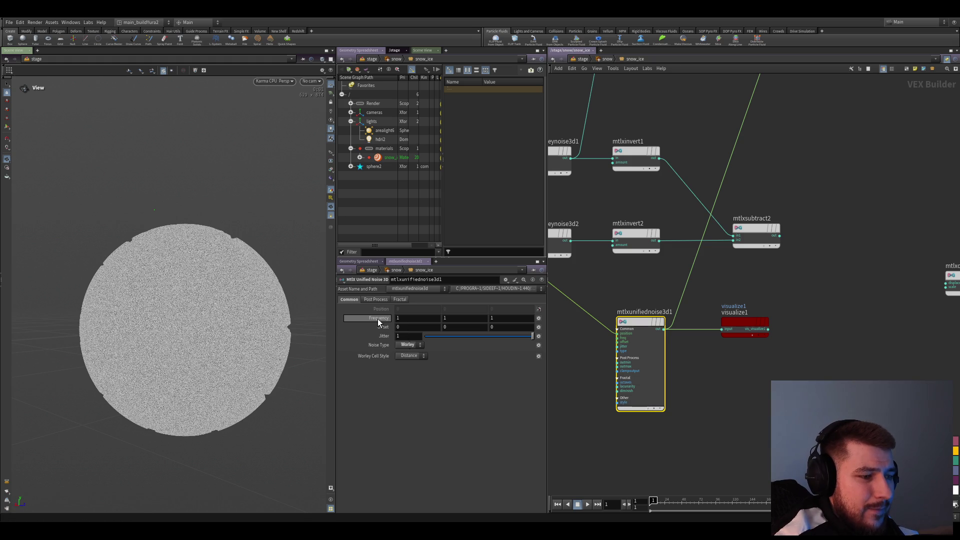
{"action": "left_click_drag", "start_coordinate": [377, 319], "coordinate": [381, 328]}
{"action": "mouse_move", "coordinate": [382, 328]}
{"action": "middle_mouse_down"}
{"action": "mouse_move", "coordinate": [375, 310]}
{"action": "mouse_move", "coordinate": [385, 336]}
{"action": "middle_mouse_up"}
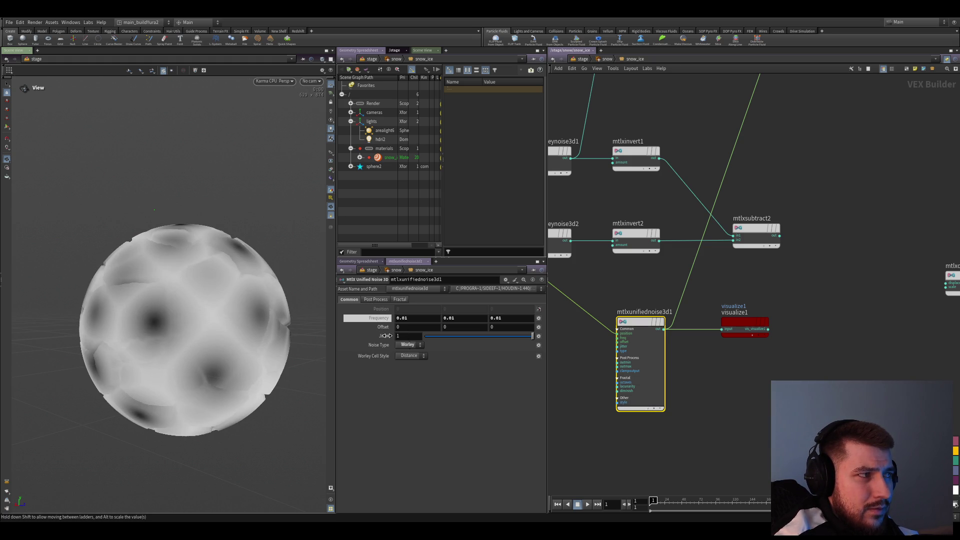
{"action": "key", "text": "u"}
{"action": "key", "text": "u"}
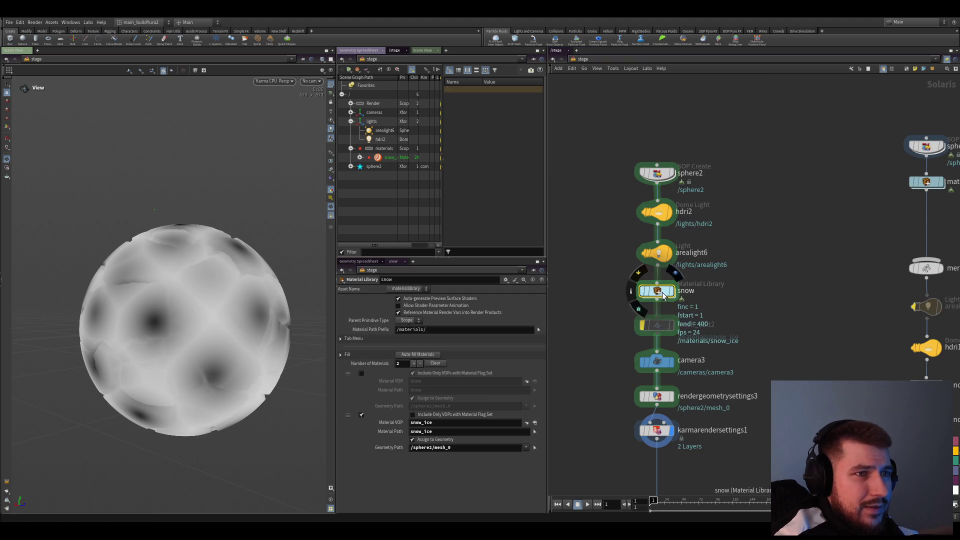
- Inside sphere2's attribvop1, cut the displacenml1 wire to geometryvopoutput1, then jump back to /stage
{"action": "key", "text": "i"}
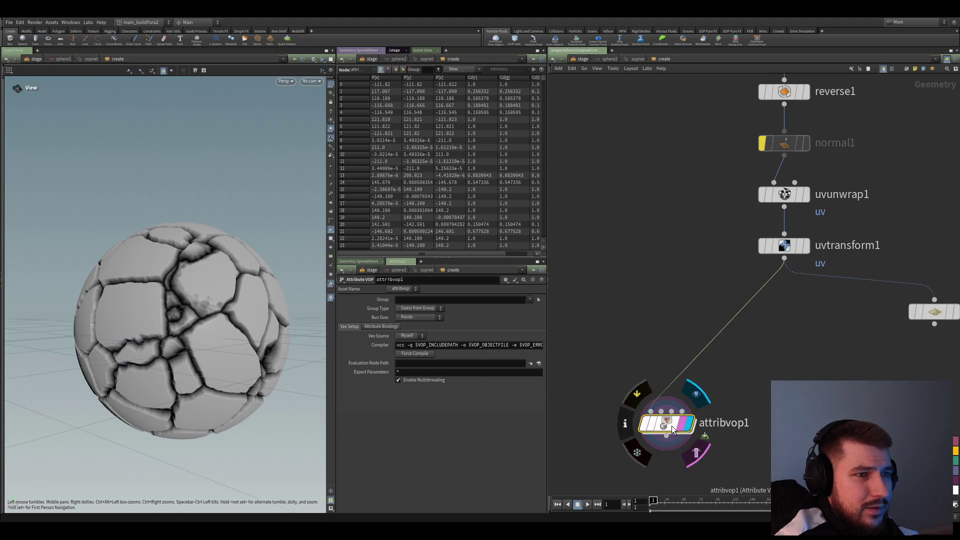
{"action": "double_click", "coordinate": [671, 425]}
{"action": "scroll", "coordinate": [673, 400], "scroll_direction": "up", "scroll_amount": 2}
{"action": "mouse_move", "coordinate": [681, 339]}
{"action": "left_mouse_down"}
{"action": "mouse_move", "coordinate": [652, 382]}
{"action": "mouse_move", "coordinate": [705, 452]}
{"action": "left_mouse_up"}
{"action": "left_click_drag", "start_coordinate": [704, 396], "coordinate": [719, 347]}
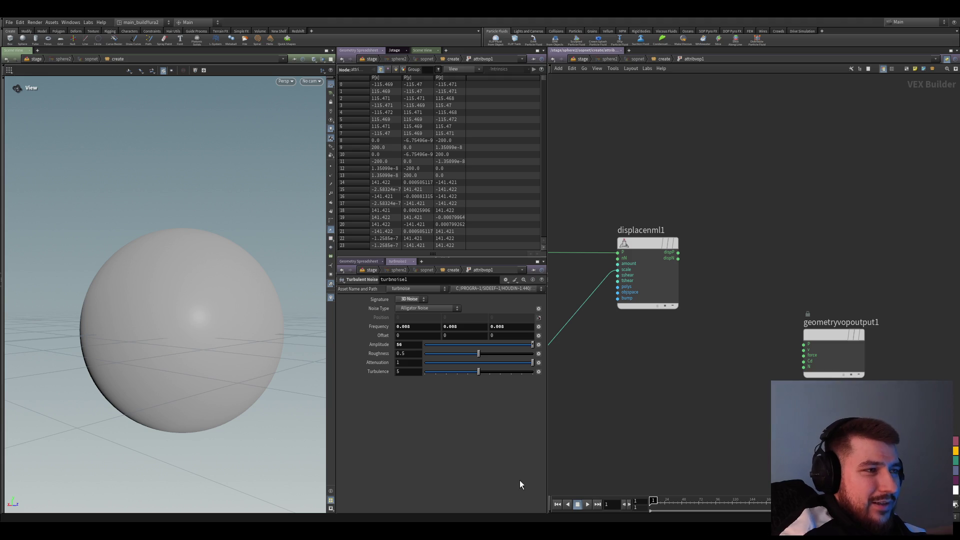
{"action": "left_click", "coordinate": [647, 270]}
{"action": "left_click", "coordinate": [582, 58]}
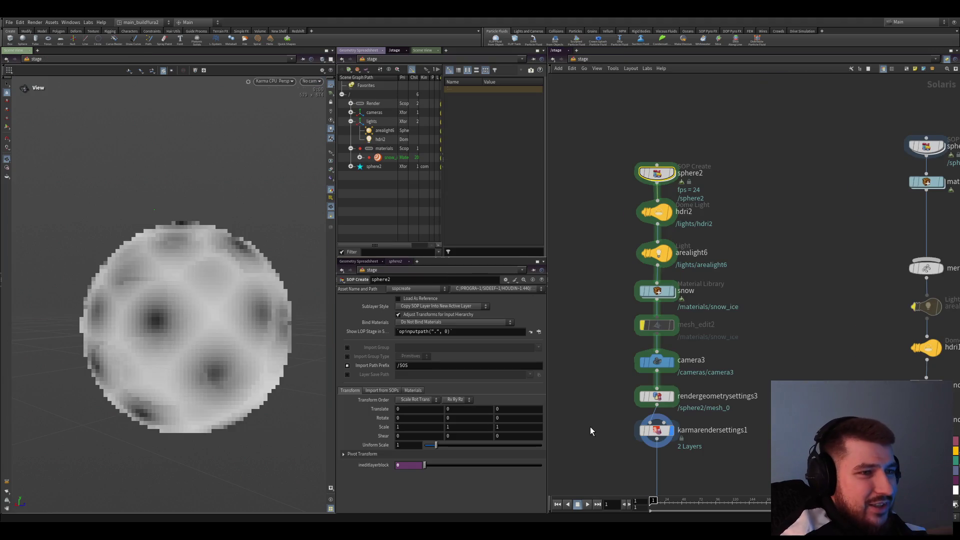
{"action": "scroll", "coordinate": [622, 364], "scroll_direction": "down", "scroll_amount": 2}
{"action": "scroll", "coordinate": [629, 372], "scroll_direction": "up", "scroll_amount": 3}
- Dive through the snow material library into the snow_ice material network and tidy the unified noise node
{"action": "double_click", "coordinate": [667, 285]}
{"action": "double_click", "coordinate": [656, 332]}
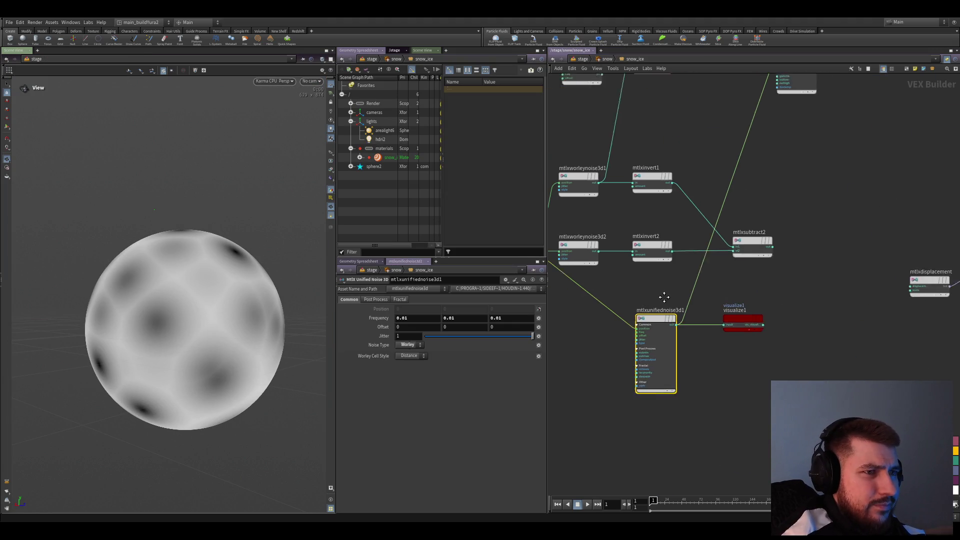
{"action": "left_click_drag", "start_coordinate": [650, 297], "coordinate": [666, 352]}
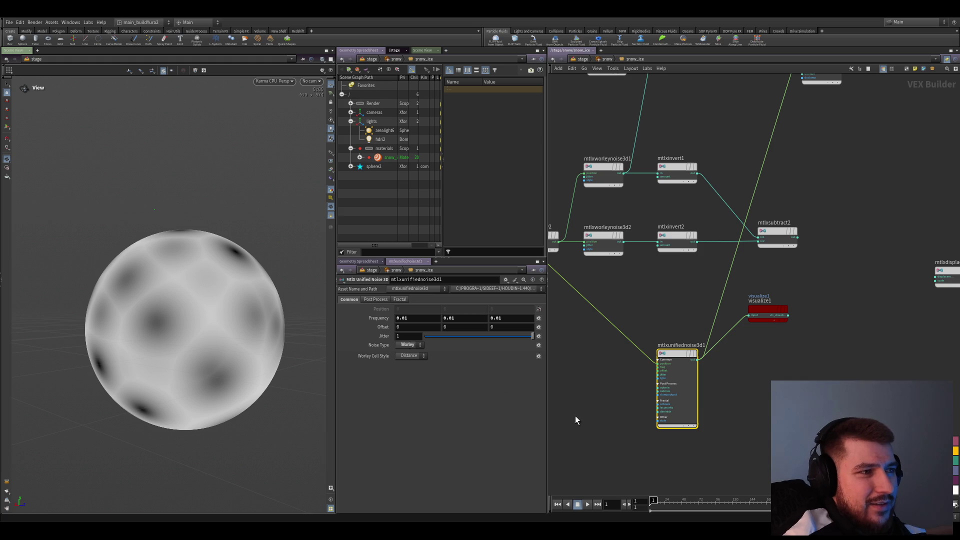
- Try Solid cells, lower jitter and other noise types on mtlxunifiednoise3d1, ending on Worley Distance at frequency 0.01
{"action": "mouse_move", "coordinate": [378, 318]}
{"action": "left_mouse_down"}
{"action": "mouse_move", "coordinate": [374, 331]}
{"action": "mouse_move", "coordinate": [378, 318]}
{"action": "left_mouse_up"}
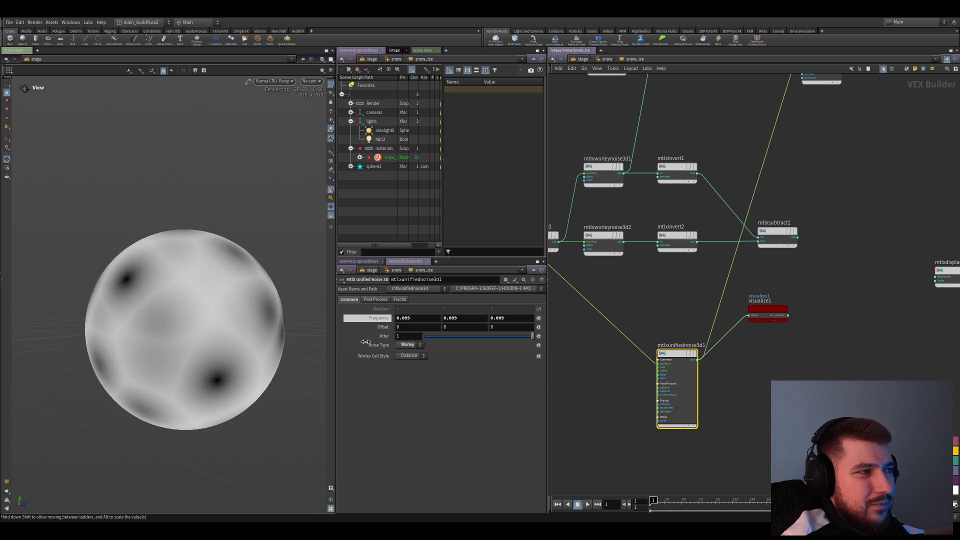
{"action": "left_click_drag", "start_coordinate": [370, 343], "coordinate": [369, 342]}
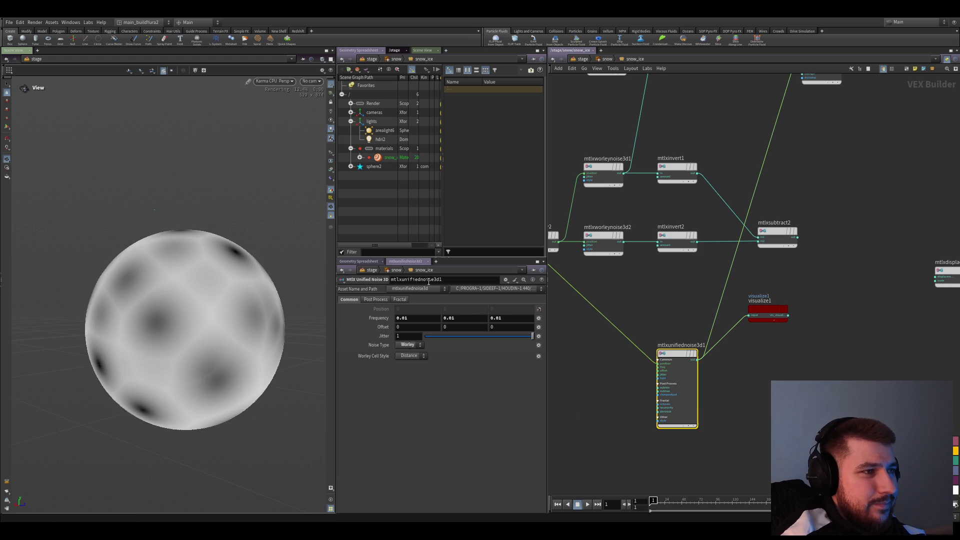
{"action": "left_click", "coordinate": [409, 356]}
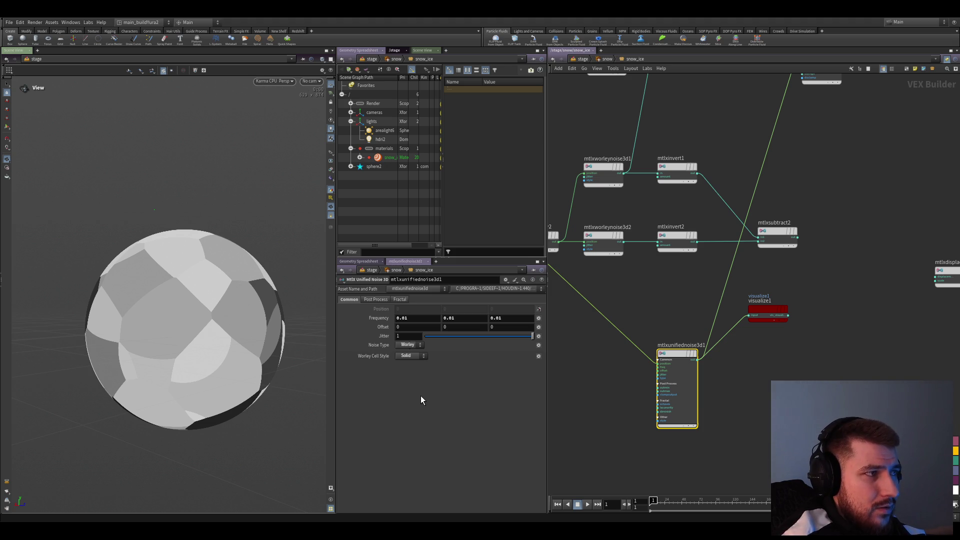
{"action": "mouse_move", "coordinate": [533, 335]}
{"action": "left_mouse_down"}
{"action": "mouse_move", "coordinate": [482, 335]}
{"action": "mouse_move", "coordinate": [560, 343]}
{"action": "left_mouse_up"}
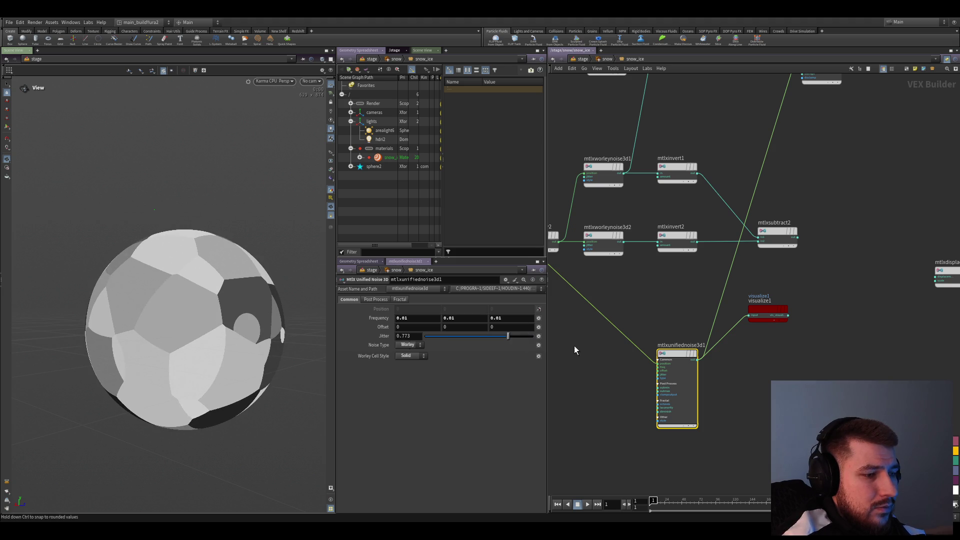
{"action": "scroll", "coordinate": [784, 286], "scroll_direction": "down", "scroll_amount": 3}
{"action": "scroll", "coordinate": [785, 285], "scroll_direction": "up", "scroll_amount": 2}
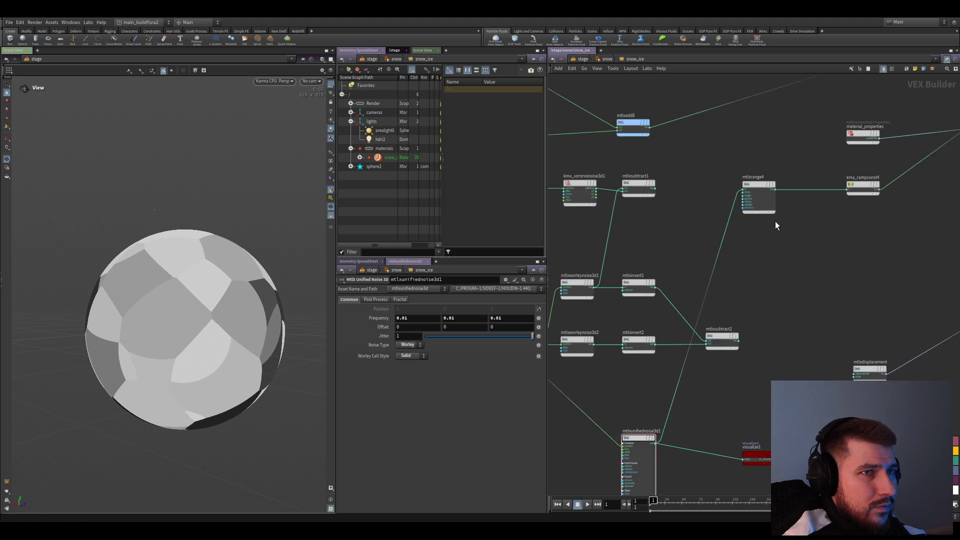
{"action": "scroll", "coordinate": [709, 310], "scroll_direction": "down", "scroll_amount": 2}
{"action": "scroll", "coordinate": [709, 311], "scroll_direction": "up", "scroll_amount": 1}
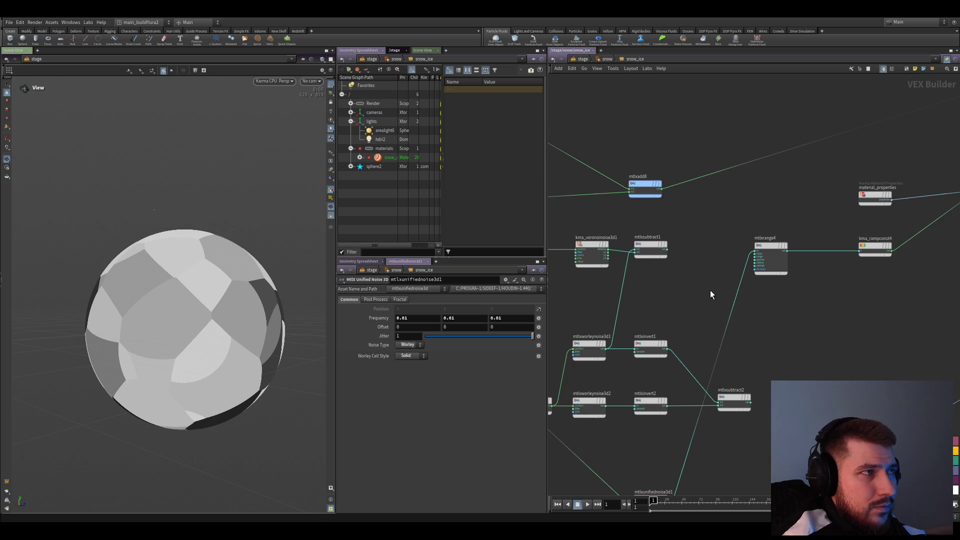
{"action": "left_click_drag", "start_coordinate": [691, 390], "coordinate": [670, 359]}
{"action": "scroll", "coordinate": [409, 345], "scroll_direction": "up", "scroll_amount": 1}
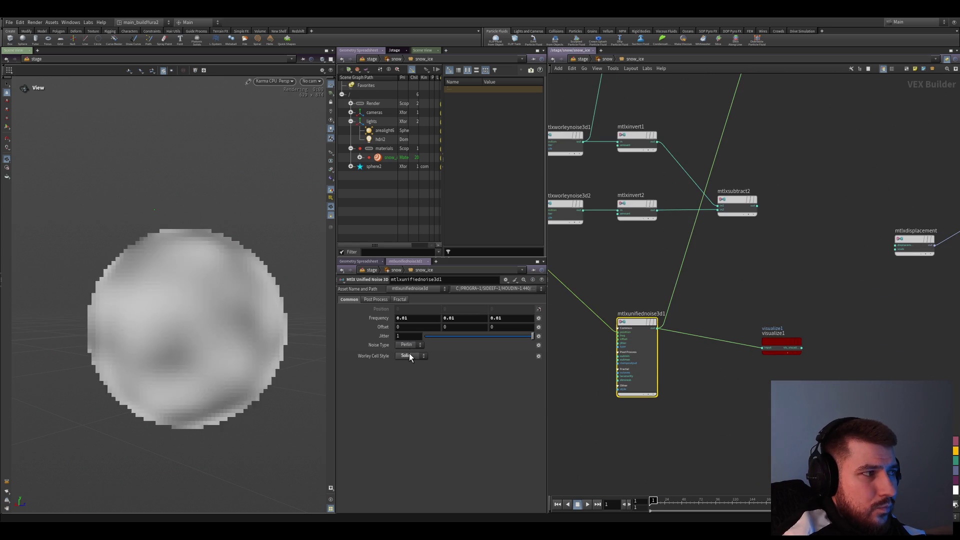
{"action": "scroll", "coordinate": [410, 345], "scroll_direction": "up", "scroll_amount": 1}
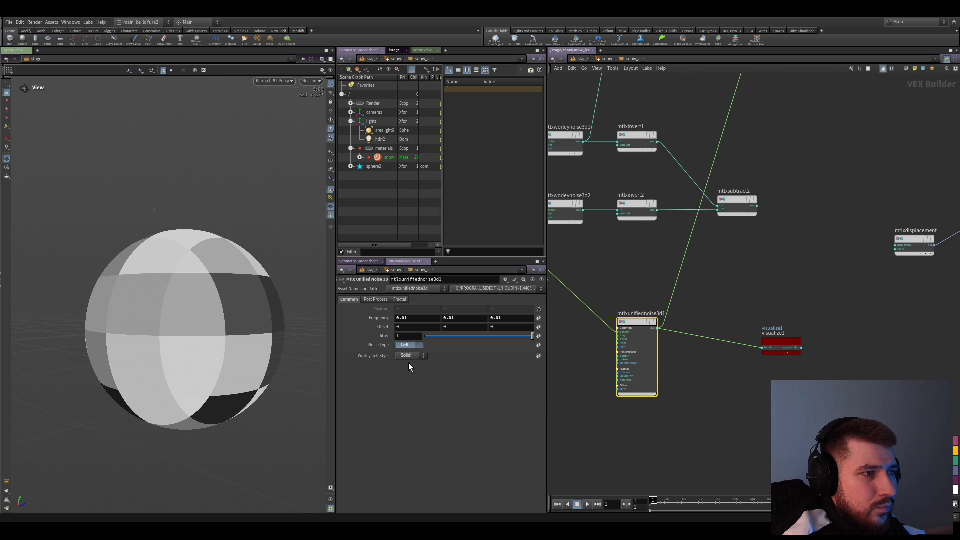
{"action": "key", "text": "ctrl+z"}
{"action": "key", "text": "ctrl+z"}
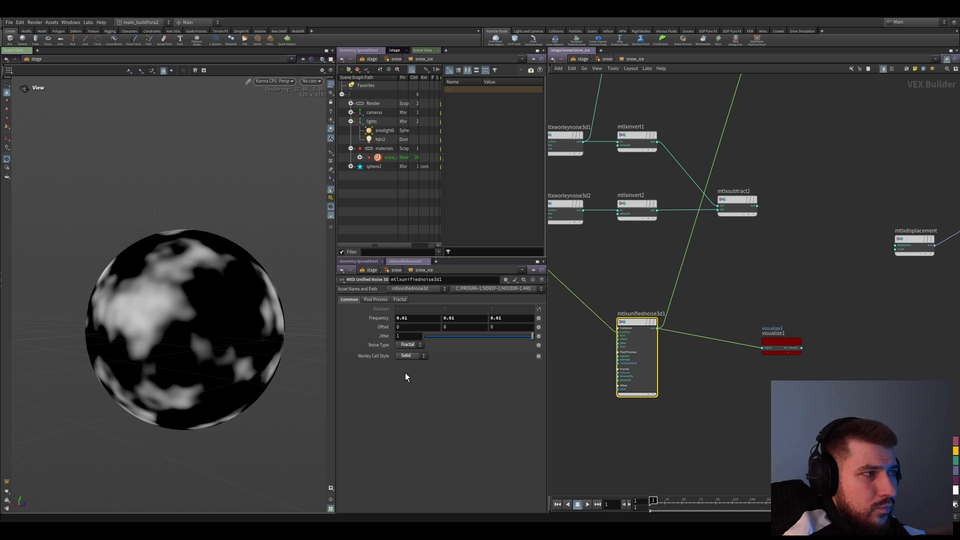
{"action": "key", "text": "ctrl+z"}
{"action": "scroll", "coordinate": [409, 356], "scroll_direction": "up", "scroll_amount": 1}
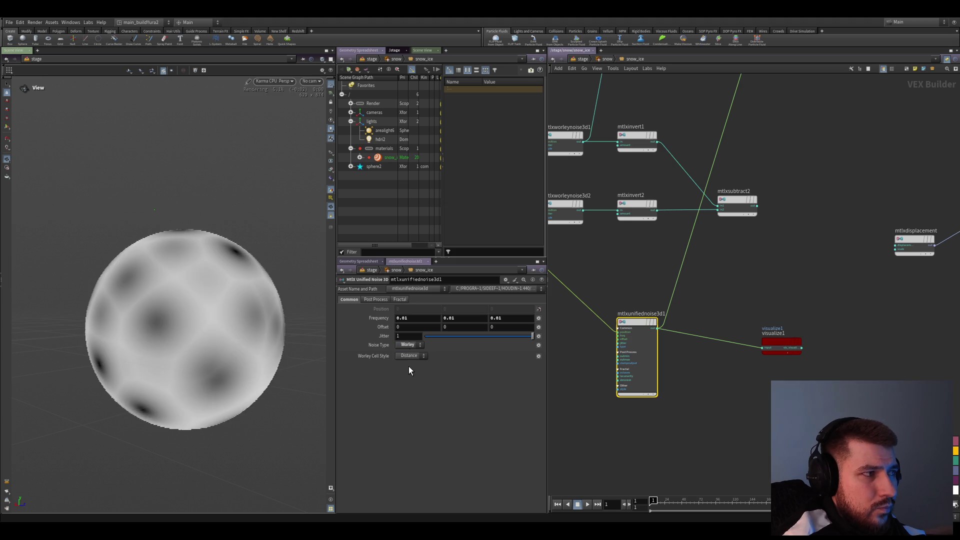
{"action": "left_click", "coordinate": [375, 299]}
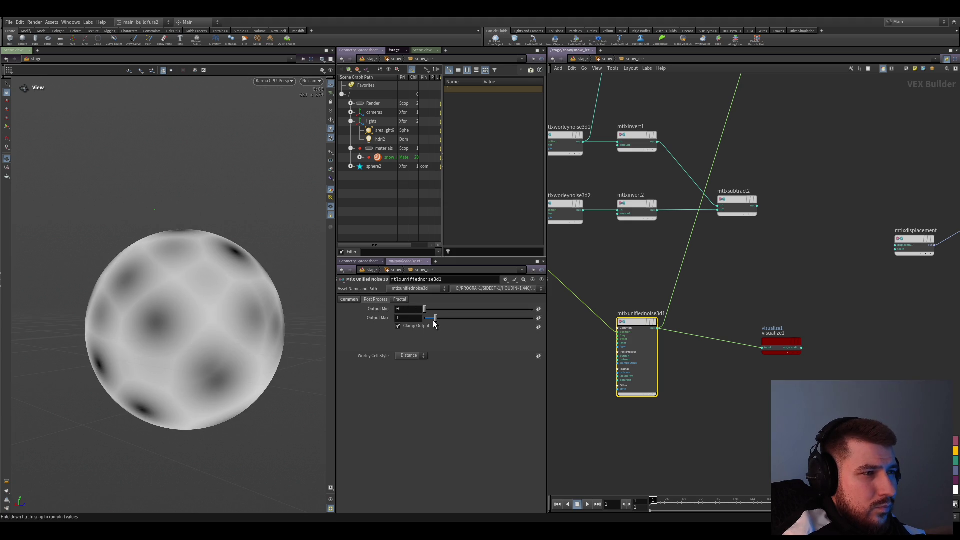
- On Post Process, set the unified noise Output Min to 0.1 and Output Max to 1
{"action": "left_click_drag", "start_coordinate": [435, 319], "coordinate": [428, 309]}
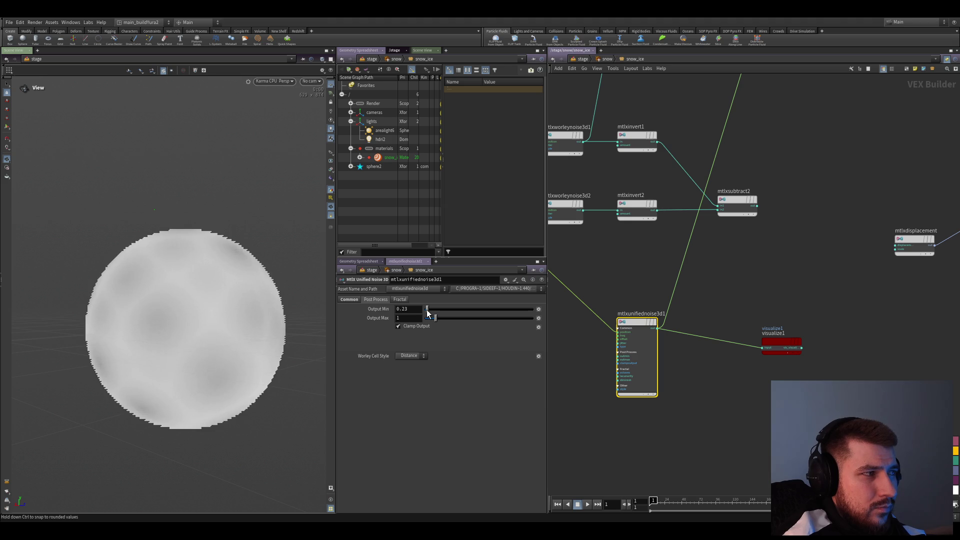
{"action": "left_click_drag", "start_coordinate": [425, 309], "coordinate": [424, 313]}
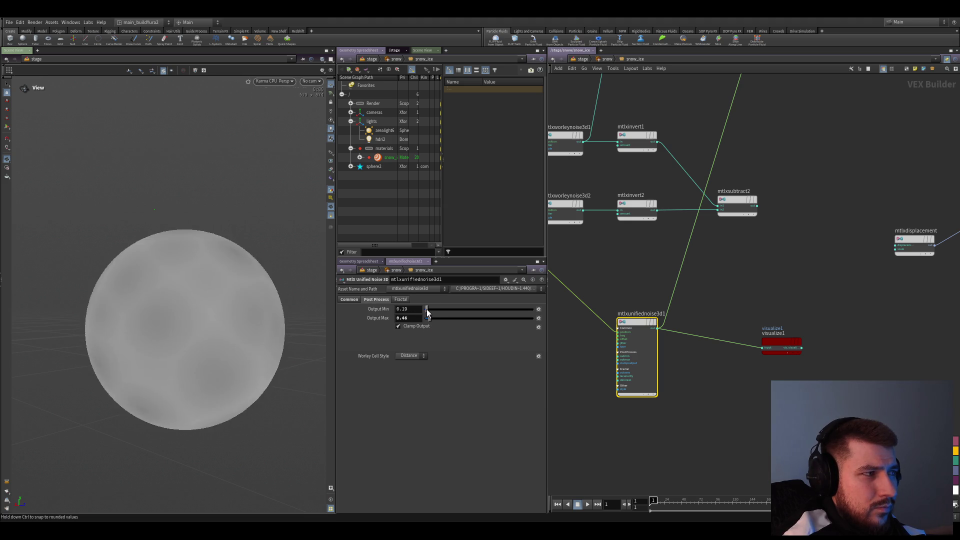
{"action": "left_click", "coordinate": [405, 310]}
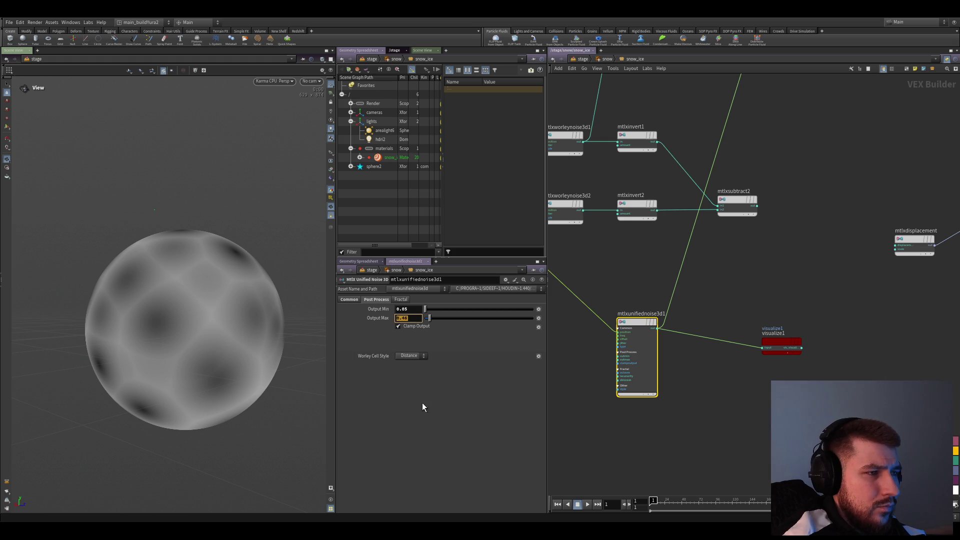
{"action": "type", "text": "1"}
{"action": "key", "text": "Return"}
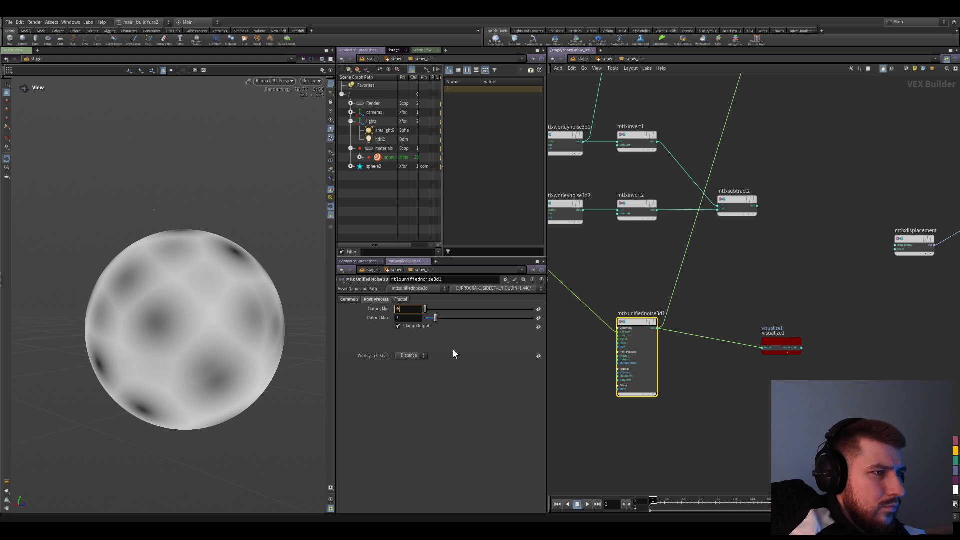
{"action": "scroll", "coordinate": [677, 286], "scroll_direction": "down", "scroll_amount": 1}
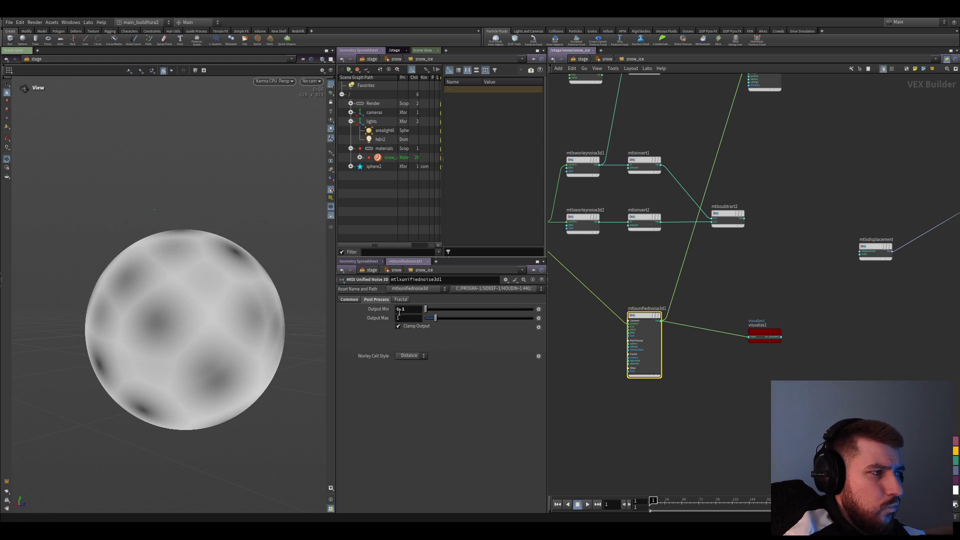
{"action": "middle_click_drag", "start_coordinate": [778, 307], "coordinate": [706, 359]}
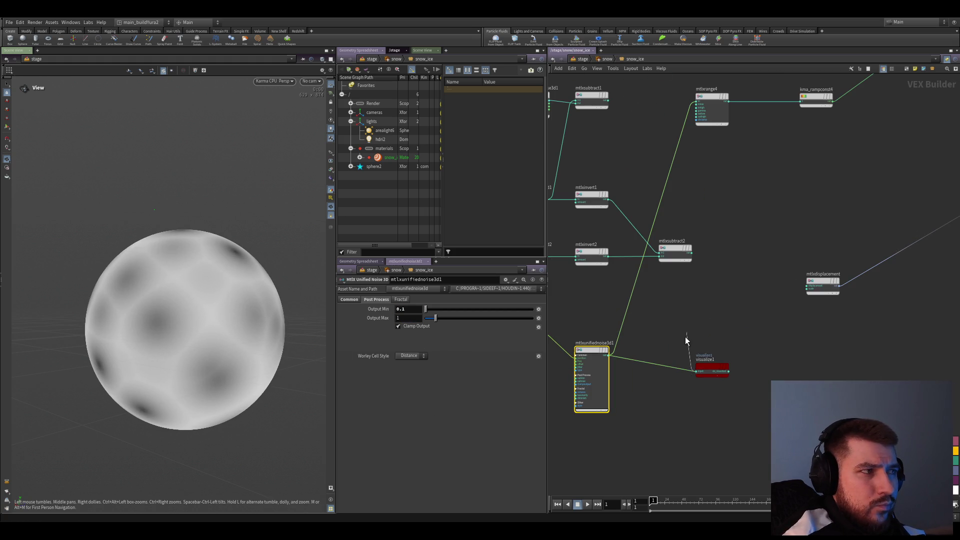
{"action": "left_click", "coordinate": [667, 386]}
- Preview the range node on the sphere and set its Inlow to 0 and Inhigh to 0.1, turning it nearly white
{"action": "middle_click_drag", "start_coordinate": [707, 202], "coordinate": [659, 335]}
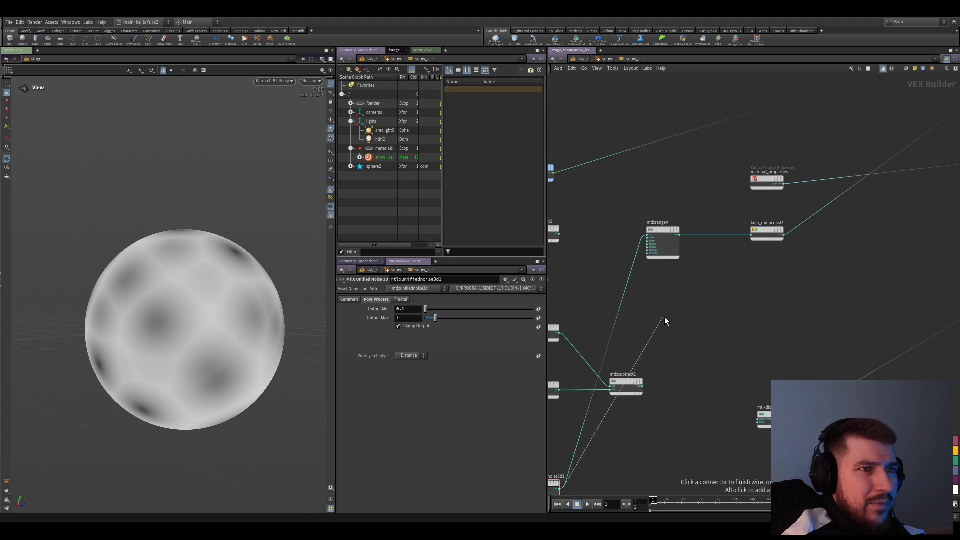
{"action": "left_click", "coordinate": [664, 242]}
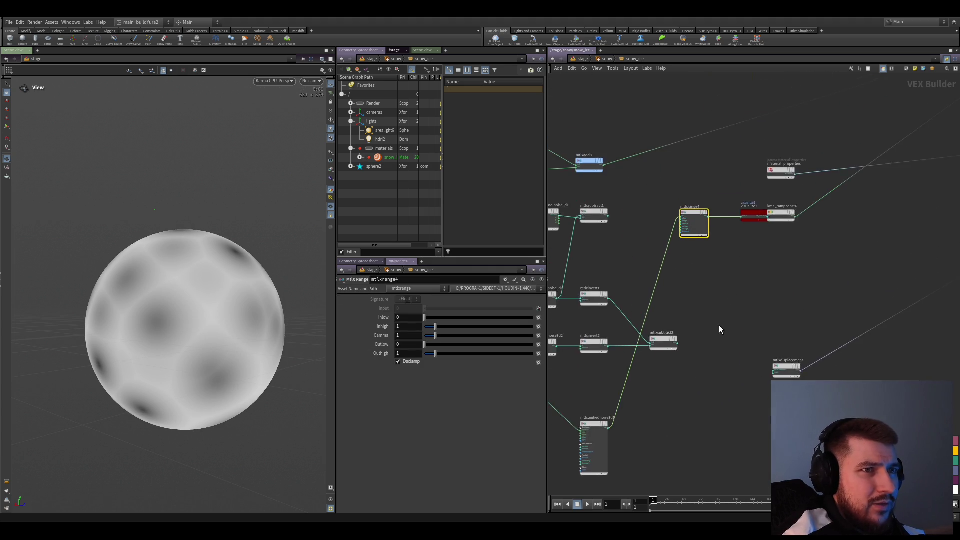
{"action": "scroll", "coordinate": [713, 346], "scroll_direction": "up", "scroll_amount": 2}
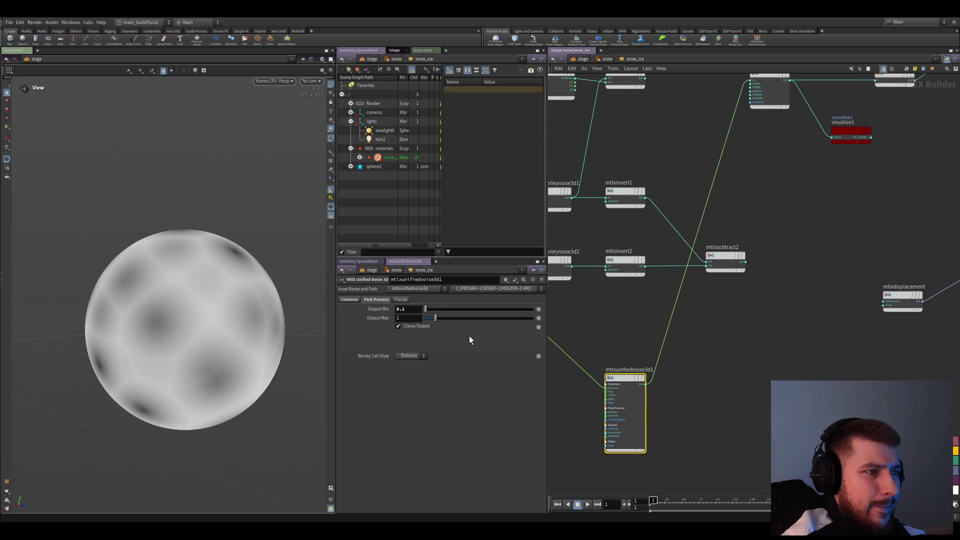
{"action": "scroll", "coordinate": [724, 272], "scroll_direction": "up", "scroll_amount": 1}
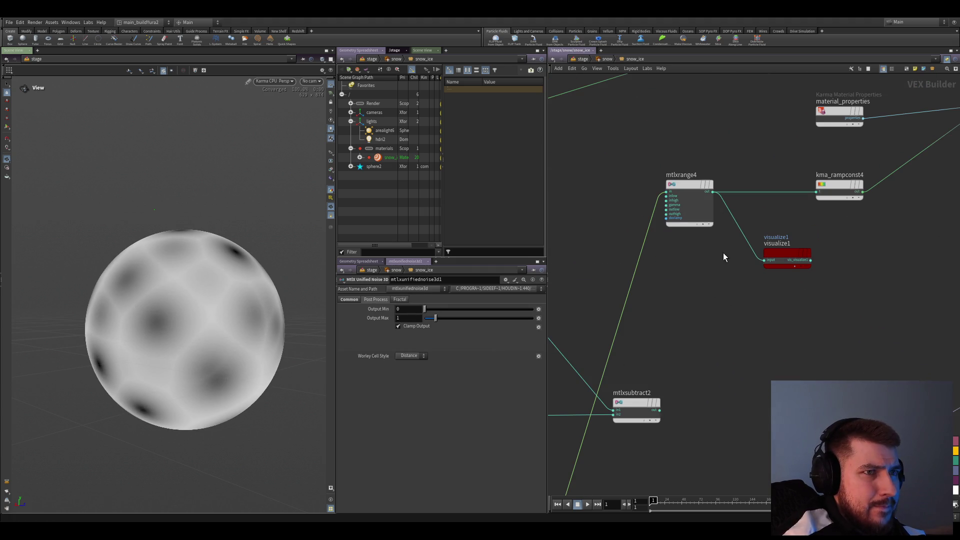
{"action": "left_click", "coordinate": [689, 198]}
{"action": "left_click_drag", "start_coordinate": [435, 326], "coordinate": [425, 325]}
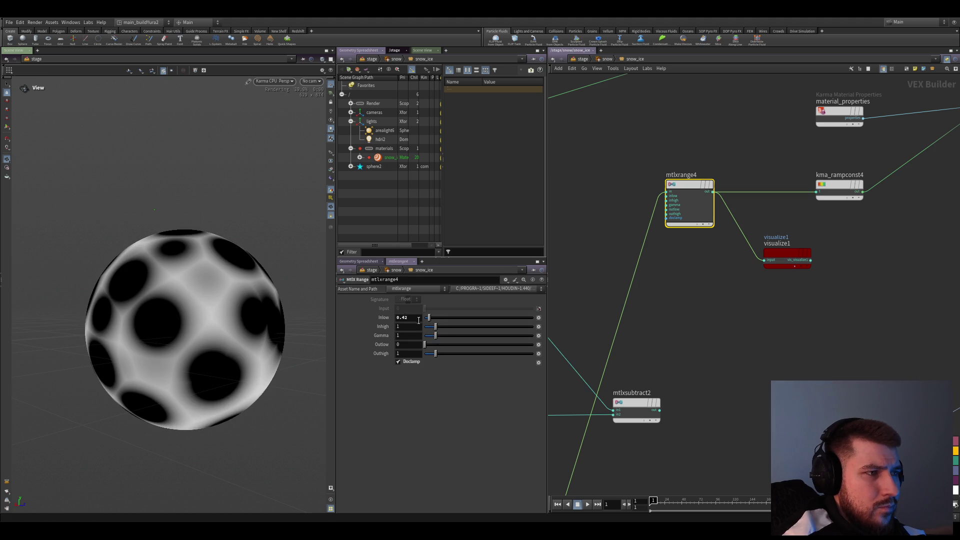
{"action": "left_click", "coordinate": [410, 317]}
{"action": "key", "text": "BackSpace"}
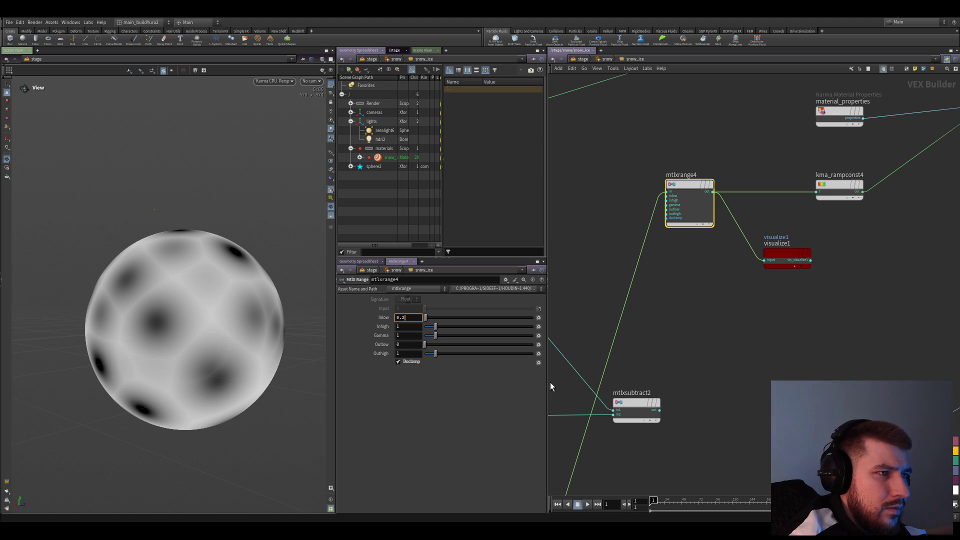
{"action": "key", "text": "Tab"}
{"action": "type", "text": "0.1"}
{"action": "key", "text": "Return"}
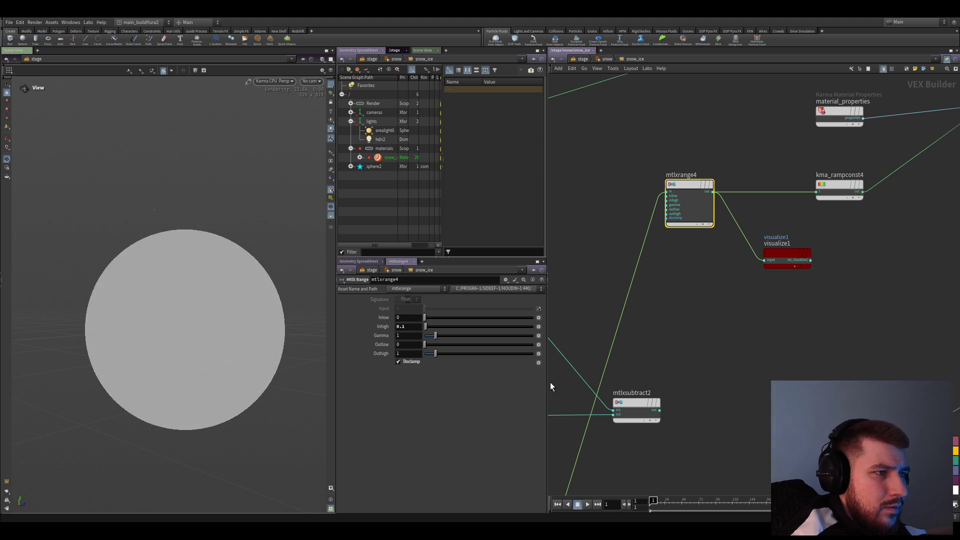
{"action": "scroll", "coordinate": [701, 367], "scroll_direction": "down", "scroll_amount": 1}
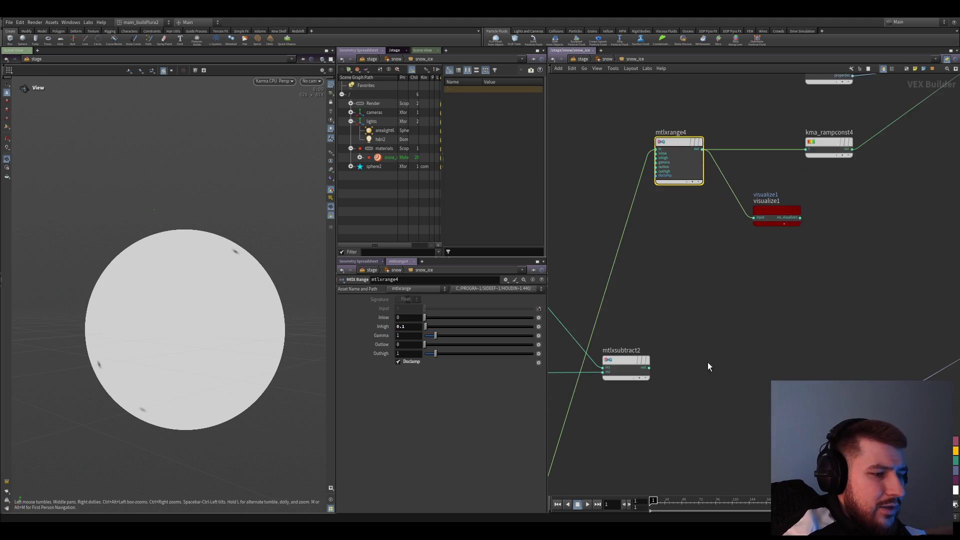
{"action": "scroll", "coordinate": [709, 370], "scroll_direction": "down", "scroll_amount": 1}
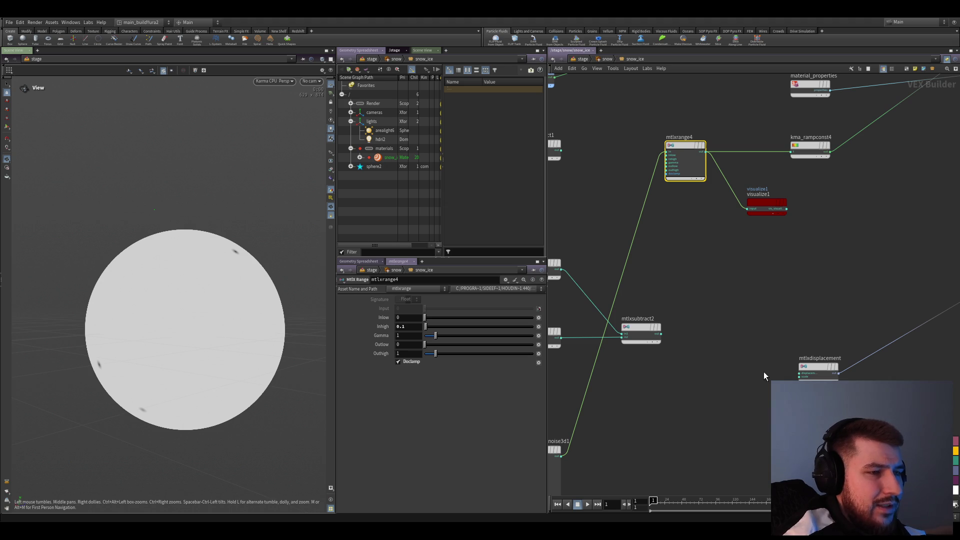
{"action": "middle_click_drag", "start_coordinate": [704, 429], "coordinate": [701, 401]}
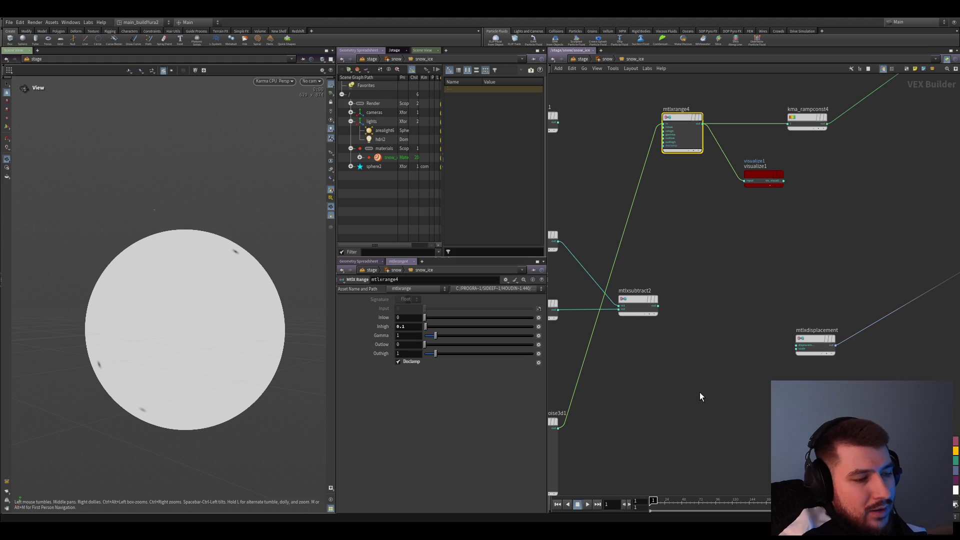
{"action": "scroll", "coordinate": [705, 375], "scroll_direction": "down", "scroll_amount": 2}
{"action": "left_click", "coordinate": [600, 375]}
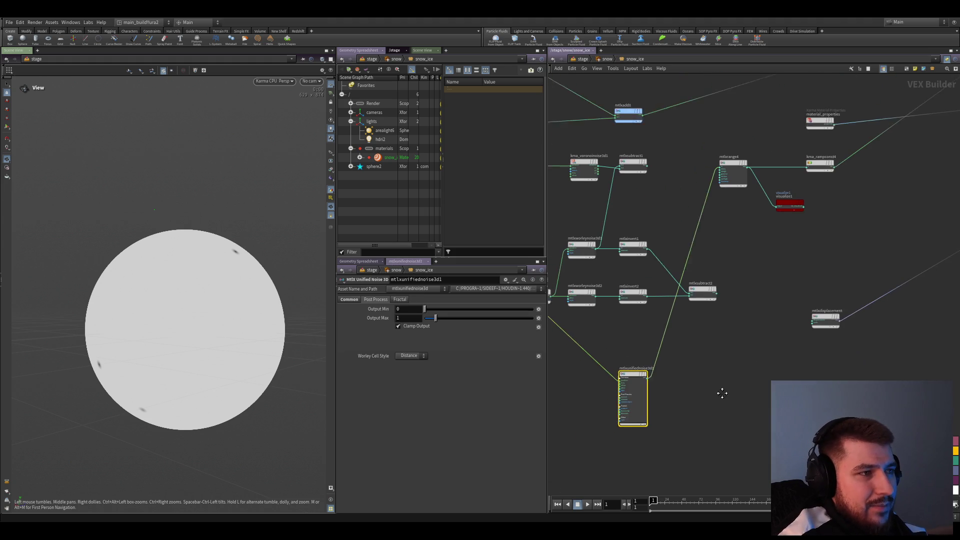
{"action": "scroll", "coordinate": [710, 400], "scroll_direction": "down", "scroll_amount": 2}
- Wire a visualize node to mtlxunifiednoise3d1's output and add a dot on its input wire
{"action": "left_click", "coordinate": [399, 299]}
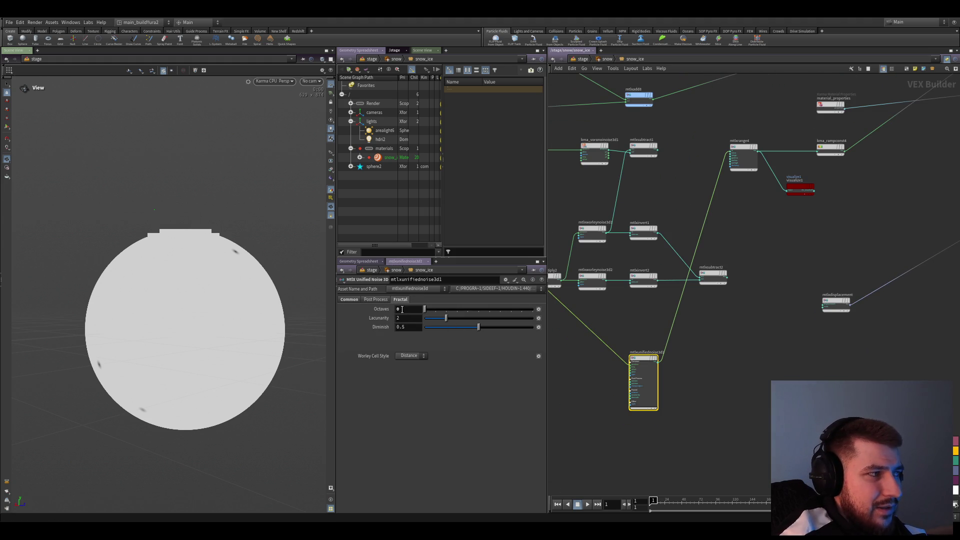
{"action": "key", "text": "v"}
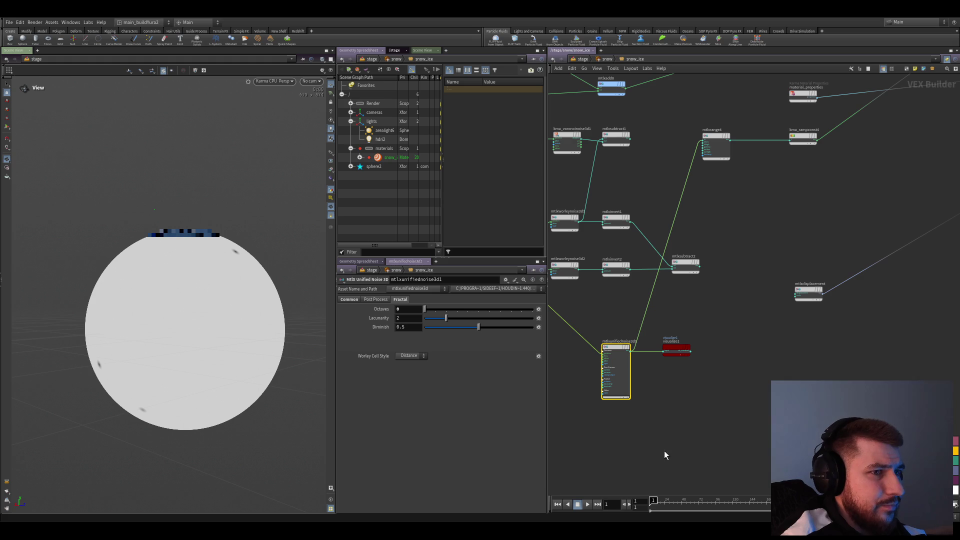
{"action": "left_click_drag", "start_coordinate": [675, 351], "coordinate": [728, 362]}
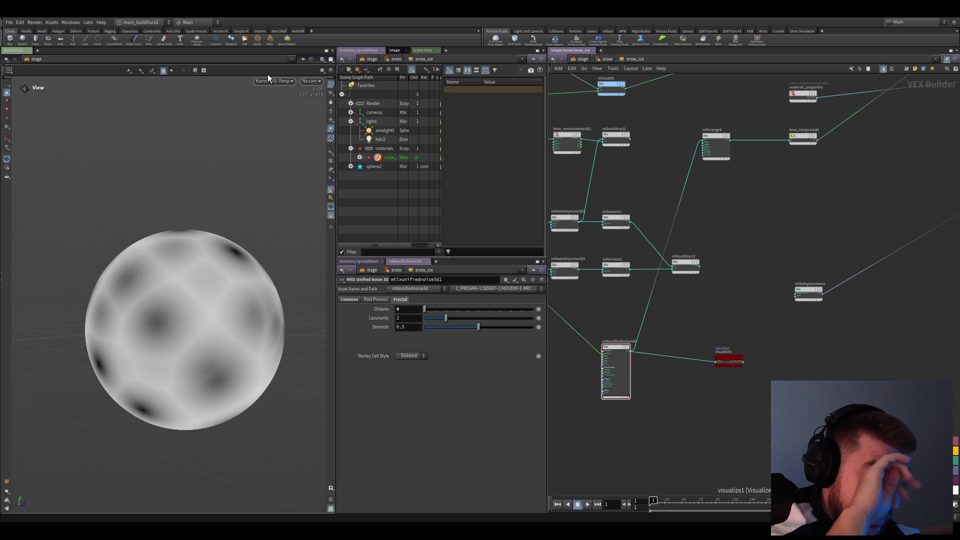
{"action": "left_click_drag", "start_coordinate": [696, 407], "coordinate": [630, 359]}
{"action": "left_click_drag", "start_coordinate": [721, 364], "coordinate": [707, 354]}
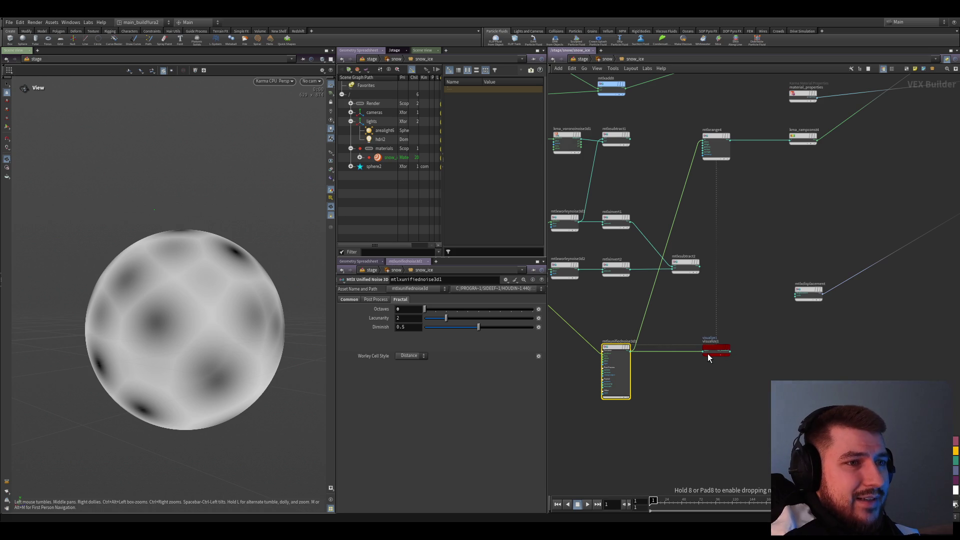
{"action": "scroll", "coordinate": [705, 375], "scroll_direction": "down", "scroll_amount": 3}
{"action": "scroll", "coordinate": [697, 412], "scroll_direction": "down", "scroll_amount": 2}
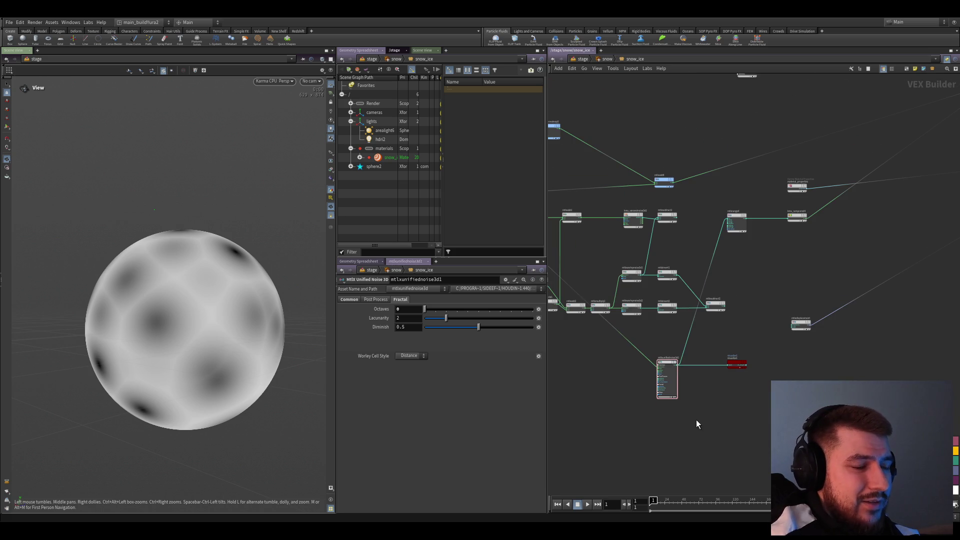
{"action": "middle_click_drag", "start_coordinate": [603, 336], "coordinate": [703, 356]}
{"action": "left_click_drag", "start_coordinate": [715, 345], "coordinate": [593, 367], "text": "alt"}
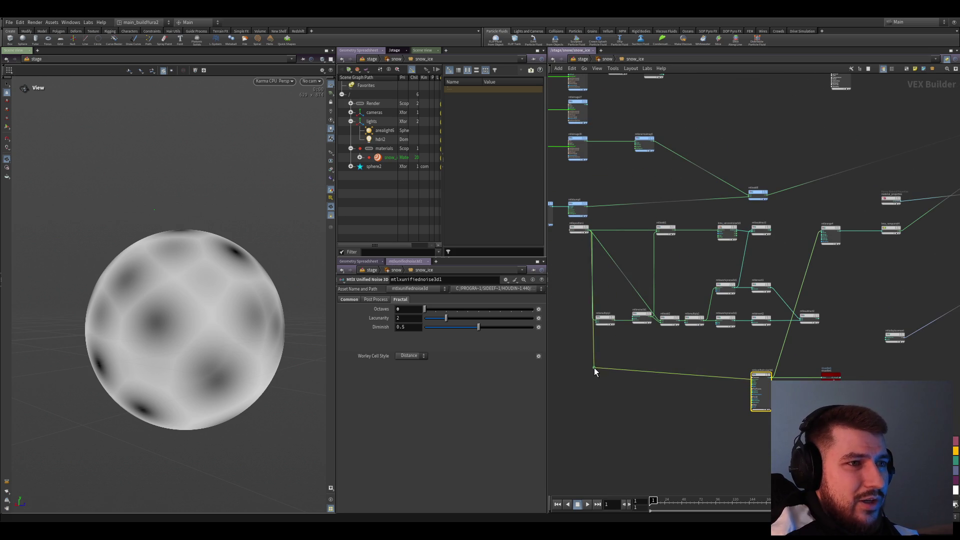
{"action": "scroll", "coordinate": [594, 371], "scroll_direction": "down", "scroll_amount": 1}
{"action": "scroll", "coordinate": [637, 407], "scroll_direction": "up", "scroll_amount": 2}
{"action": "scroll", "coordinate": [564, 376], "scroll_direction": "up", "scroll_amount": 2}
{"action": "scroll", "coordinate": [571, 370], "scroll_direction": "up", "scroll_amount": 1}
{"action": "scroll", "coordinate": [643, 413], "scroll_direction": "up", "scroll_amount": 1}
{"action": "scroll", "coordinate": [672, 418], "scroll_direction": "up", "scroll_amount": 1}
{"action": "scroll", "coordinate": [704, 375], "scroll_direction": "up", "scroll_amount": 1}
- Set the noise's fractal Octaves, Lacunarity and Diminish all to 0
{"action": "mouse_move", "coordinate": [445, 318]}
{"action": "left_mouse_down"}
{"action": "mouse_move", "coordinate": [423, 322]}
{"action": "mouse_move", "coordinate": [566, 358]}
{"action": "left_mouse_up"}
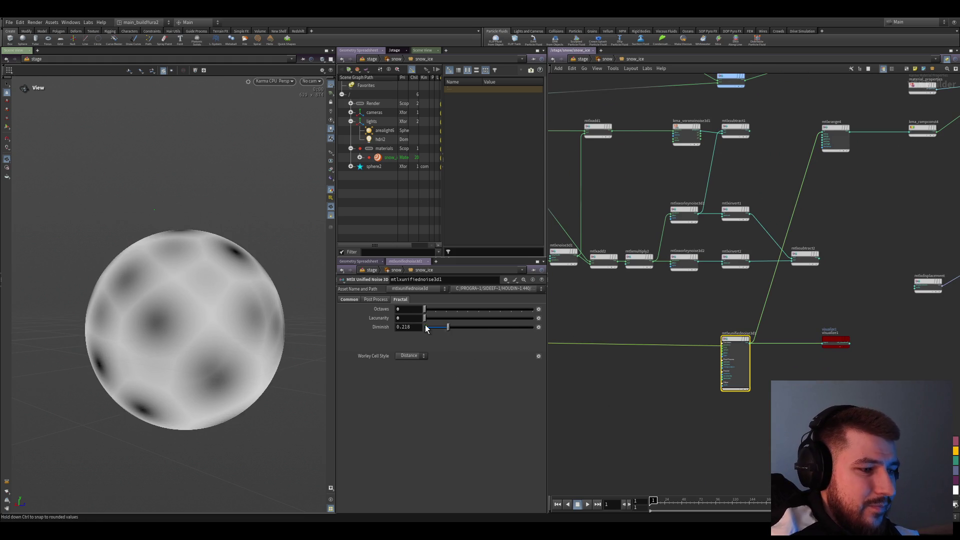
{"action": "key", "text": "ctrl+z"}
{"action": "left_click_drag", "start_coordinate": [440, 309], "coordinate": [596, 345]}
{"action": "left_click_drag", "start_coordinate": [458, 318], "coordinate": [557, 330]}
{"action": "left_click_drag", "start_coordinate": [478, 327], "coordinate": [424, 327]}
{"action": "left_click_drag", "start_coordinate": [533, 318], "coordinate": [442, 318]}
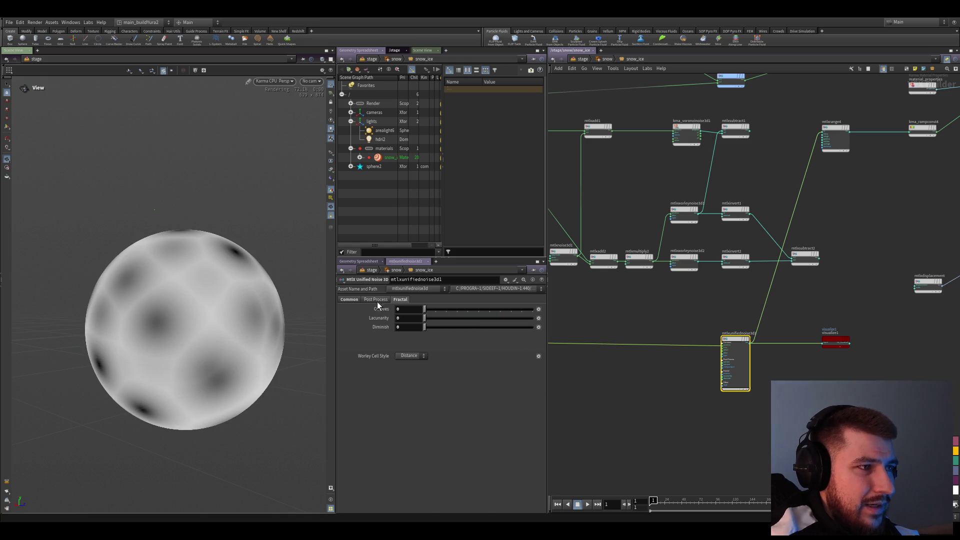
- On the Common tab, lower the unified noise Frequency to 0.006 for larger cells
{"action": "left_click", "coordinate": [349, 299]}
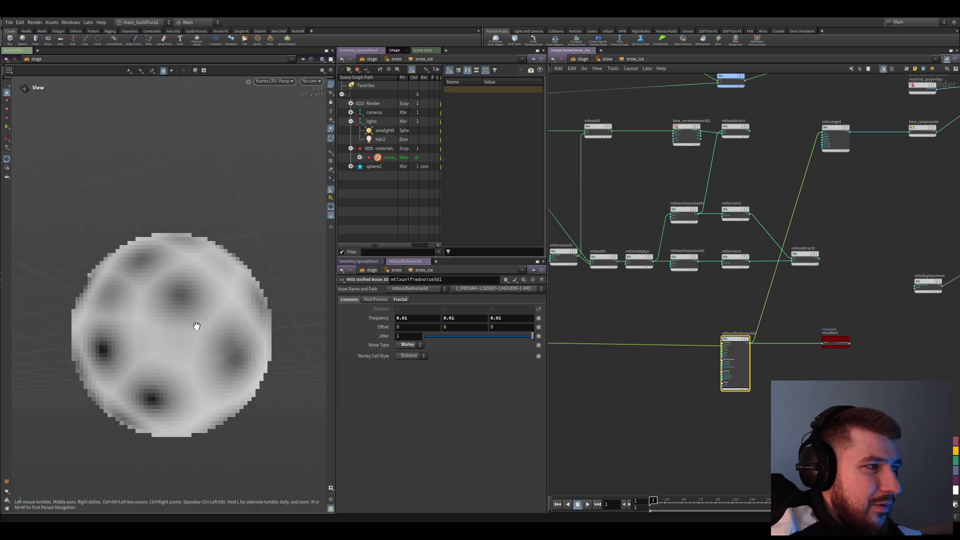
{"action": "scroll", "coordinate": [215, 315], "scroll_direction": "up", "scroll_amount": 5}
{"action": "scroll", "coordinate": [233, 339], "scroll_direction": "down", "scroll_amount": 3}
{"action": "scroll", "coordinate": [195, 317], "scroll_direction": "down", "scroll_amount": 3}
{"action": "middle_click_drag", "start_coordinate": [261, 293], "coordinate": [207, 302]}
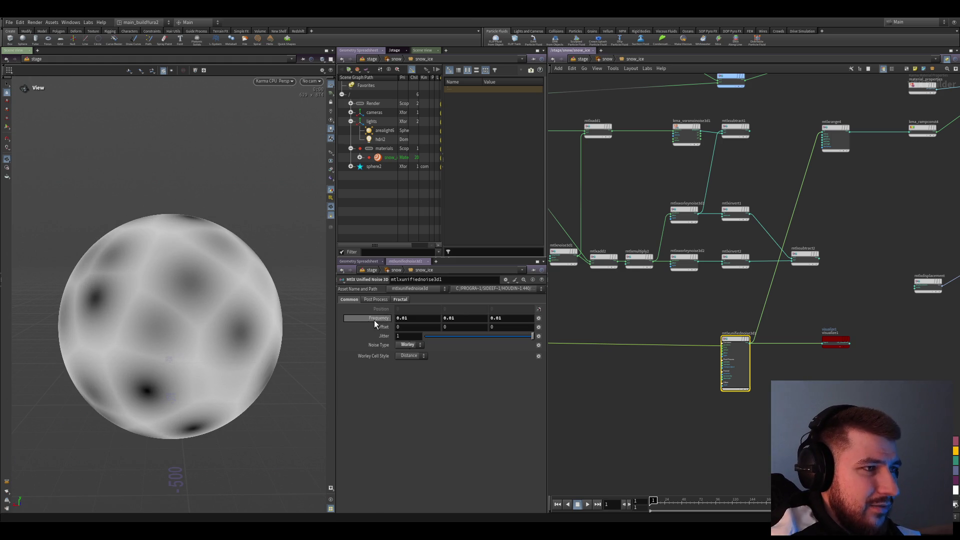
{"action": "key", "text": "ctrl+z"}
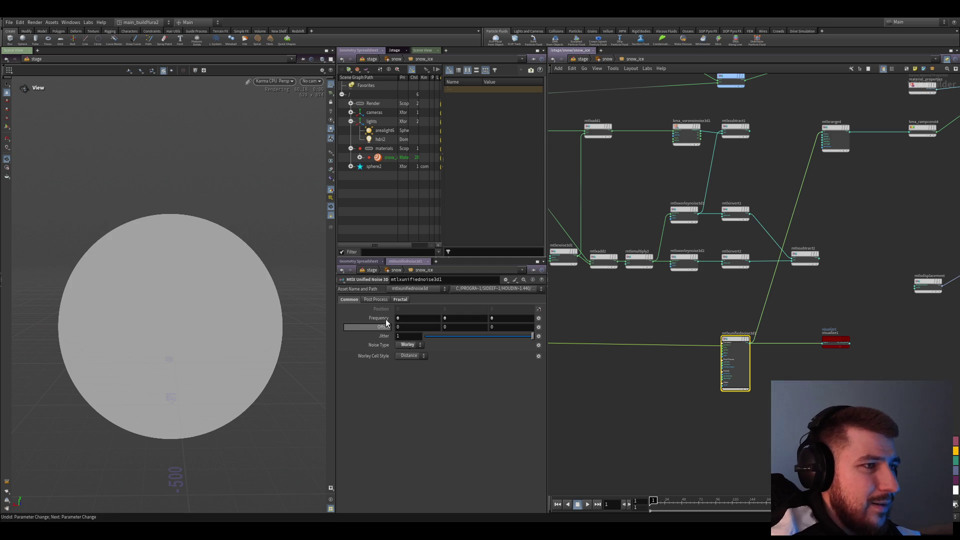
{"action": "middle_click_drag", "start_coordinate": [386, 319], "coordinate": [383, 319]}
{"action": "middle_click_drag", "start_coordinate": [384, 353], "coordinate": [361, 350]}
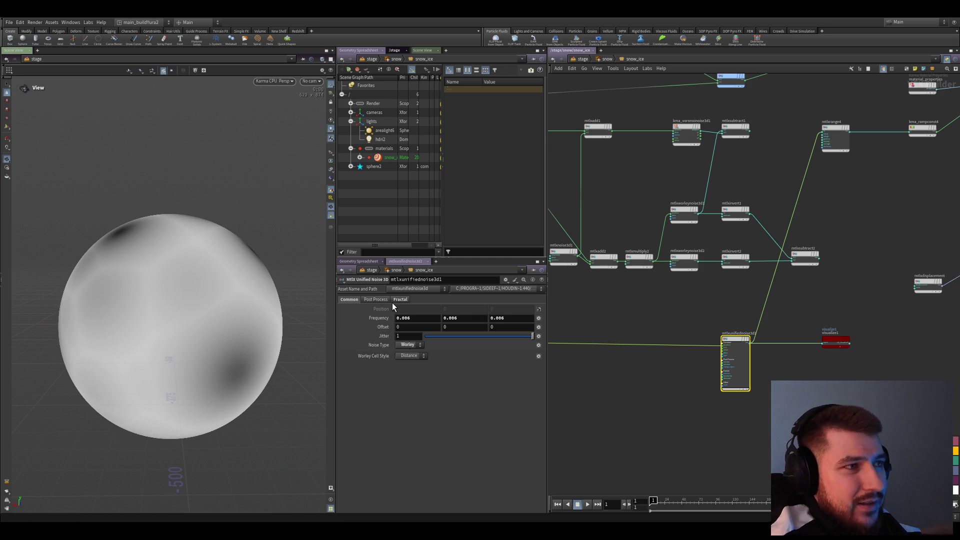
- On Post Process, try Output Max values 0.05 and 0.01 before settling on 0.1
{"action": "left_click", "coordinate": [378, 299]}
{"action": "key", "text": "ctrl+z"}
{"action": "left_click_drag", "start_coordinate": [433, 323], "coordinate": [425, 319]}
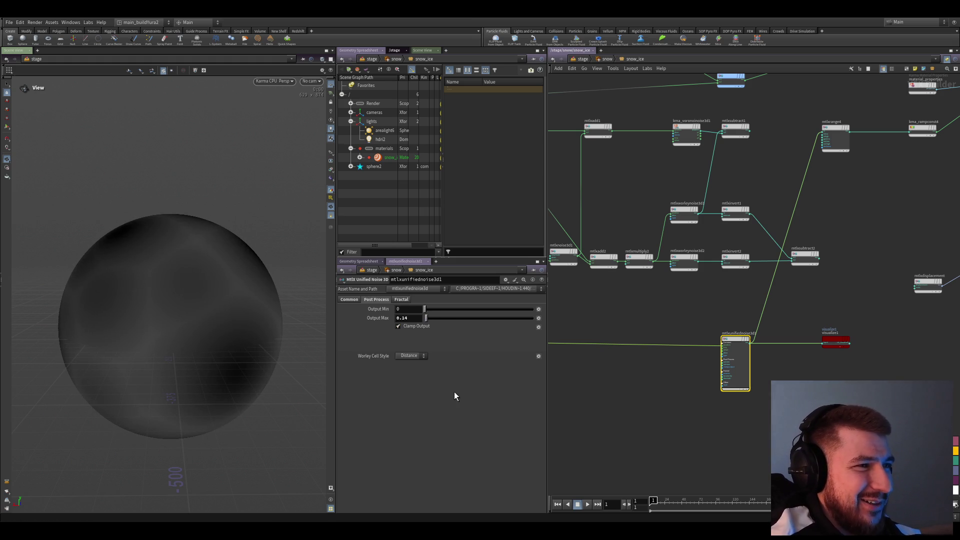
{"action": "double_click", "coordinate": [404, 318]}
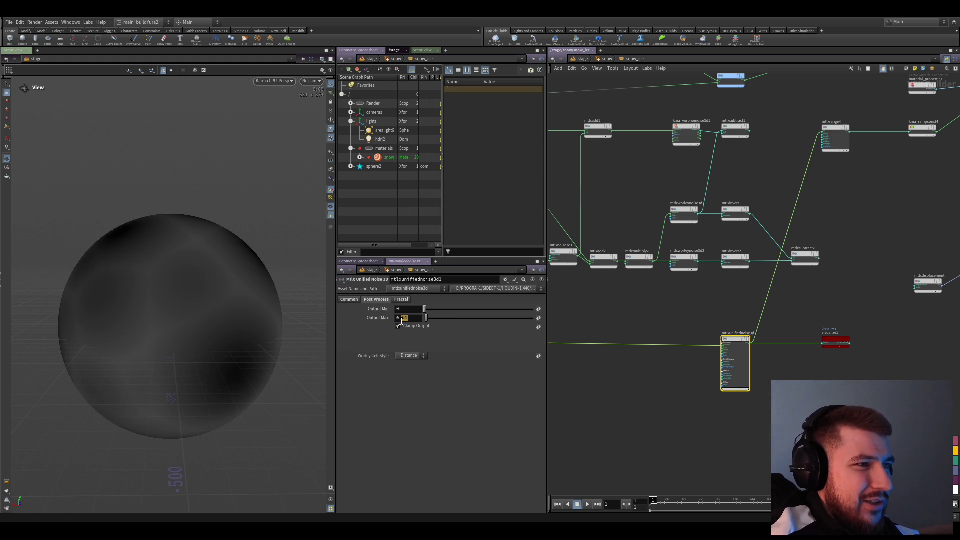
{"action": "type", "text": "05"}
{"action": "key", "text": "Return"}
{"action": "double_click", "coordinate": [408, 319]}
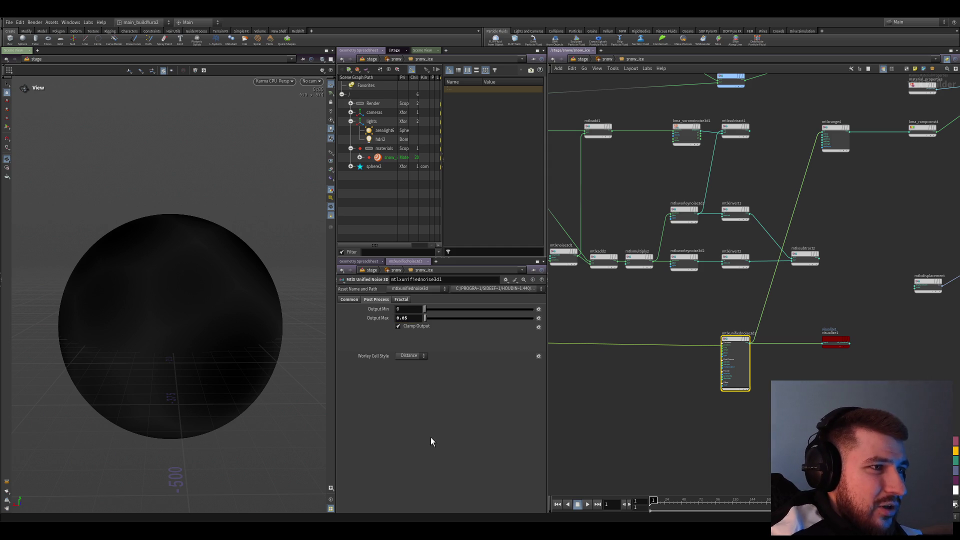
{"action": "type", "text": "1"}
{"action": "key", "text": "Return"}
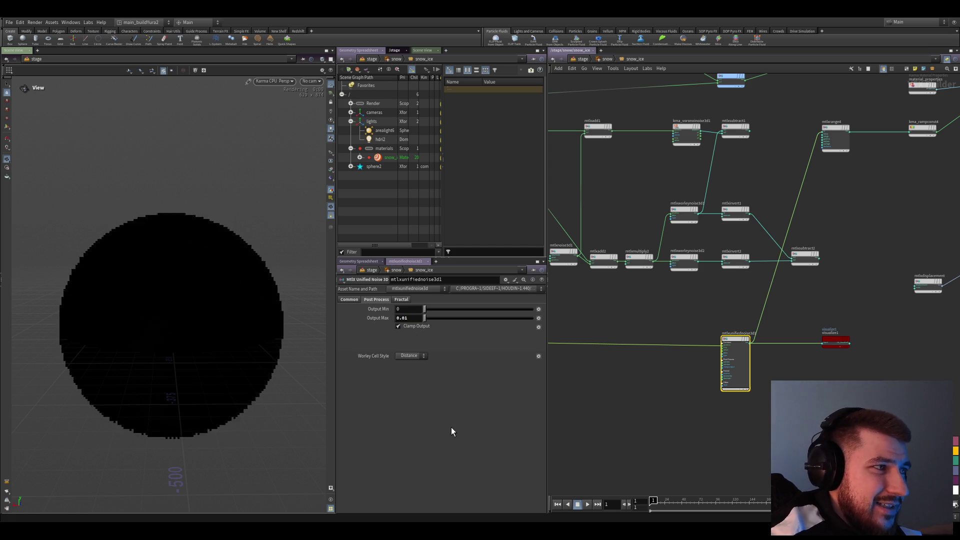
{"action": "type", "text": "1"}
{"action": "key", "text": "Return"}
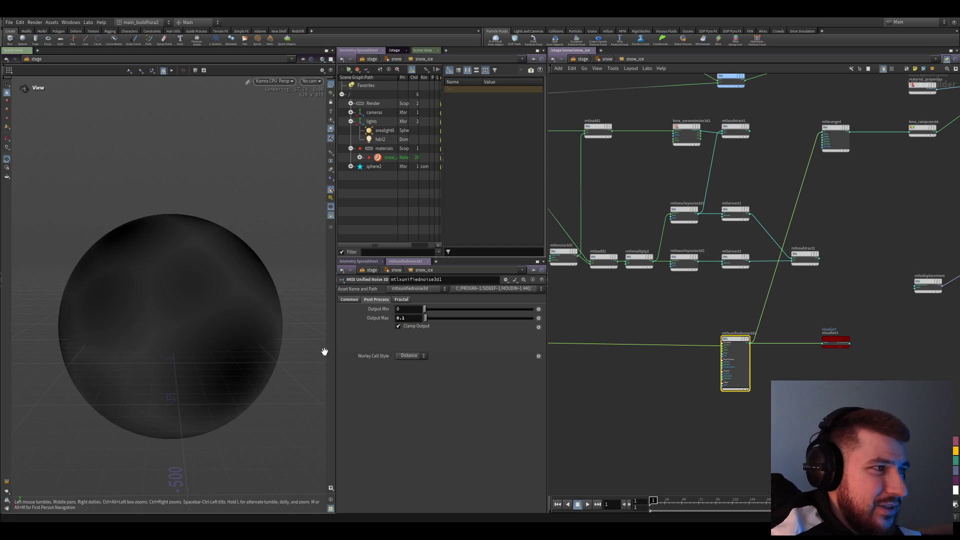
{"action": "scroll", "coordinate": [755, 447], "scroll_direction": "down", "scroll_amount": 2}
{"action": "scroll", "coordinate": [761, 425], "scroll_direction": "down", "scroll_amount": 3}
{"action": "scroll", "coordinate": [760, 425], "scroll_direction": "up", "scroll_amount": 3}
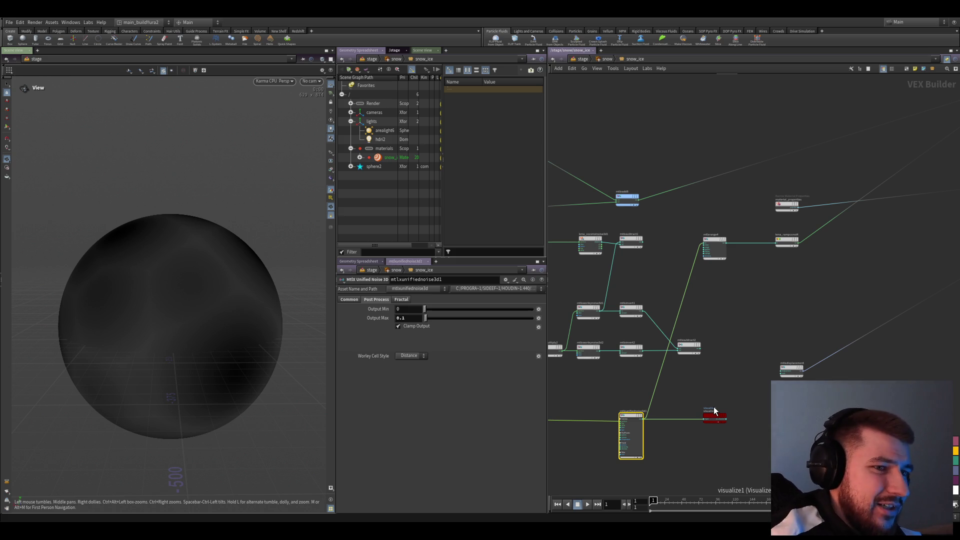
{"action": "scroll", "coordinate": [728, 411], "scroll_direction": "up", "scroll_amount": 2}
{"action": "scroll", "coordinate": [750, 423], "scroll_direction": "down", "scroll_amount": 2}
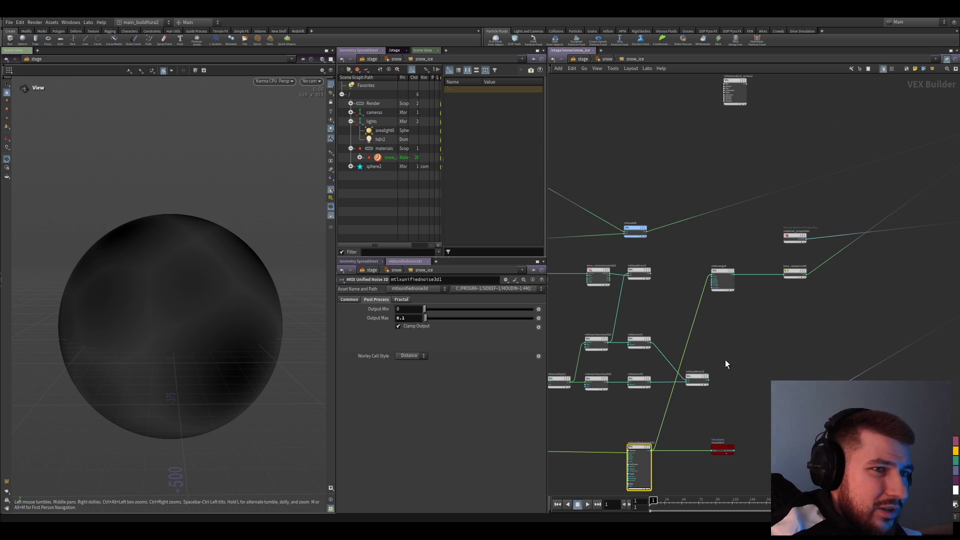
{"action": "scroll", "coordinate": [732, 388], "scroll_direction": "up", "scroll_amount": 1}
- Select mtlxrange4 and wire the visualize node after it to preview its result on the sphere
{"action": "left_click", "coordinate": [721, 265]}
{"action": "middle_click_drag", "start_coordinate": [766, 337], "coordinate": [730, 317]}
{"action": "left_click", "coordinate": [700, 238], "text": "alt"}
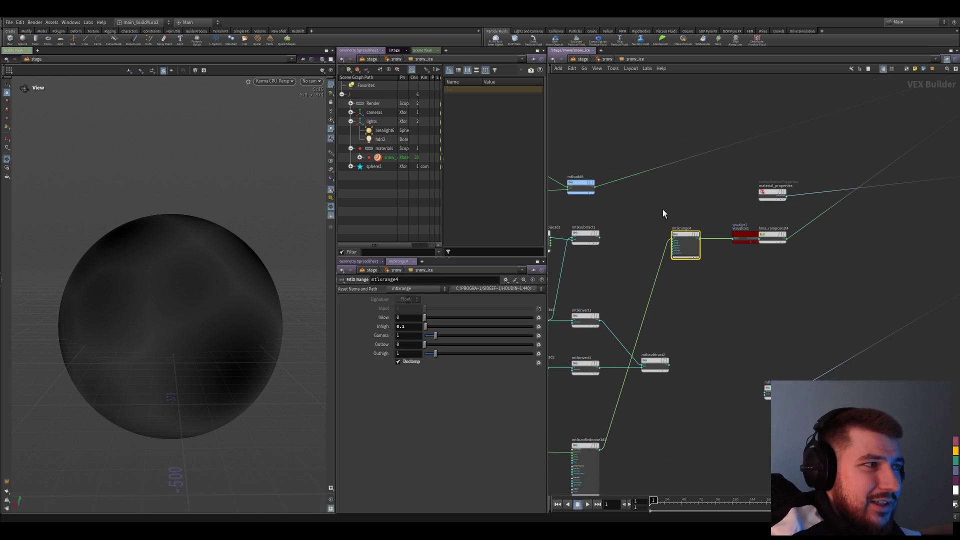
- Adjust mtlxrange4's input range and gamma (0.19, 0.37), then chain mtlxrange5 between it and kma_rampconst4
{"action": "left_click", "coordinate": [685, 244]}
{"action": "mouse_move", "coordinate": [745, 239]}
{"action": "left_mouse_down"}
{"action": "mouse_move", "coordinate": [764, 311]}
{"action": "mouse_move", "coordinate": [761, 338]}
{"action": "left_mouse_up"}
{"action": "type", "text": "1"}
{"action": "key", "text": "Return"}
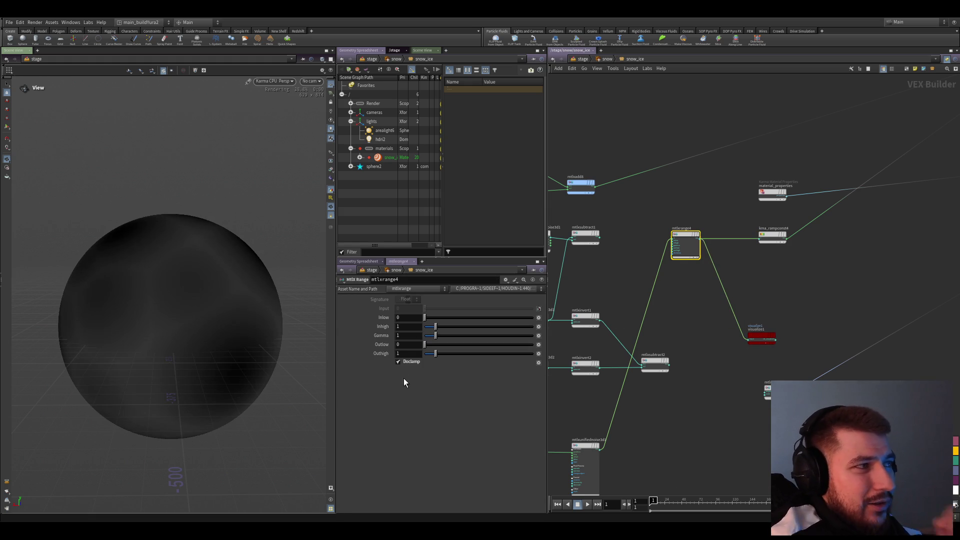
{"action": "left_click_drag", "start_coordinate": [424, 317], "coordinate": [427, 326]}
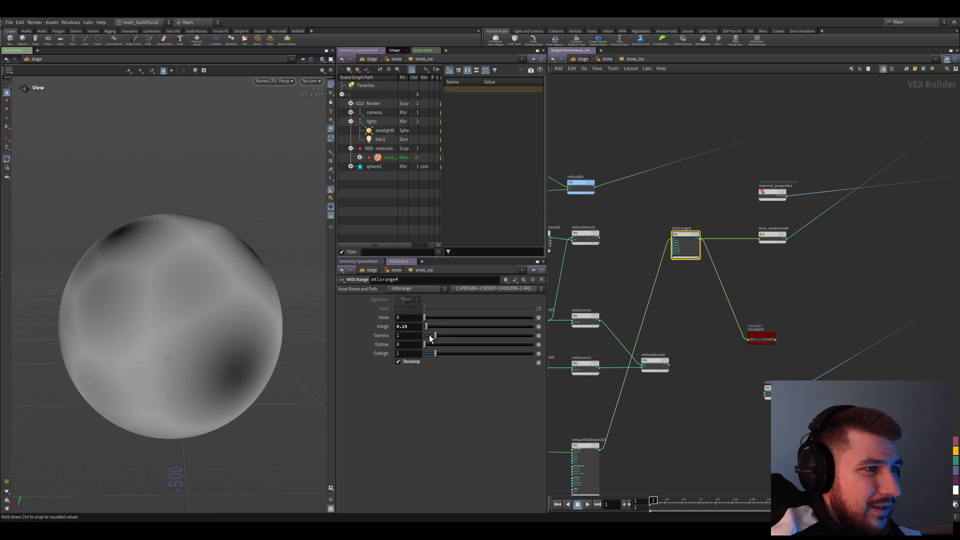
{"action": "left_click_drag", "start_coordinate": [437, 338], "coordinate": [429, 336]}
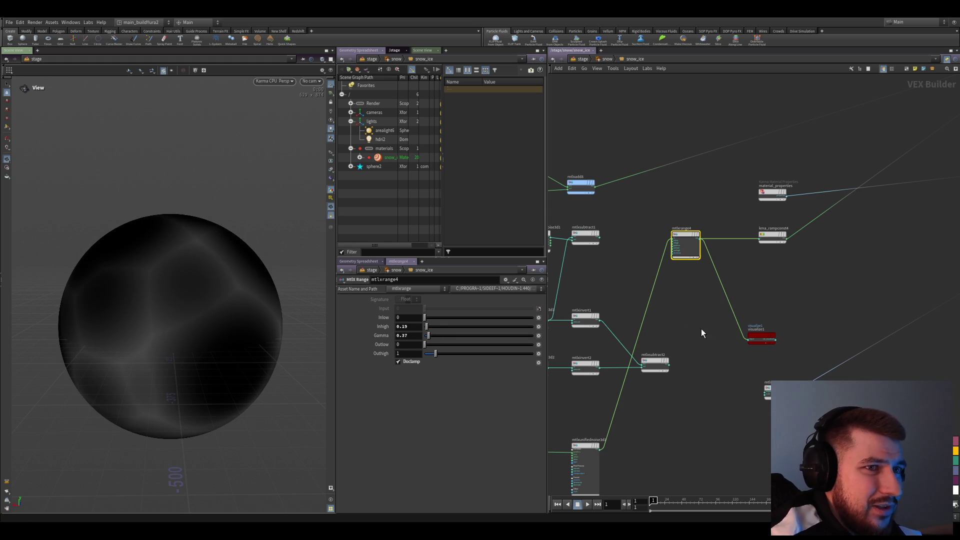
{"action": "scroll", "coordinate": [779, 332], "scroll_direction": "up", "scroll_amount": 2}
{"action": "left_click_drag", "start_coordinate": [717, 306], "coordinate": [825, 309]}
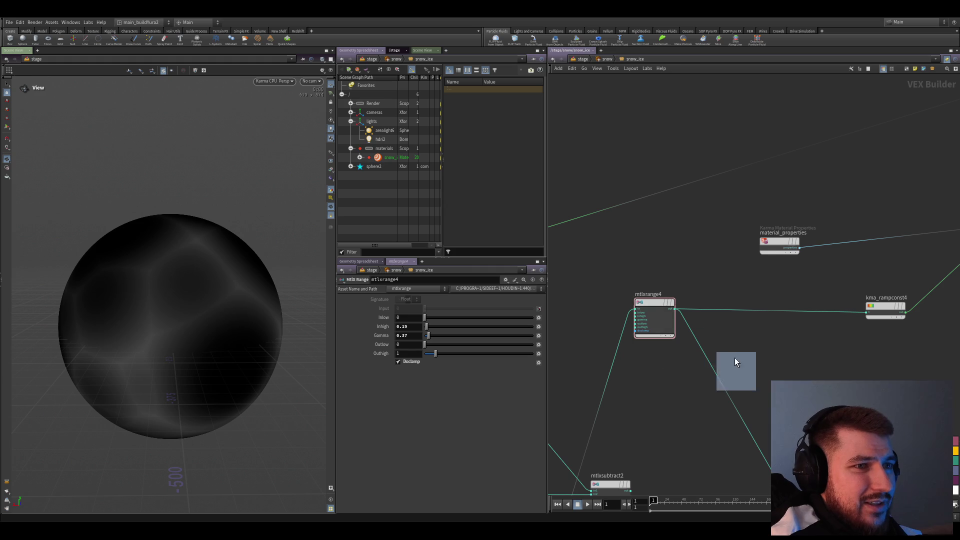
{"action": "left_click_drag", "start_coordinate": [743, 315], "coordinate": [735, 311]}
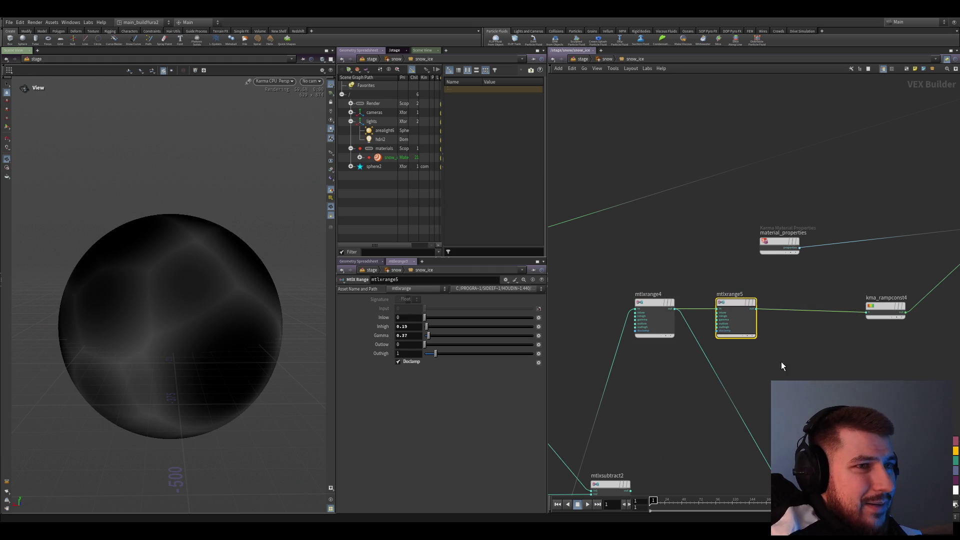
- Preview mtlxrange5 on the sphere, set its Gamma to 1 and try Inhigh values near 0.05
{"action": "left_click", "coordinate": [802, 310]}
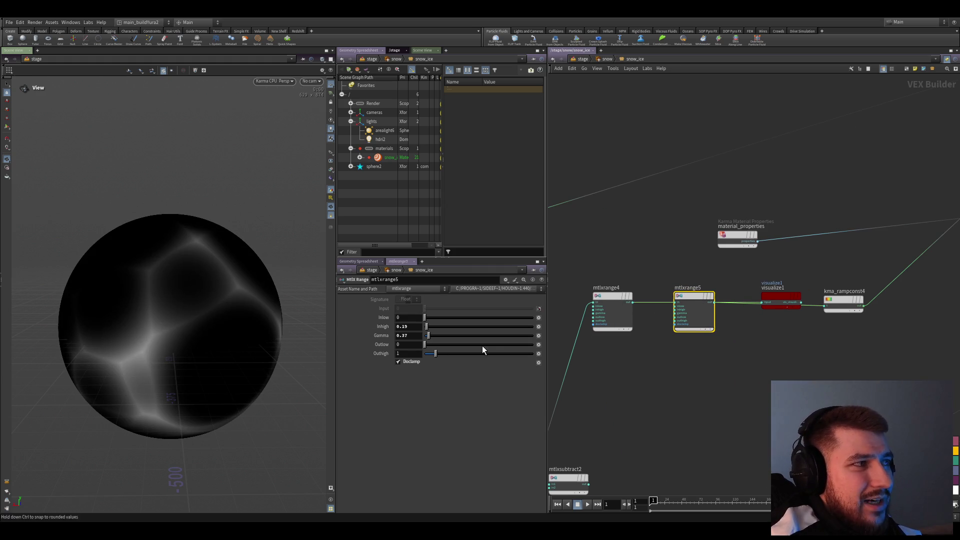
{"action": "left_click_drag", "start_coordinate": [133, 302], "coordinate": [161, 333]}
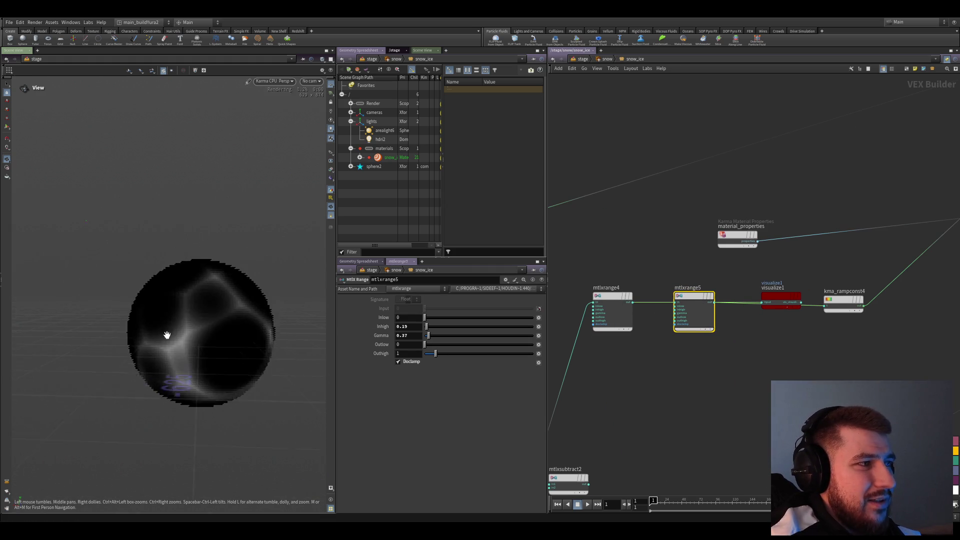
{"action": "scroll", "coordinate": [187, 325], "scroll_direction": "up", "scroll_amount": 3}
{"action": "scroll", "coordinate": [219, 350], "scroll_direction": "up", "scroll_amount": 2}
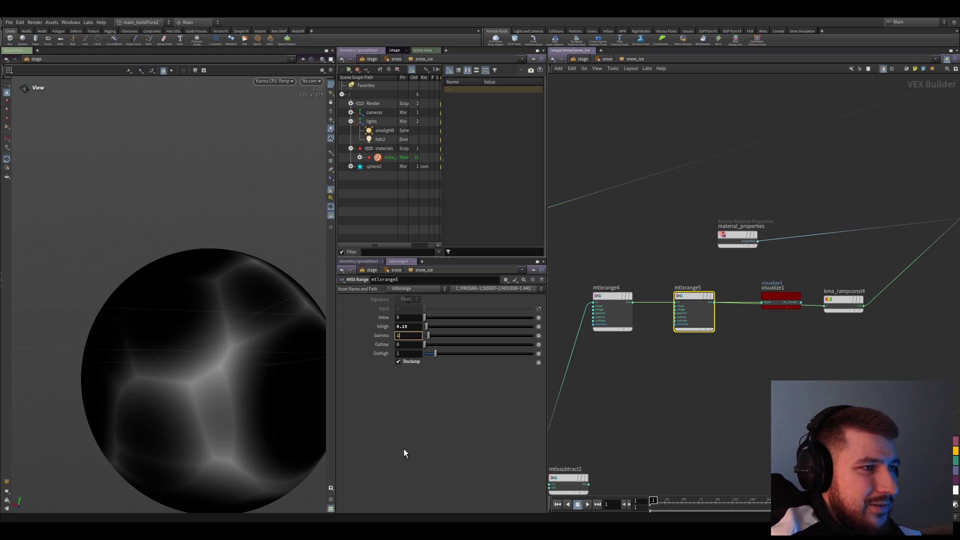
{"action": "key", "text": "Return"}
{"action": "middle_click_drag", "start_coordinate": [327, 397], "coordinate": [192, 396]}
{"action": "scroll", "coordinate": [193, 396], "scroll_direction": "down", "scroll_amount": 3}
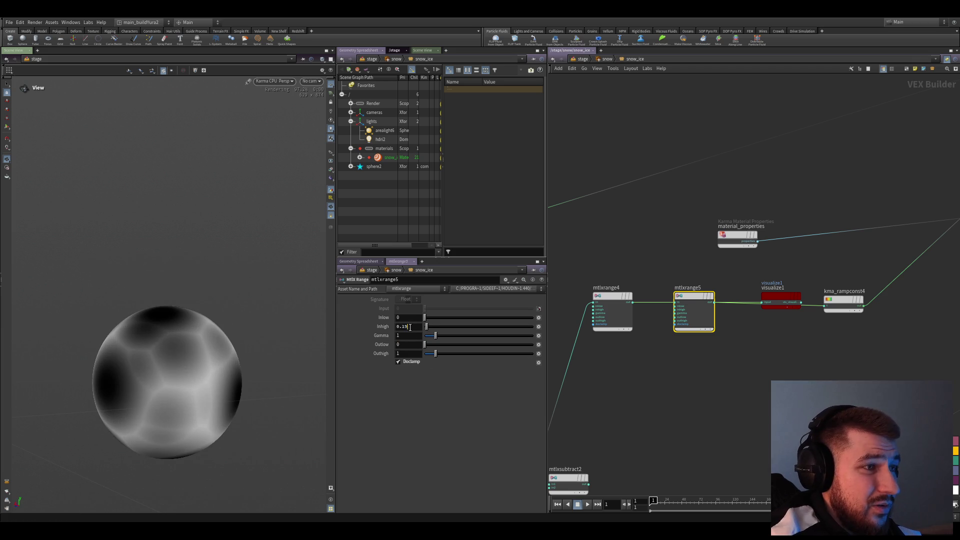
{"action": "key", "text": "Return"}
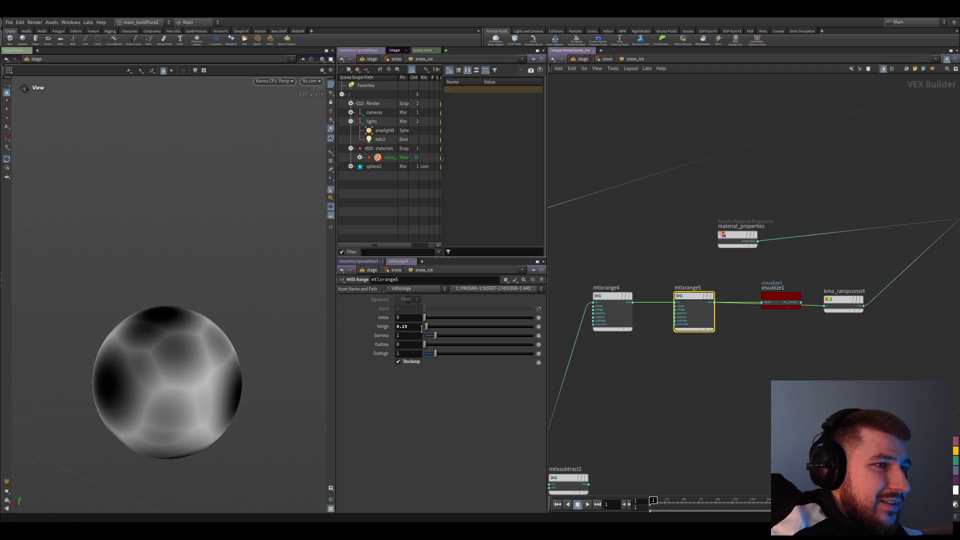
{"action": "left_click", "coordinate": [423, 328]}
{"action": "key", "text": "ctrl+z"}
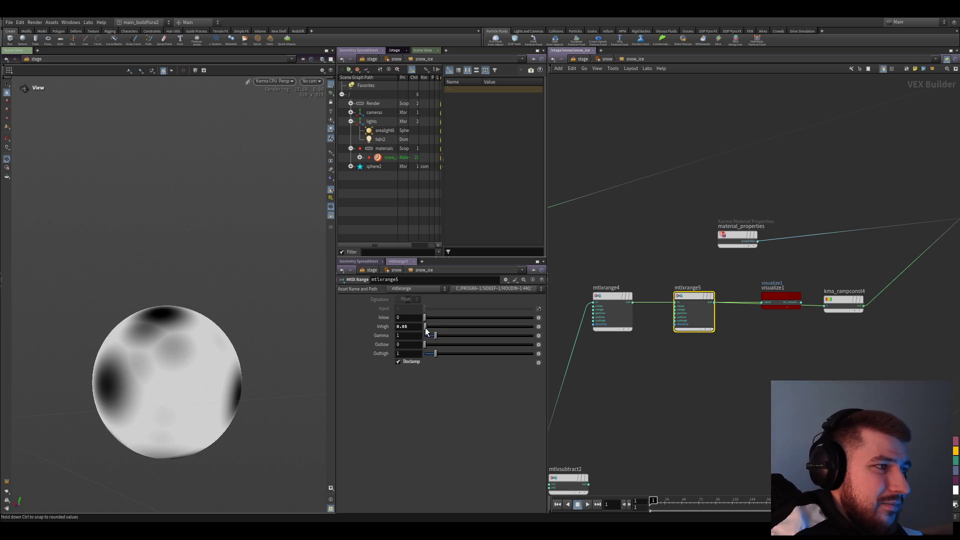
{"action": "left_click_drag", "start_coordinate": [425, 327], "coordinate": [430, 326]}
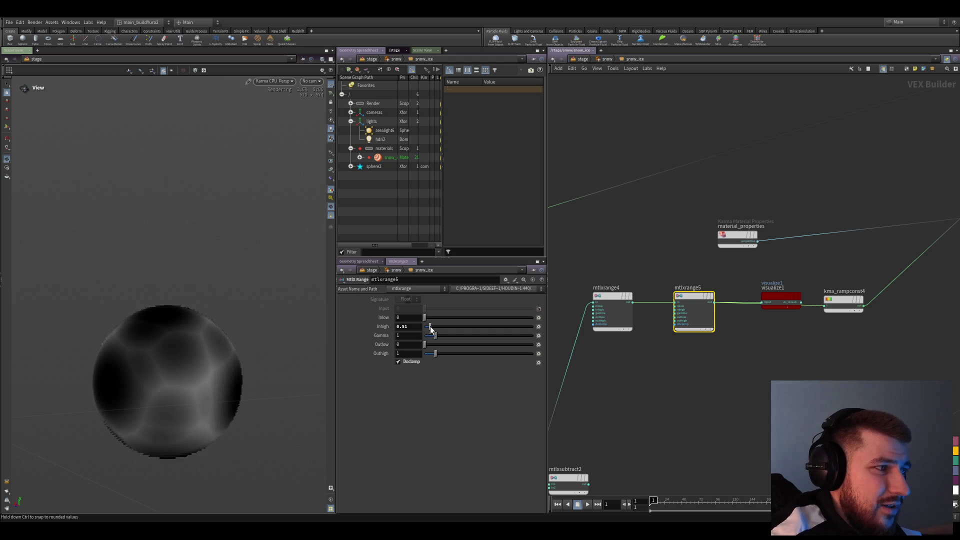
- Try Inhigh 1 and 0.1 and a higher Gamma, leaving both at 1, then select mtlxsubtract2
{"action": "mouse_move", "coordinate": [146, 369]}
{"action": "left_mouse_down"}
{"action": "mouse_move", "coordinate": [189, 369]}
{"action": "mouse_move", "coordinate": [150, 386]}
{"action": "mouse_move", "coordinate": [172, 374]}
{"action": "mouse_move", "coordinate": [199, 392]}
{"action": "left_mouse_up"}
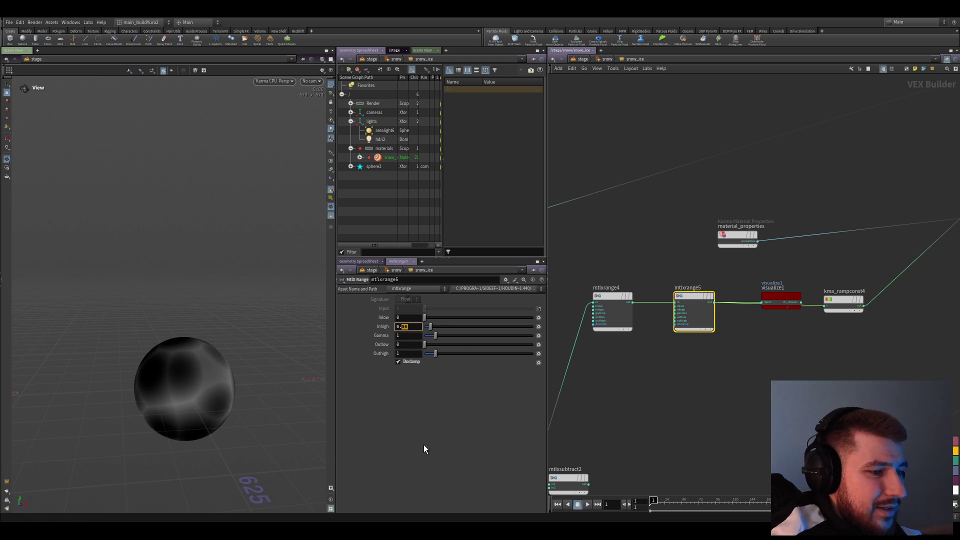
{"action": "scroll", "coordinate": [230, 392], "scroll_direction": "up", "scroll_amount": 3}
{"action": "left_click_drag", "start_coordinate": [429, 326], "coordinate": [435, 327]}
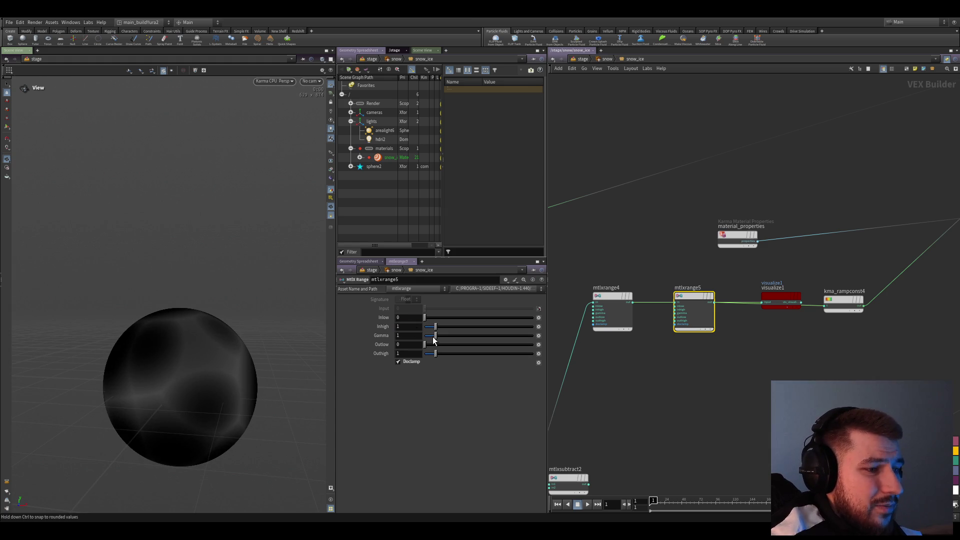
{"action": "left_click_drag", "start_coordinate": [441, 337], "coordinate": [449, 338]}
{"action": "key", "text": "ctrl+z"}
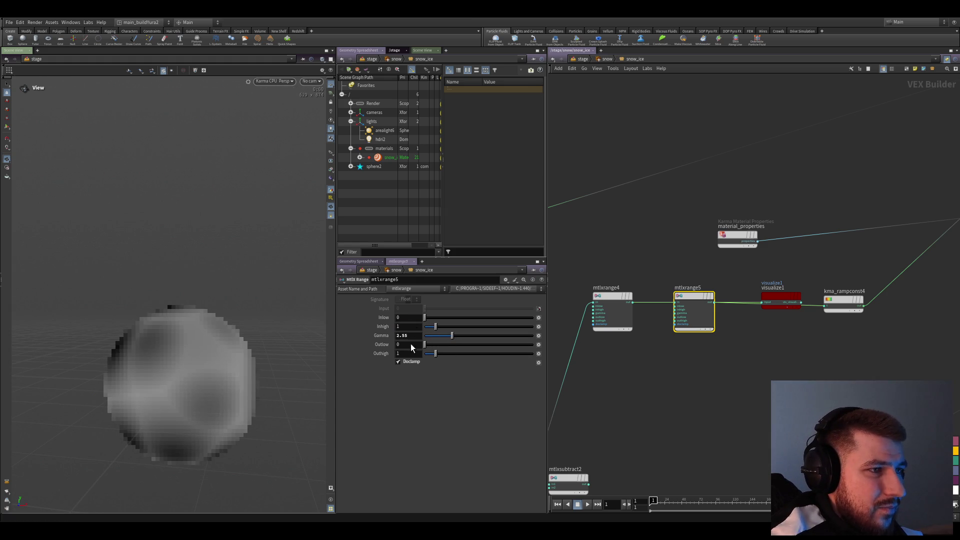
{"action": "left_click", "coordinate": [405, 326]}
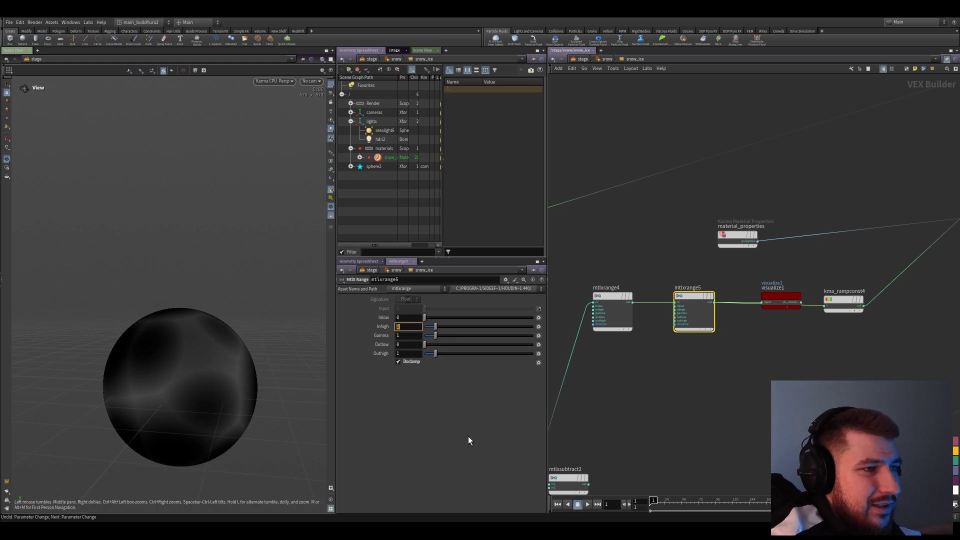
{"action": "type", "text": "0.1"}
{"action": "key", "text": "Return"}
{"action": "mouse_move", "coordinate": [142, 391]}
{"action": "left_mouse_down"}
{"action": "mouse_move", "coordinate": [214, 382]}
{"action": "mouse_move", "coordinate": [151, 411]}
{"action": "mouse_move", "coordinate": [215, 412]}
{"action": "mouse_move", "coordinate": [194, 390]}
{"action": "mouse_move", "coordinate": [221, 393]}
{"action": "mouse_move", "coordinate": [182, 403]}
{"action": "mouse_move", "coordinate": [230, 360]}
{"action": "left_mouse_up"}
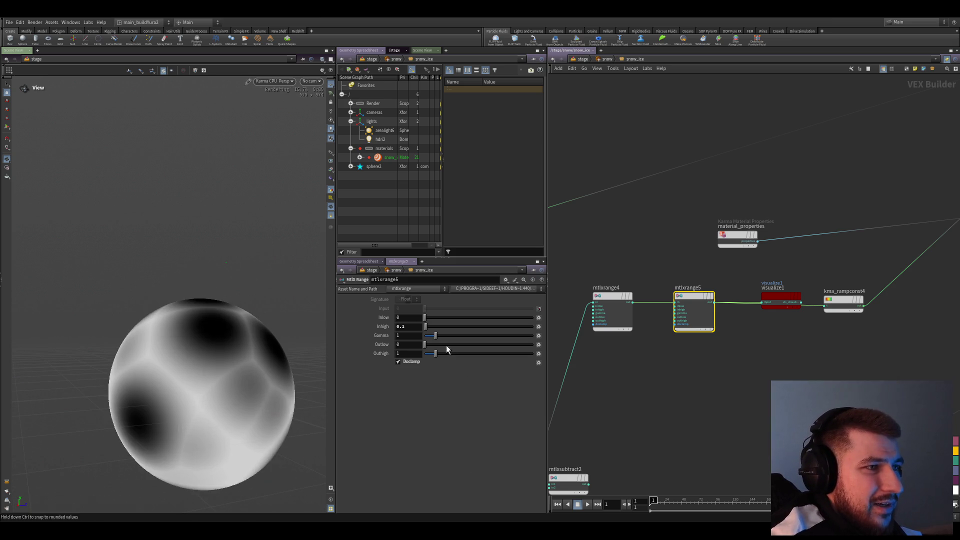
{"action": "key", "text": "ctrl+z"}
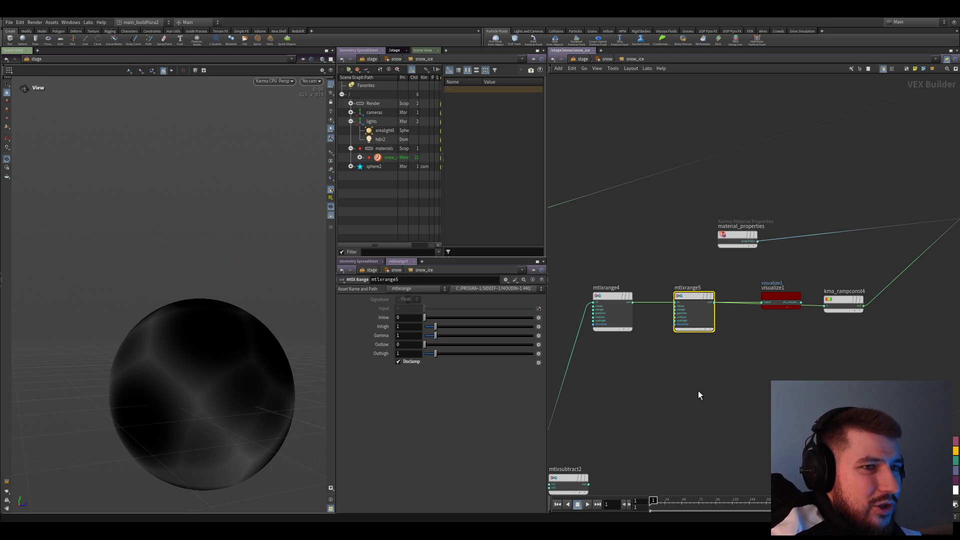
{"action": "mouse_move", "coordinate": [779, 302]}
{"action": "middle_mouse_down"}
{"action": "mouse_move", "coordinate": [643, 413]}
{"action": "mouse_move", "coordinate": [712, 397]}
{"action": "mouse_move", "coordinate": [697, 359]}
{"action": "middle_mouse_up"}
{"action": "left_click", "coordinate": [622, 405]}
{"action": "scroll", "coordinate": [697, 359], "scroll_direction": "down", "scroll_amount": 3}
- Arrange the network so mtlxsubtract2 sits beside mtlxunifiednoise3d1
{"action": "left_click_drag", "start_coordinate": [622, 383], "coordinate": [613, 388]}
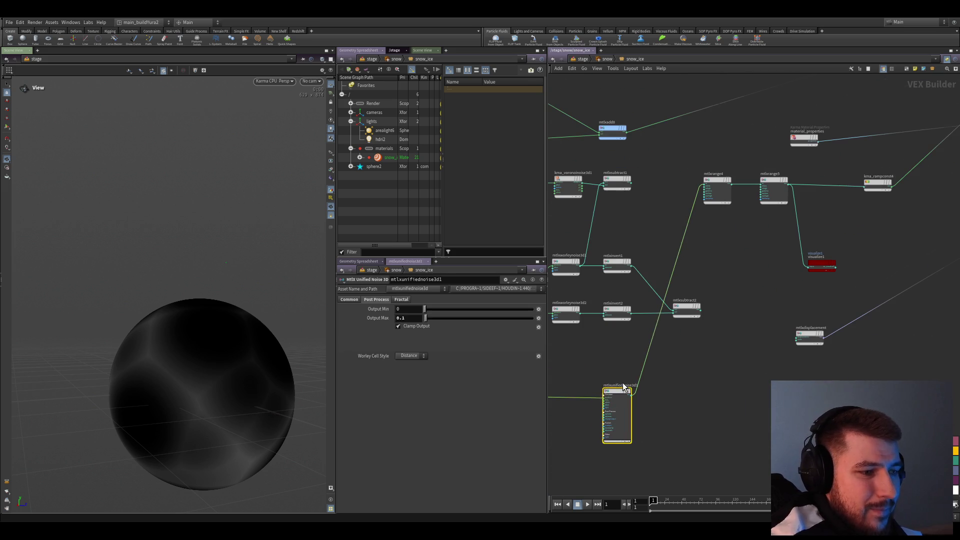
{"action": "scroll", "coordinate": [614, 393], "scroll_direction": "down", "scroll_amount": 1}
{"action": "middle_click_drag", "start_coordinate": [614, 394], "coordinate": [663, 399]}
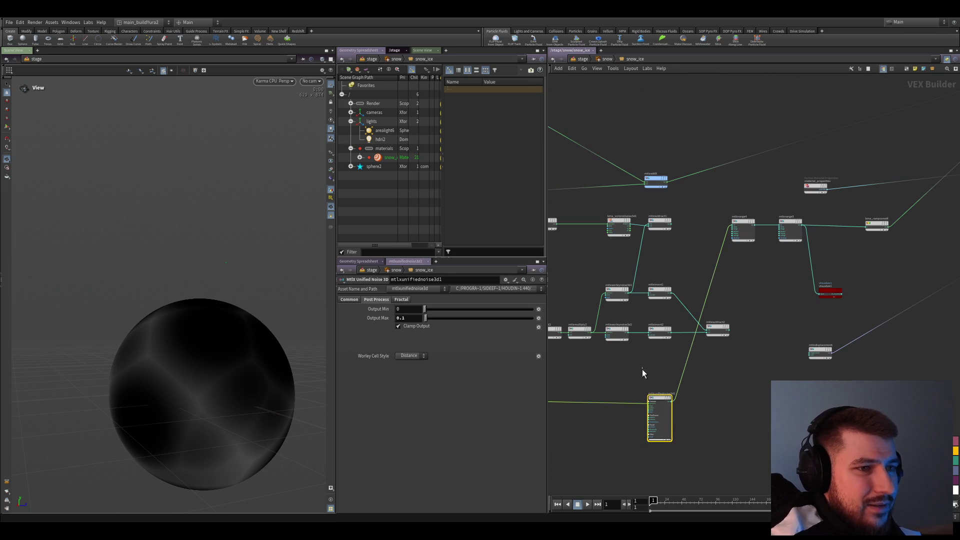
{"action": "middle_click_drag", "start_coordinate": [604, 385], "coordinate": [639, 388]}
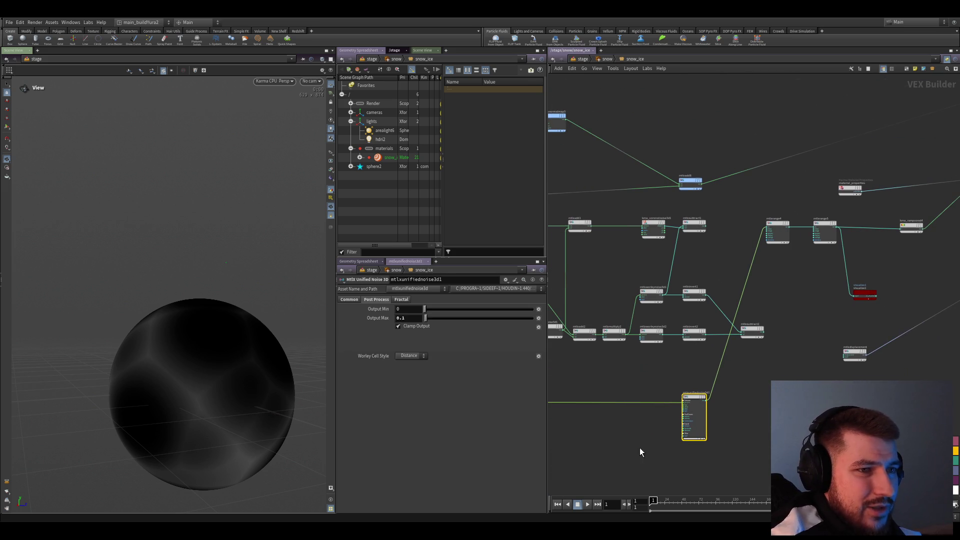
{"action": "scroll", "coordinate": [652, 448], "scroll_direction": "up", "scroll_amount": 1}
{"action": "scroll", "coordinate": [652, 447], "scroll_direction": "down", "scroll_amount": 1}
{"action": "middle_click_drag", "start_coordinate": [652, 448], "coordinate": [625, 440]}
{"action": "scroll", "coordinate": [626, 439], "scroll_direction": "up", "scroll_amount": 3}
{"action": "mouse_move", "coordinate": [670, 303]}
{"action": "left_mouse_down"}
{"action": "mouse_move", "coordinate": [724, 346]}
{"action": "mouse_move", "coordinate": [693, 383]}
{"action": "left_mouse_up"}
{"action": "scroll", "coordinate": [683, 382], "scroll_direction": "up", "scroll_amount": 2}
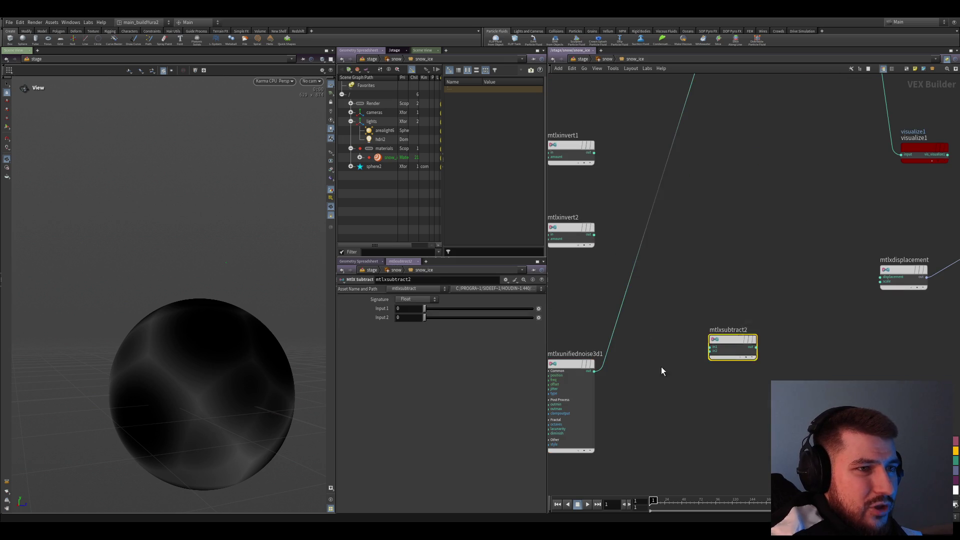
{"action": "scroll", "coordinate": [672, 384], "scroll_direction": "down", "scroll_amount": 2}
{"action": "left_click", "coordinate": [663, 440]}
{"action": "scroll", "coordinate": [673, 418], "scroll_direction": "up", "scroll_amount": 2}
{"action": "scroll", "coordinate": [674, 419], "scroll_direction": "up", "scroll_amount": 1}
- Copy-paste mtlxunifiednoise3d1 as mtlxunifiednoise3d2 and wire both noises into mtlxsubtract2
{"action": "left_click_drag", "start_coordinate": [684, 387], "coordinate": [638, 350]}
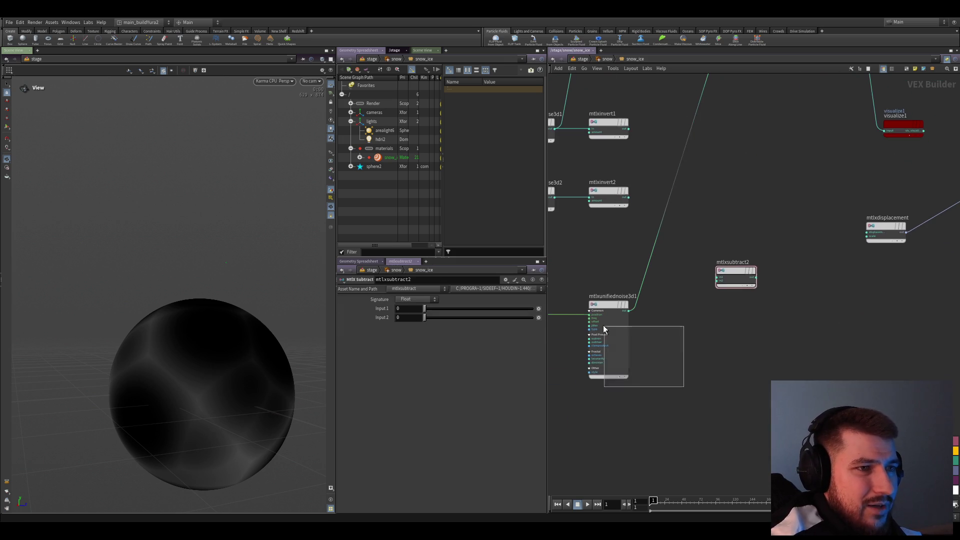
{"action": "key", "text": "ctrl+c"}
{"action": "key", "text": "ctrl+v"}
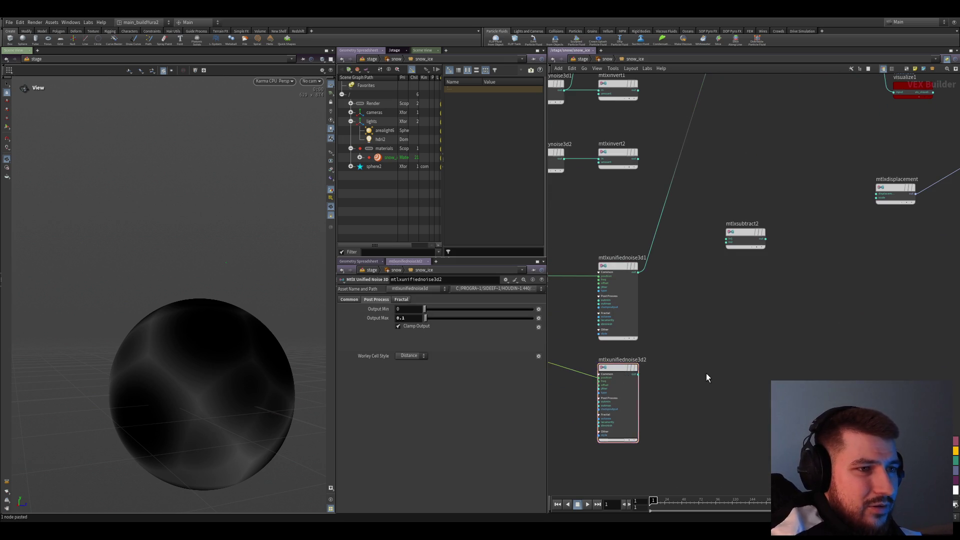
{"action": "scroll", "coordinate": [707, 380], "scroll_direction": "down", "scroll_amount": 4}
{"action": "scroll", "coordinate": [688, 369], "scroll_direction": "up", "scroll_amount": 3}
{"action": "scroll", "coordinate": [686, 368], "scroll_direction": "up", "scroll_amount": 1}
{"action": "scroll", "coordinate": [678, 393], "scroll_direction": "up", "scroll_amount": 1}
{"action": "scroll", "coordinate": [677, 393], "scroll_direction": "down", "scroll_amount": 3}
{"action": "scroll", "coordinate": [729, 294], "scroll_direction": "up", "scroll_amount": 3}
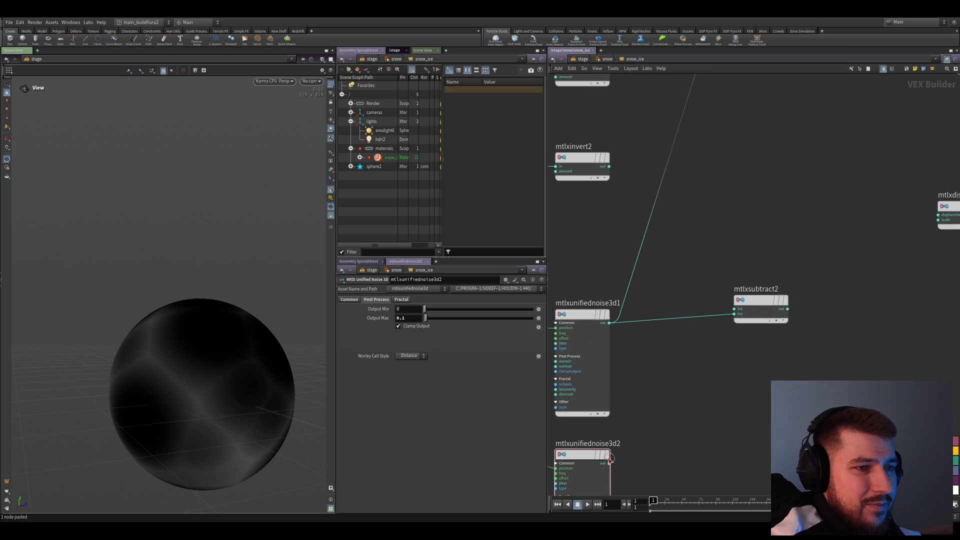
{"action": "scroll", "coordinate": [810, 380], "scroll_direction": "down", "scroll_amount": 2}
{"action": "left_click", "coordinate": [692, 339]}
{"action": "mouse_move", "coordinate": [620, 289]}
{"action": "left_mouse_down"}
{"action": "mouse_move", "coordinate": [709, 343]}
{"action": "mouse_move", "coordinate": [652, 346]}
{"action": "left_mouse_up"}
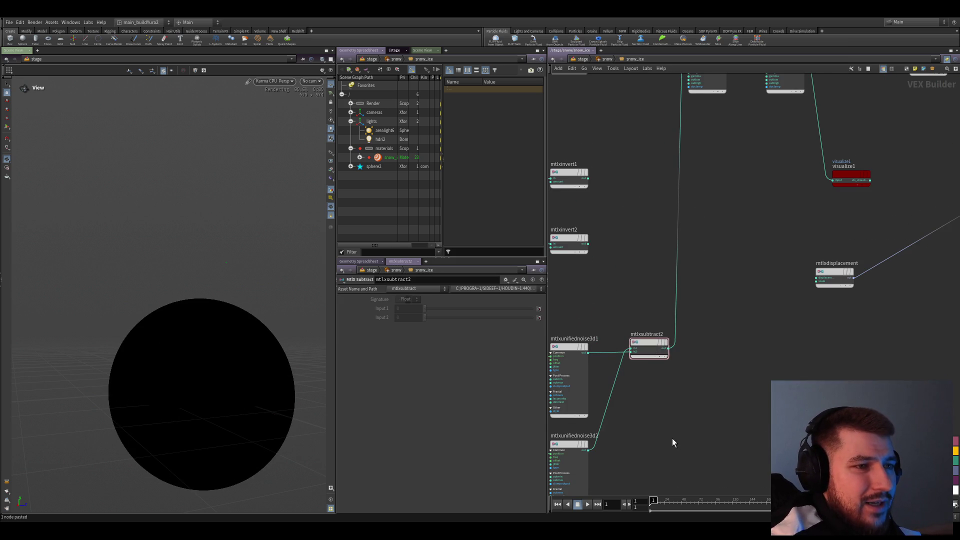
- Compare both unified noises and give them Jitter 1 and Worley Cell Style Distance
{"action": "middle_click_drag", "start_coordinate": [673, 442], "coordinate": [680, 411]}
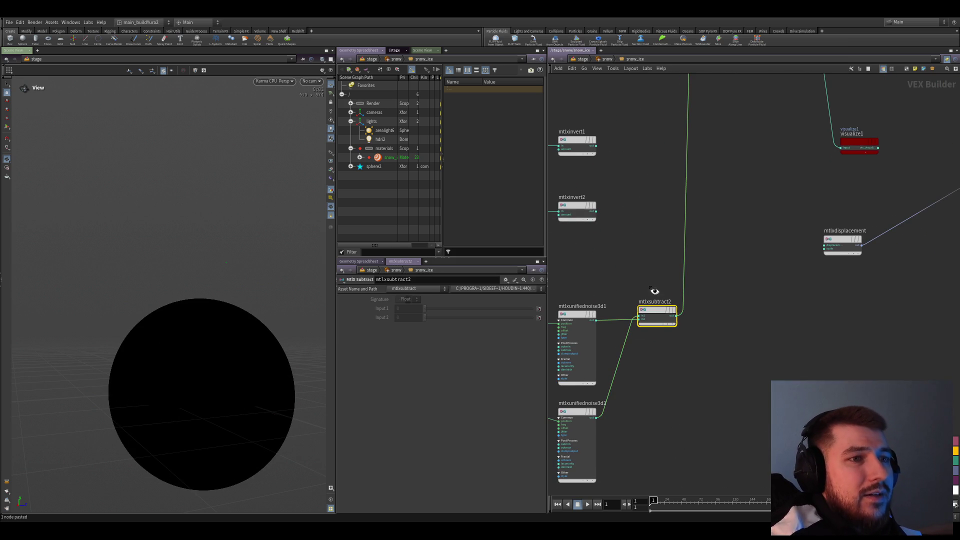
{"action": "left_click", "coordinate": [569, 350]}
{"action": "left_click", "coordinate": [577, 443]}
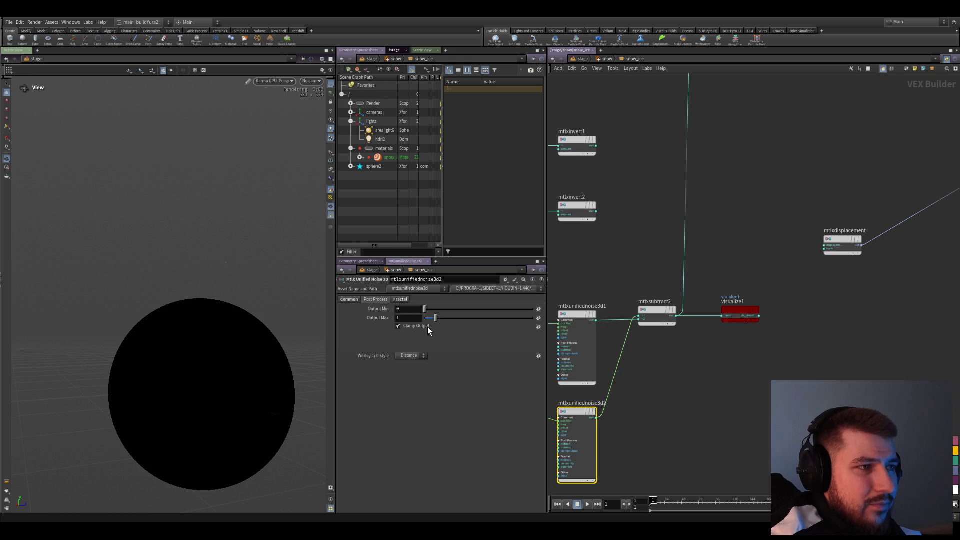
{"action": "left_click", "coordinate": [402, 301]}
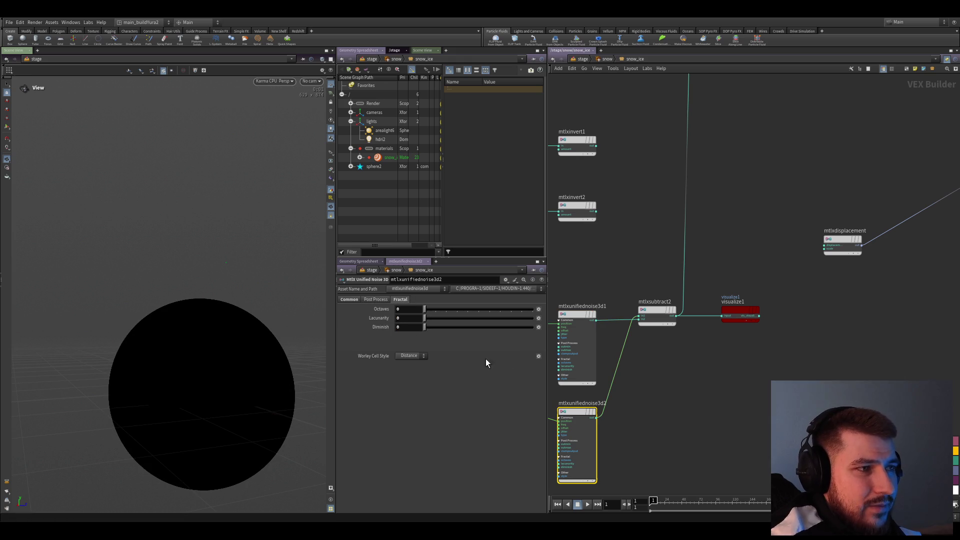
{"action": "left_click", "coordinate": [350, 300]}
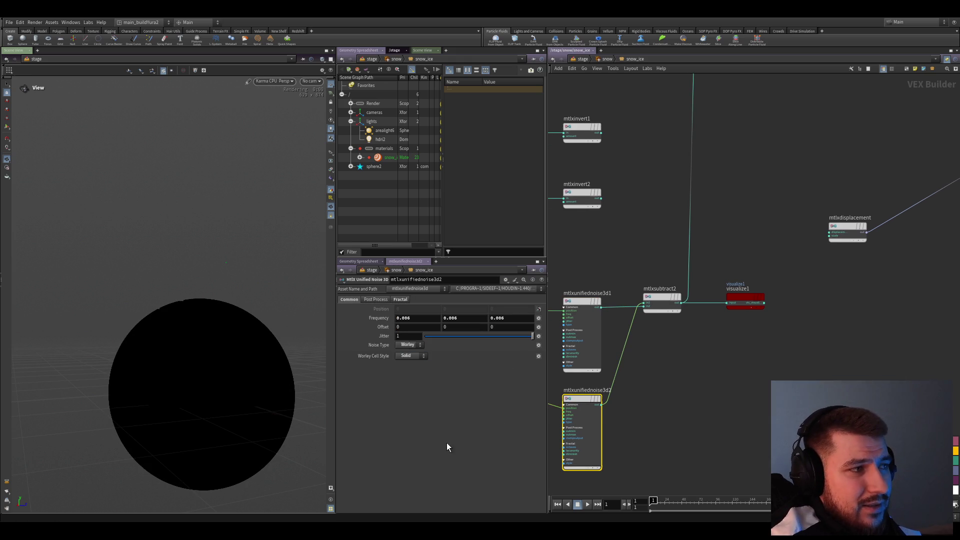
{"action": "left_click", "coordinate": [582, 334]}
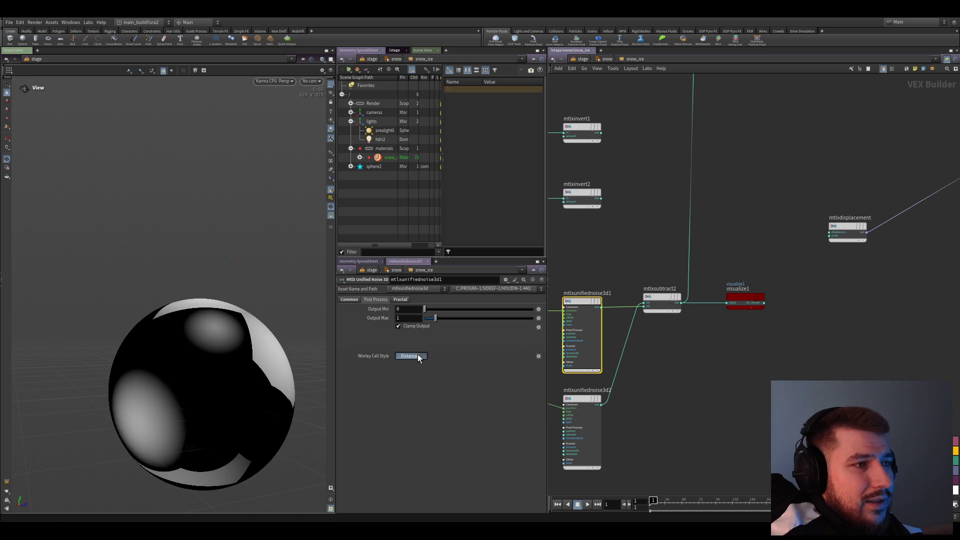
{"action": "left_click", "coordinate": [375, 299]}
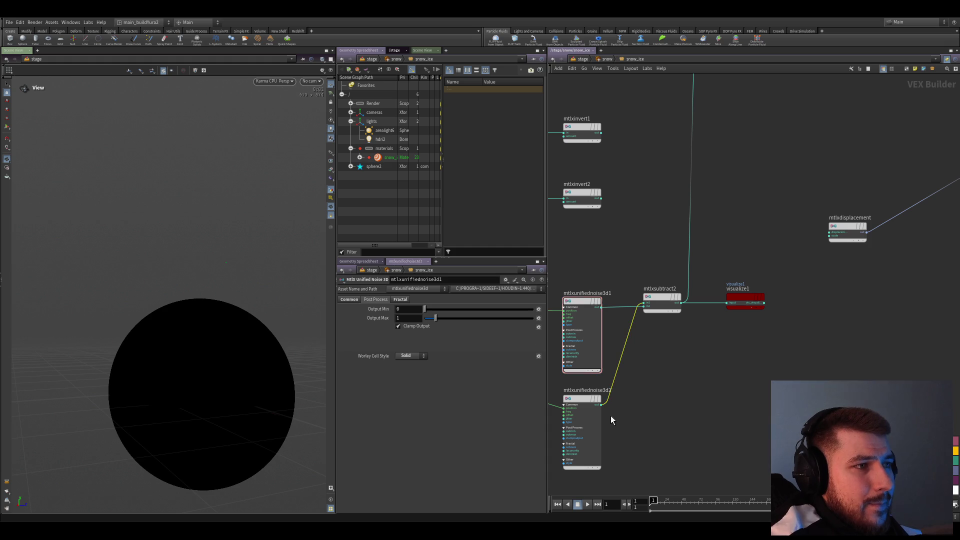
{"action": "left_click", "coordinate": [347, 300]}
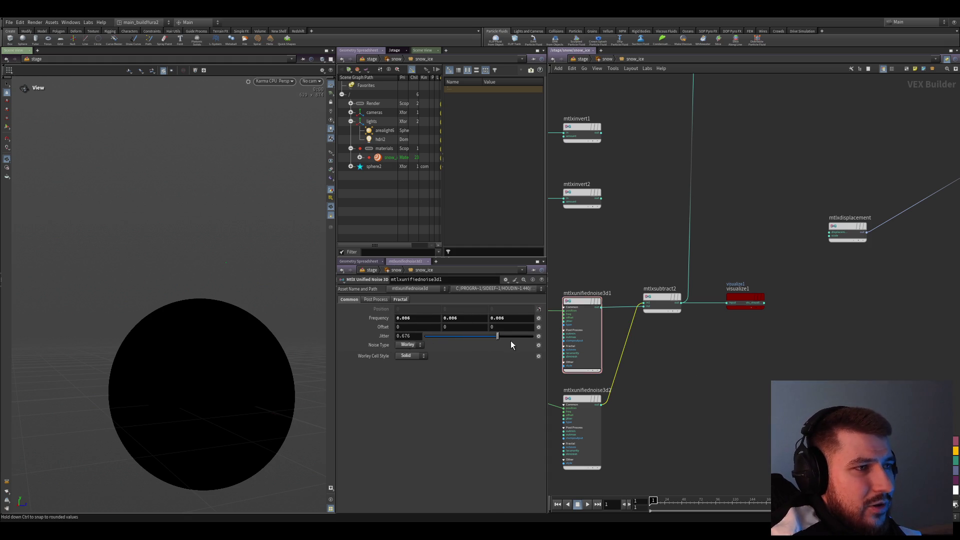
{"action": "mouse_move", "coordinate": [466, 343]}
{"action": "left_mouse_down"}
{"action": "mouse_move", "coordinate": [413, 350]}
{"action": "mouse_move", "coordinate": [473, 340]}
{"action": "mouse_move", "coordinate": [369, 335]}
{"action": "left_mouse_up"}
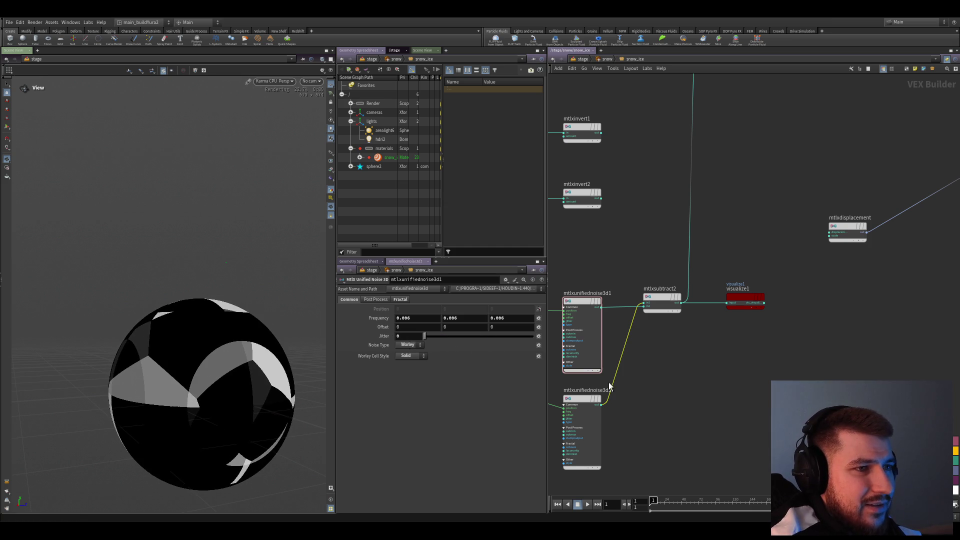
{"action": "left_click_drag", "start_coordinate": [634, 354], "coordinate": [673, 362]}
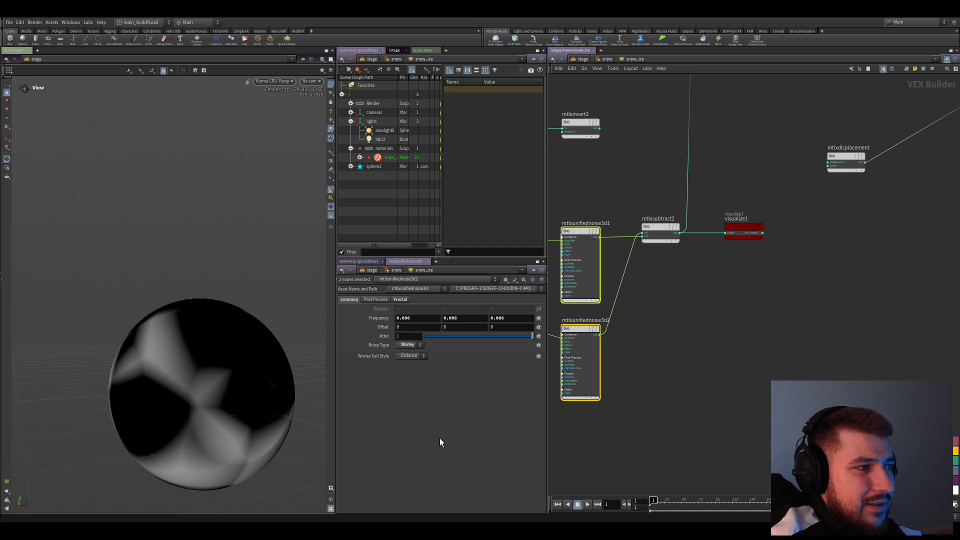
{"action": "left_click", "coordinate": [732, 420]}
- Save the scene, recheck the subtract result and both noise nodes, then go up to /stage
{"action": "key", "text": "ctrl+s"}
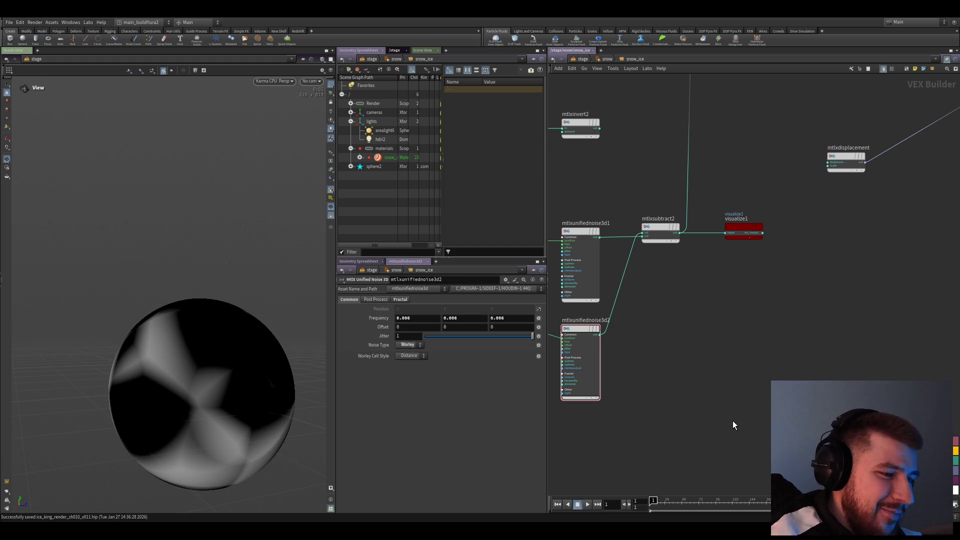
{"action": "scroll", "coordinate": [732, 425], "scroll_direction": "down", "scroll_amount": 3}
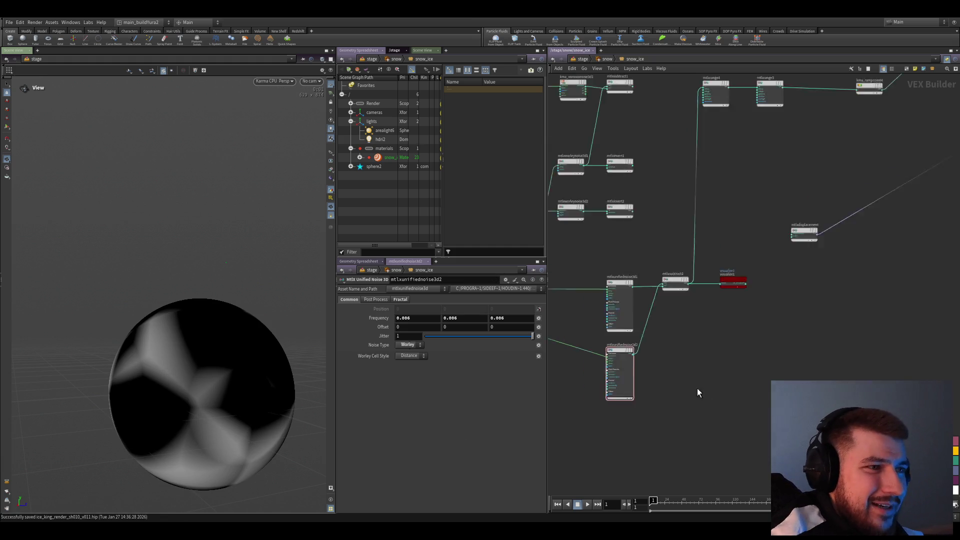
{"action": "left_click", "coordinate": [690, 324]}
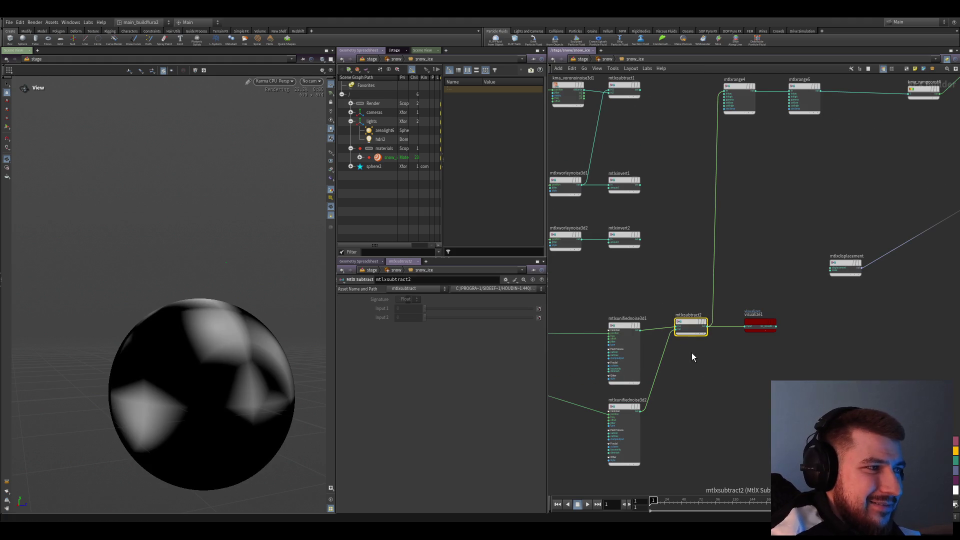
{"action": "mouse_move", "coordinate": [678, 319]}
{"action": "middle_mouse_down"}
{"action": "mouse_move", "coordinate": [665, 320]}
{"action": "mouse_move", "coordinate": [665, 346]}
{"action": "mouse_move", "coordinate": [650, 319]}
{"action": "middle_mouse_up"}
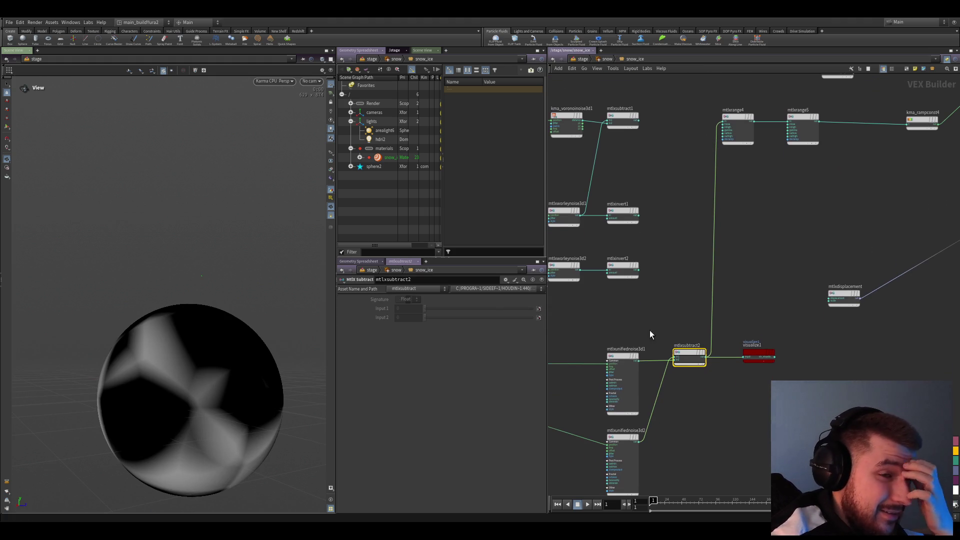
{"action": "left_click", "coordinate": [630, 408]}
{"action": "left_click", "coordinate": [622, 450]}
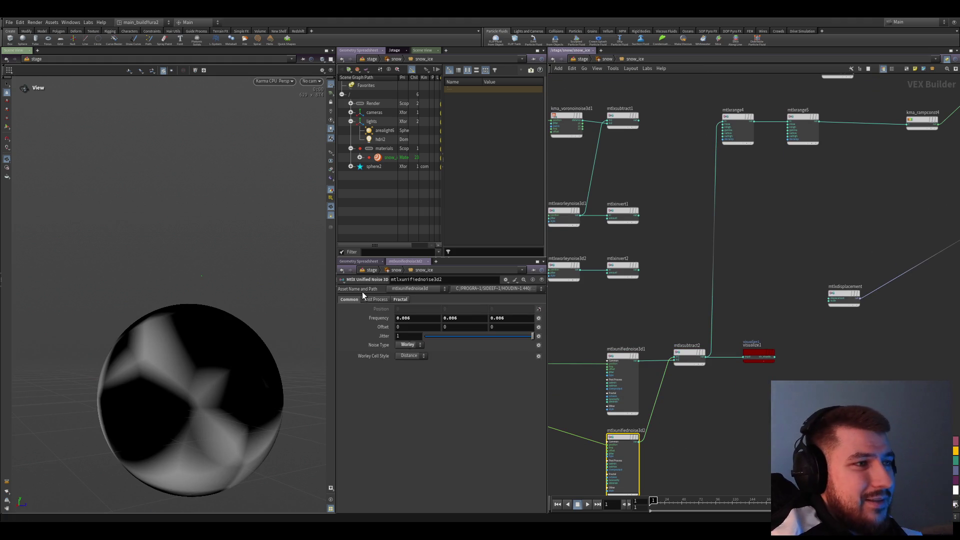
{"action": "left_click", "coordinate": [397, 299]}
{"action": "left_click", "coordinate": [349, 299]}
{"action": "scroll", "coordinate": [735, 347], "scroll_direction": "down", "scroll_amount": 5}
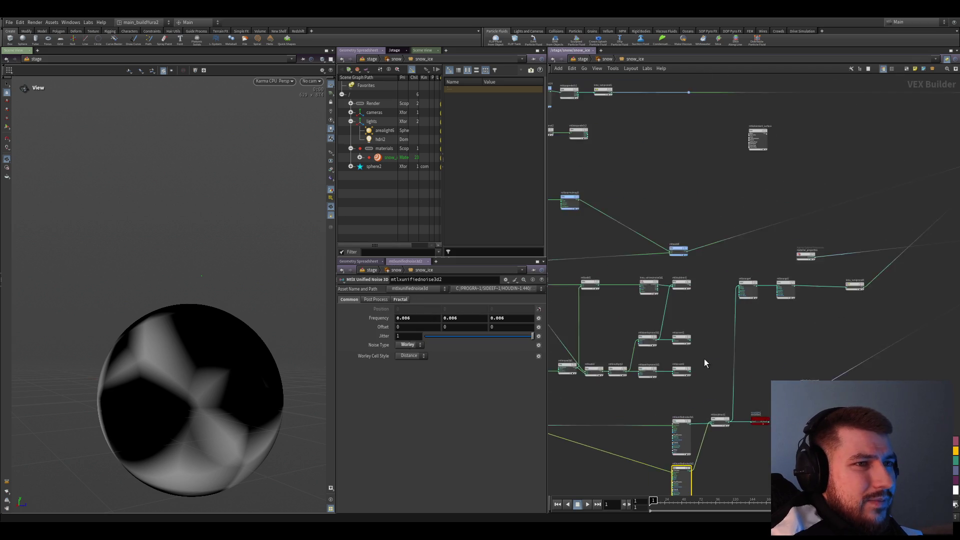
{"action": "left_click", "coordinate": [578, 60]}
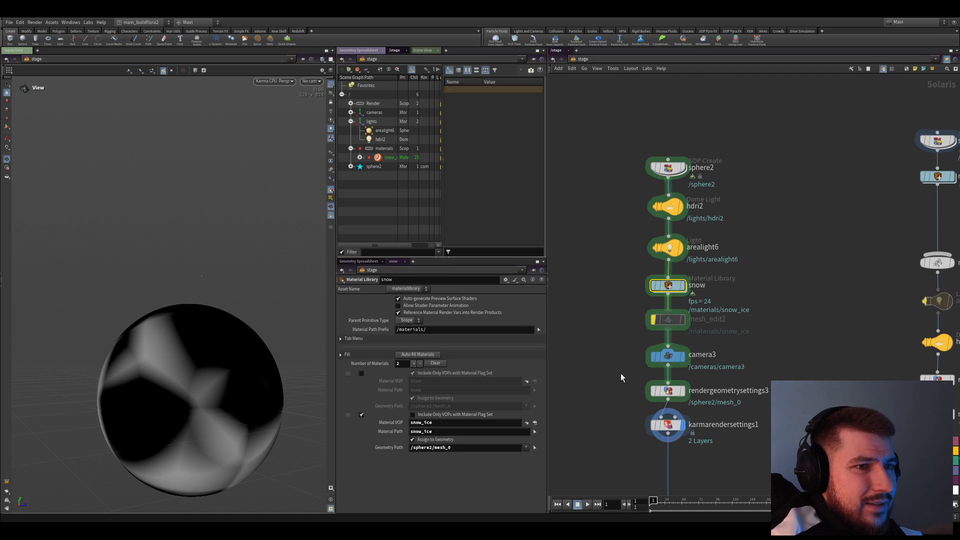
- Dive from the stage into sphere2's geometry network and inside its Attribute VOP
{"action": "double_click", "coordinate": [667, 285]}
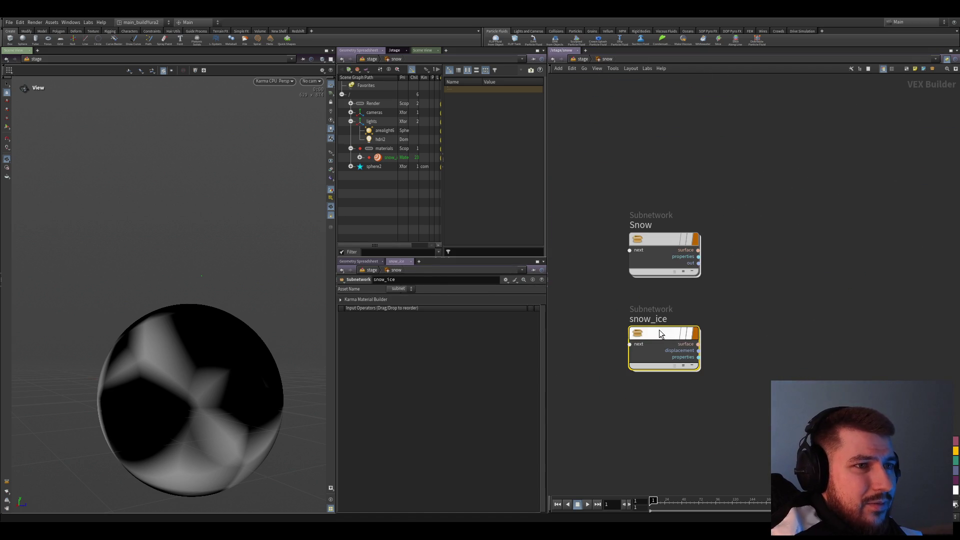
{"action": "key", "text": "u"}
{"action": "left_click", "coordinate": [670, 168]}
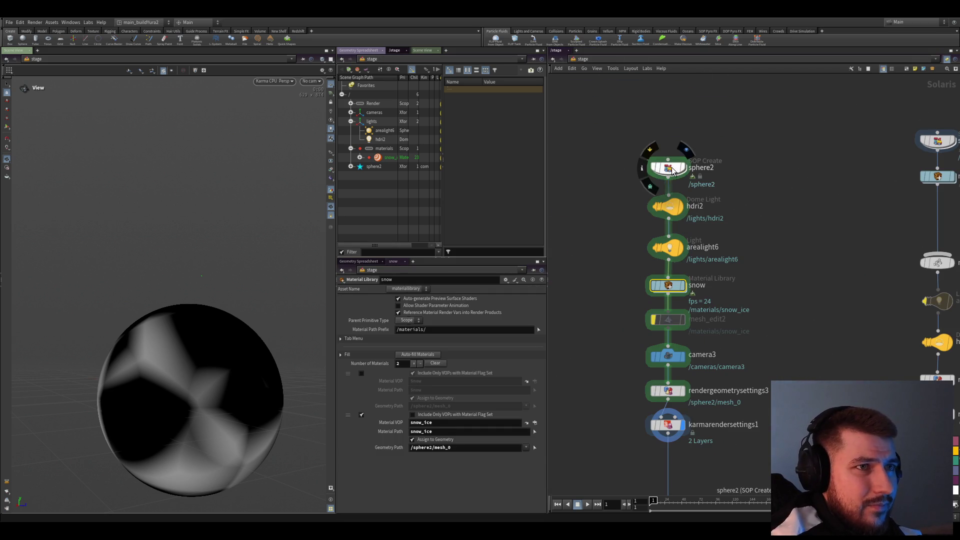
{"action": "key", "text": "i"}
{"action": "double_click", "coordinate": [663, 423]}
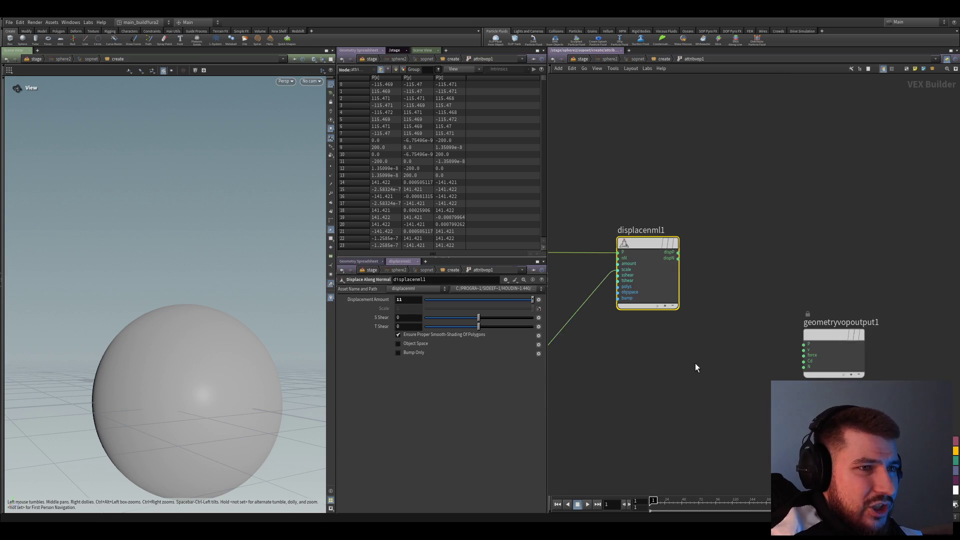
{"action": "middle_click_drag", "start_coordinate": [682, 291], "coordinate": [654, 327]}
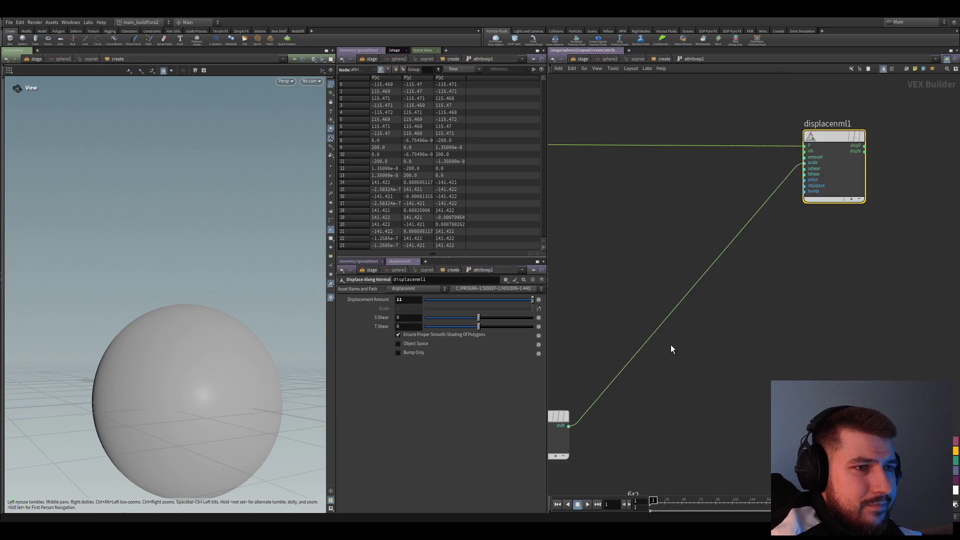
{"action": "left_click", "coordinate": [654, 327]}
{"action": "scroll", "coordinate": [654, 327], "scroll_direction": "down", "scroll_amount": 3}
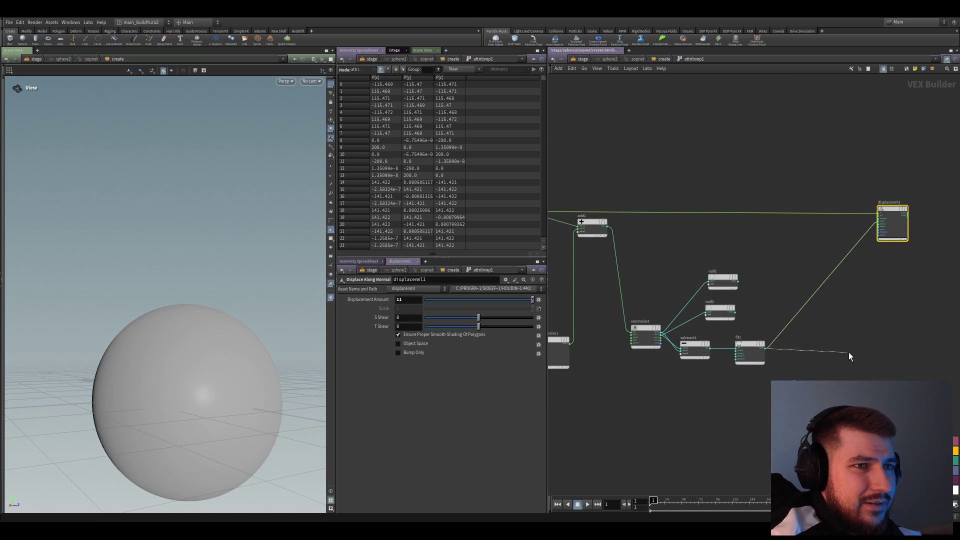
- Delete the two null nodes, null1 and null2, from the VOP network
{"action": "left_click_drag", "start_coordinate": [769, 252], "coordinate": [714, 310]}
{"action": "key", "text": "Delete"}
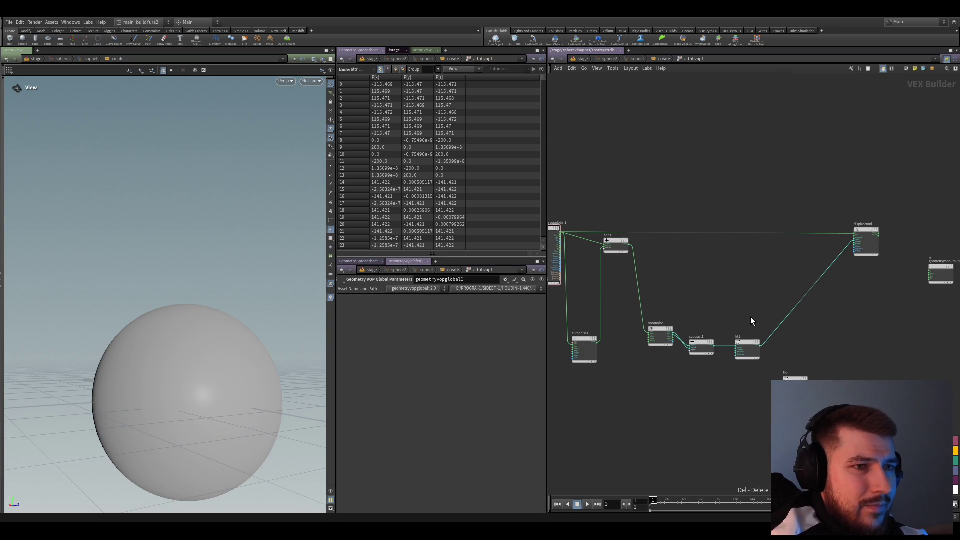
{"action": "left_click_drag", "start_coordinate": [781, 365], "coordinate": [599, 234]}
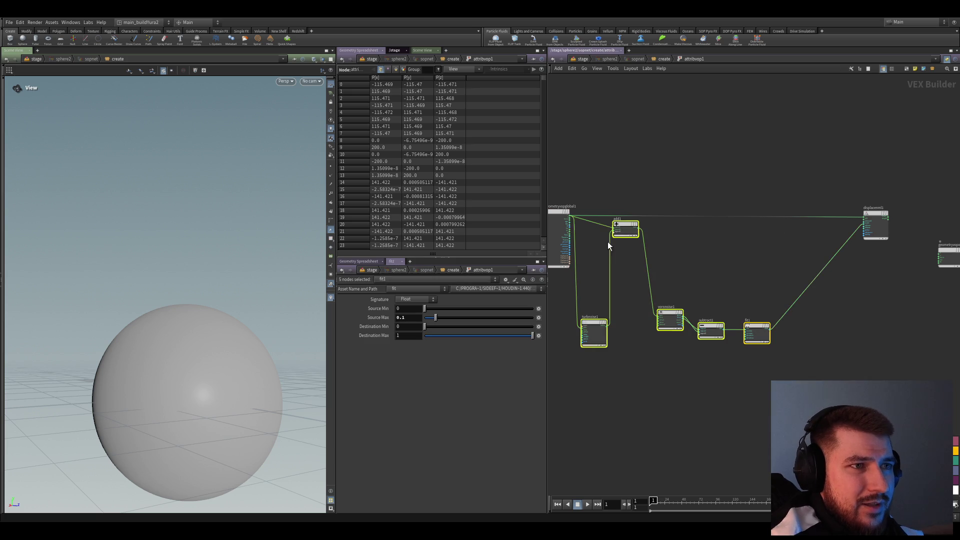
{"action": "left_click", "coordinate": [773, 369]}
{"action": "scroll", "coordinate": [773, 368], "scroll_direction": "down", "scroll_amount": 3}
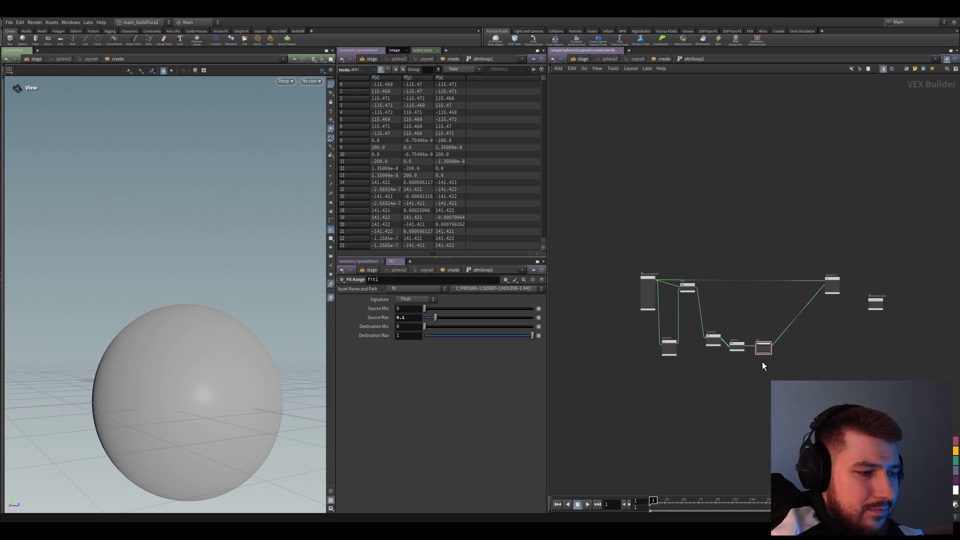
- Copy the attribvop1 node and return up to the stage network
{"action": "key", "text": "ctrl+c"}
{"action": "key", "text": "u"}
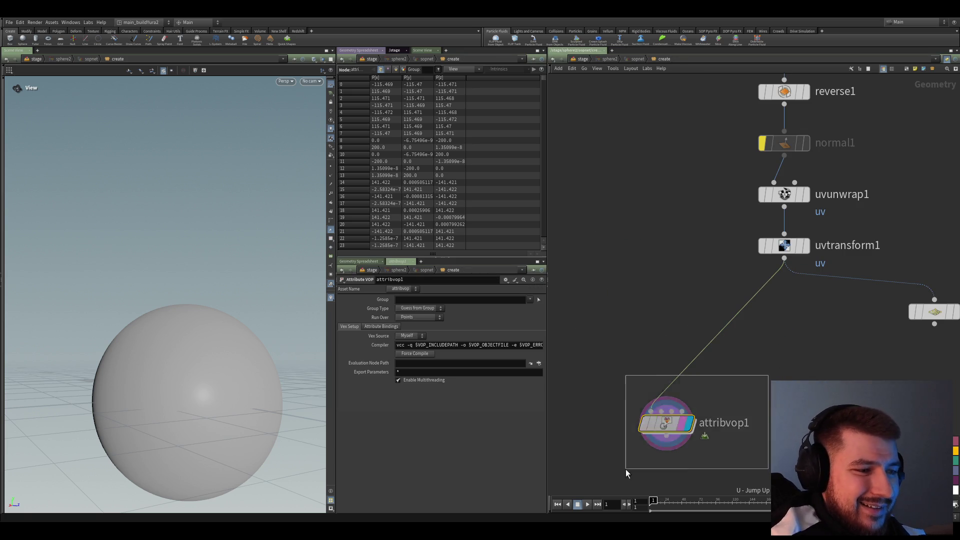
{"action": "key", "text": "u"}
{"action": "key", "text": "u"}
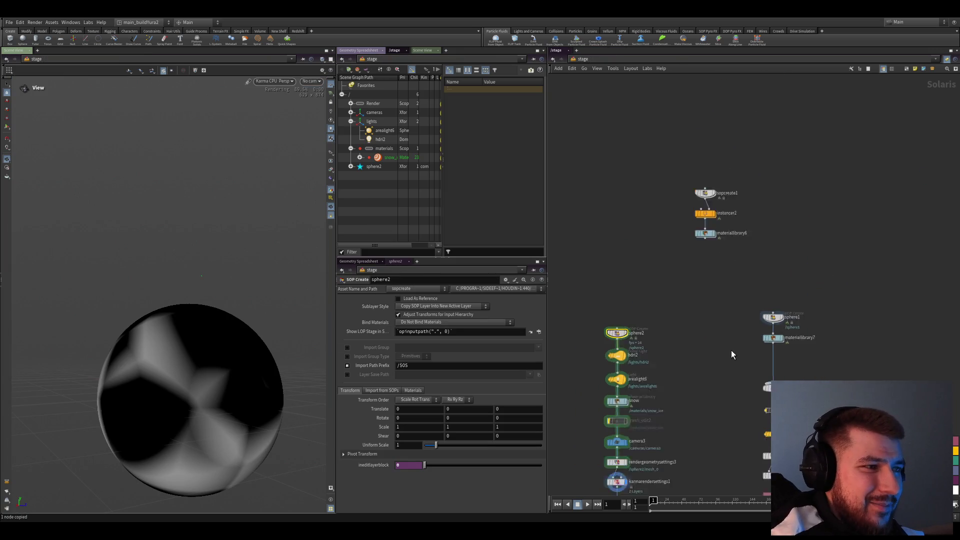
{"action": "scroll", "coordinate": [599, 357], "scroll_direction": "up", "scroll_amount": 2}
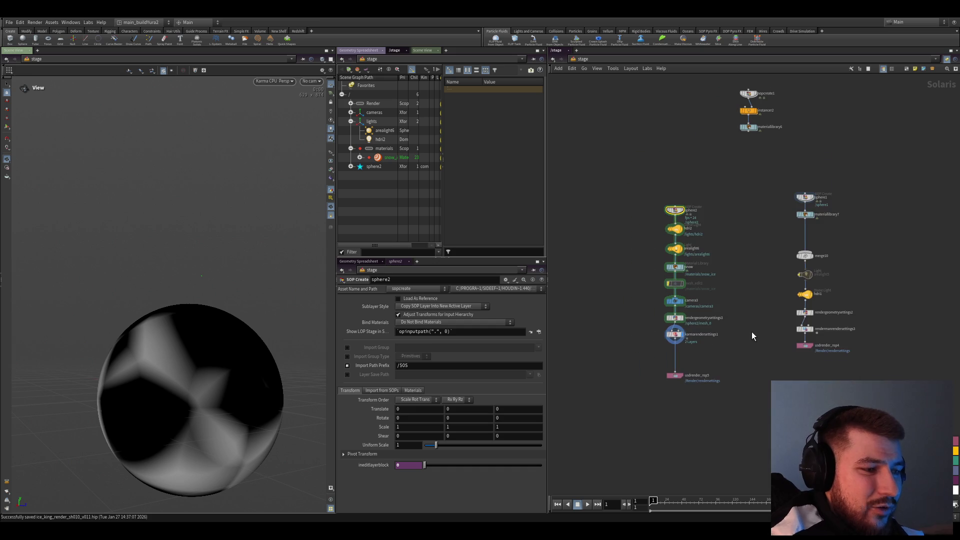
{"action": "scroll", "coordinate": [706, 382], "scroll_direction": "down", "scroll_amount": 3}
{"action": "scroll", "coordinate": [777, 348], "scroll_direction": "down", "scroll_amount": 3}
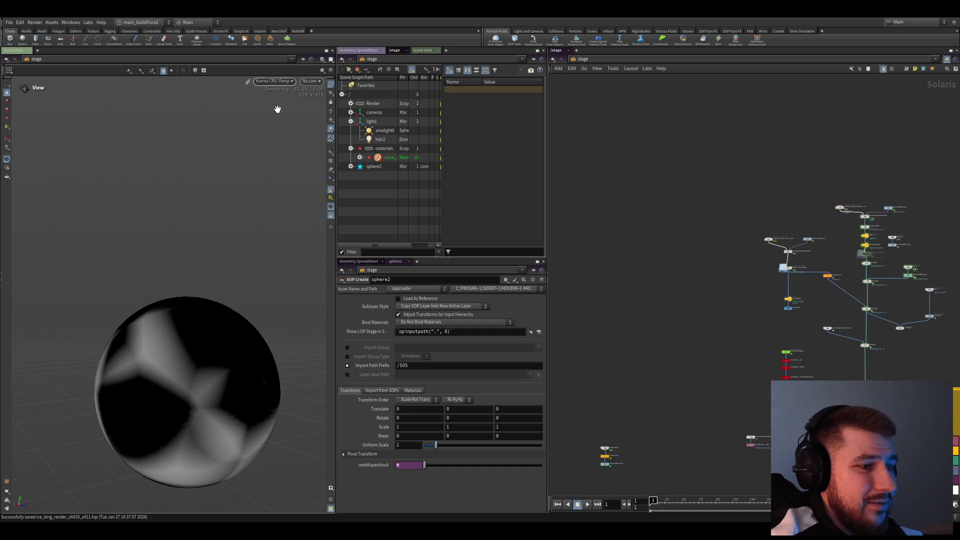
- Switch the viewport renderer to Houdini GL and enter the ice terrain import network
{"action": "left_click", "coordinate": [276, 81]}
{"action": "left_click", "coordinate": [283, 112]}
{"action": "scroll", "coordinate": [647, 278], "scroll_direction": "up", "scroll_amount": 3}
{"action": "scroll", "coordinate": [647, 278], "scroll_direction": "up", "scroll_amount": 2}
{"action": "double_click", "coordinate": [644, 274]}
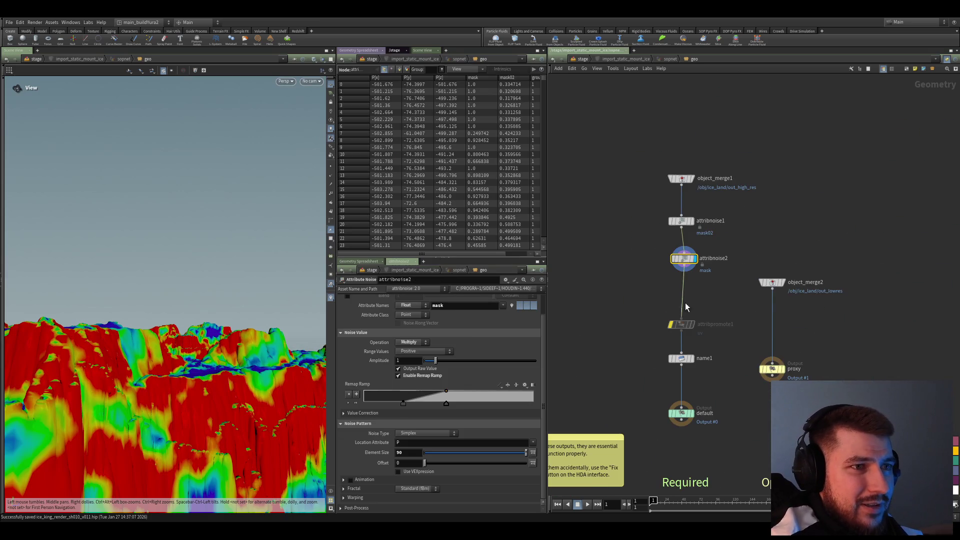
{"action": "left_click_drag", "start_coordinate": [165, 263], "coordinate": [165, 338]}
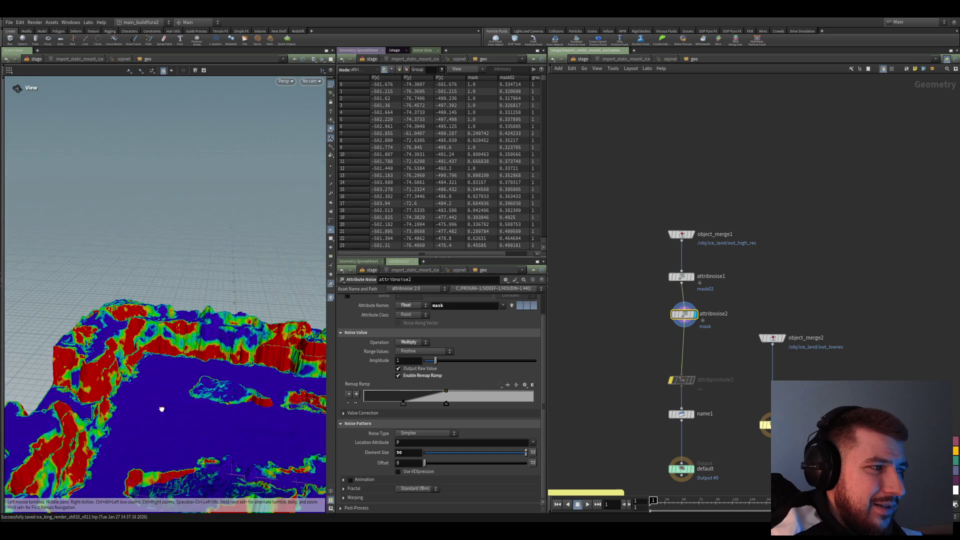
{"action": "scroll", "coordinate": [723, 246], "scroll_direction": "up", "scroll_amount": 1}
{"action": "scroll", "coordinate": [633, 345], "scroll_direction": "up", "scroll_amount": 2}
- Paste attribvop1 onto the wire below attribnoise2 and dive inside it
{"action": "key", "text": "ctrl+v"}
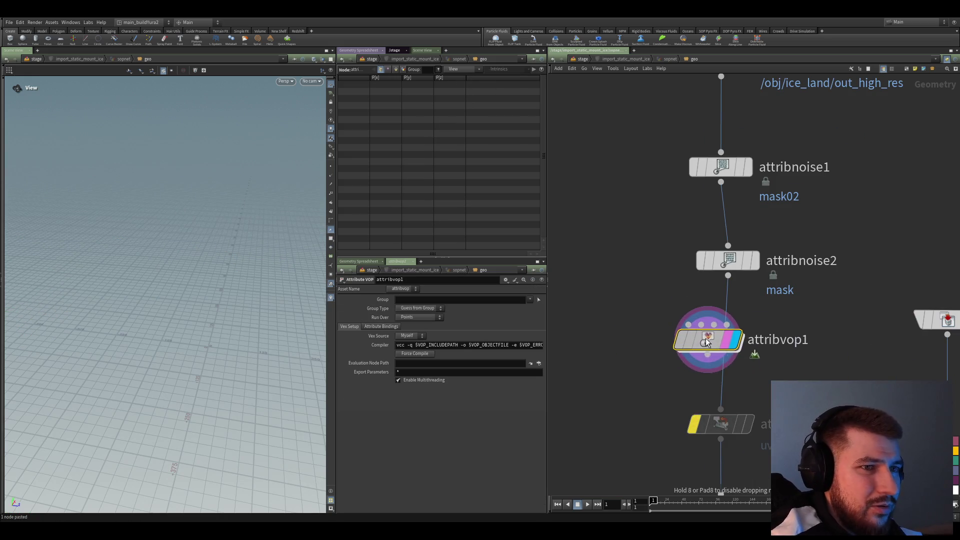
{"action": "left_click", "coordinate": [733, 351]}
{"action": "double_click", "coordinate": [720, 346]}
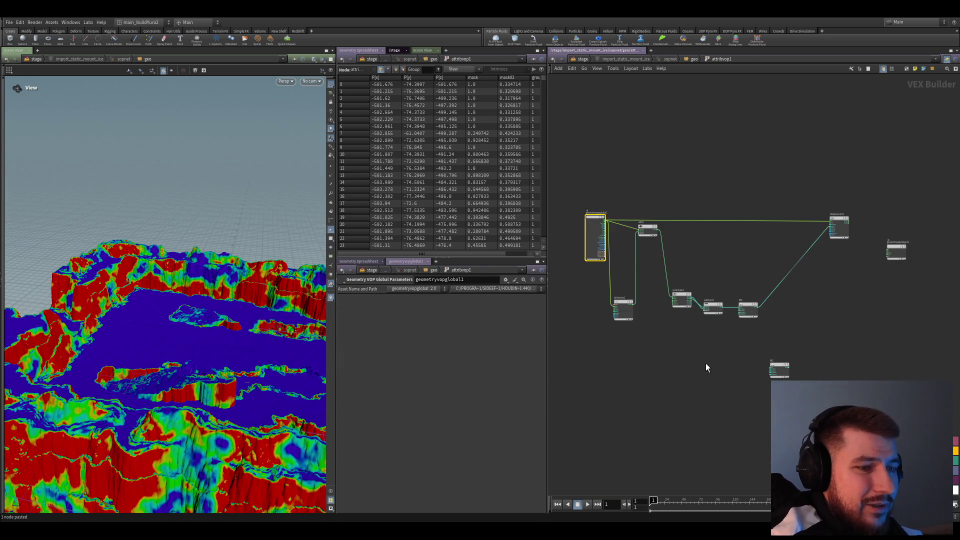
{"action": "scroll", "coordinate": [791, 345], "scroll_direction": "up", "scroll_amount": 3}
- Delete the fit2 node and review voronoise1's settings beside fit1
{"action": "left_click", "coordinate": [750, 443]}
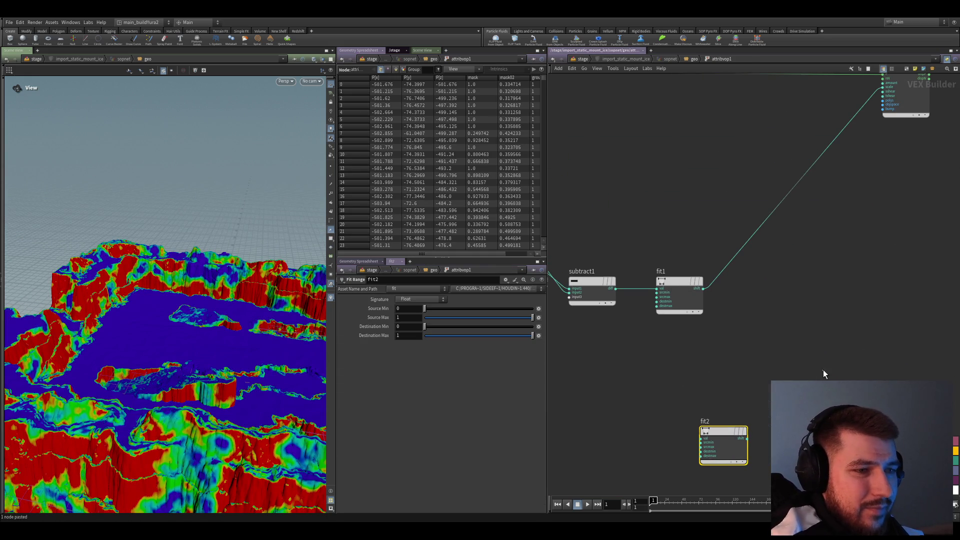
{"action": "key", "text": "Delete"}
{"action": "scroll", "coordinate": [760, 400], "scroll_direction": "down", "scroll_amount": 3}
{"action": "mouse_move", "coordinate": [794, 372]}
{"action": "left_mouse_down"}
{"action": "mouse_move", "coordinate": [649, 326]}
{"action": "mouse_move", "coordinate": [655, 333]}
{"action": "left_mouse_up"}
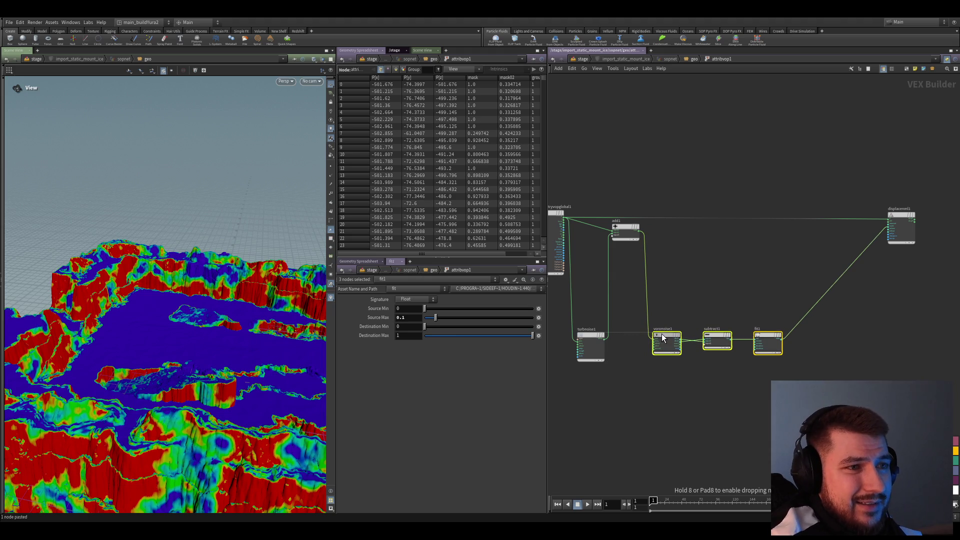
{"action": "left_click", "coordinate": [767, 344]}
{"action": "middle_click_drag", "start_coordinate": [661, 334], "coordinate": [621, 337]}
{"action": "left_click_drag", "start_coordinate": [802, 384], "coordinate": [599, 300]}
{"action": "left_click", "coordinate": [625, 348]}
{"action": "scroll", "coordinate": [626, 341], "scroll_direction": "up", "scroll_amount": 2}
- Delete the displacement node and attach a new Bind node to fit1's output
{"action": "middle_click_drag", "start_coordinate": [705, 367], "coordinate": [656, 339]}
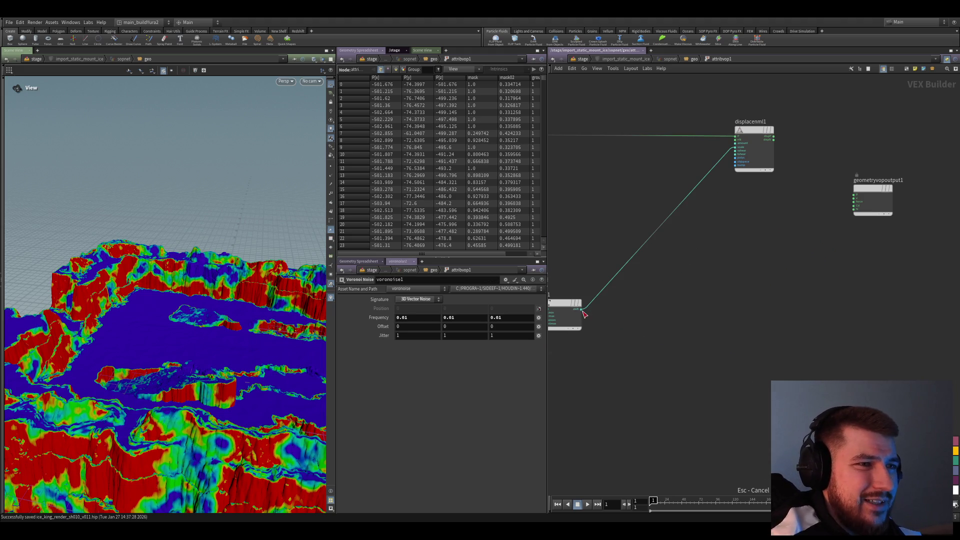
{"action": "middle_click_drag", "start_coordinate": [583, 311], "coordinate": [742, 422]}
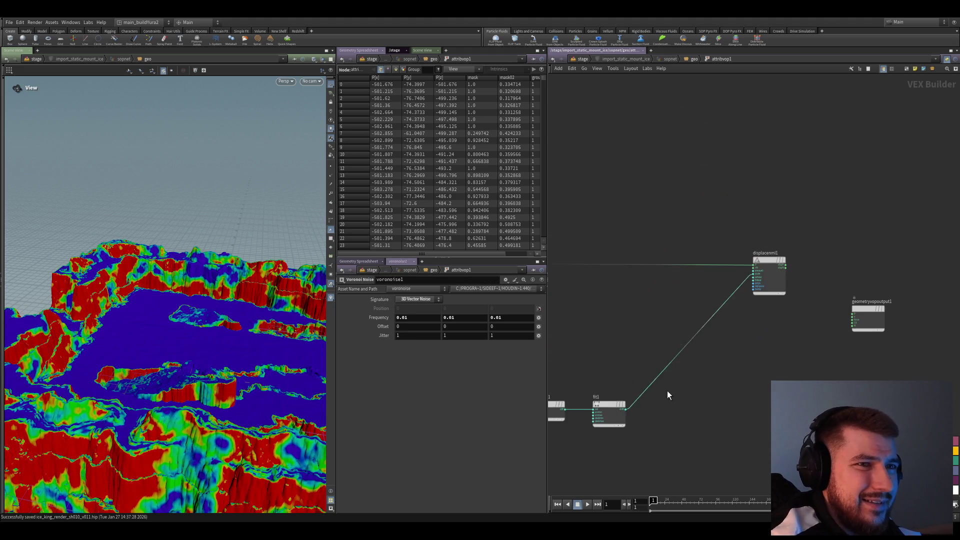
{"action": "scroll", "coordinate": [761, 359], "scroll_direction": "down", "scroll_amount": 2}
{"action": "left_click", "coordinate": [787, 296]}
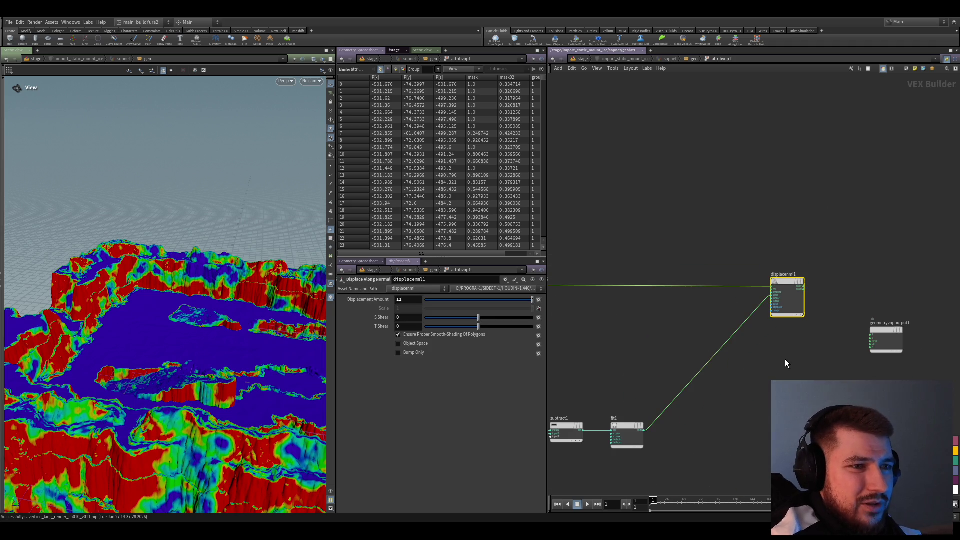
{"action": "key", "text": "Delete"}
{"action": "mouse_move", "coordinate": [782, 360]}
{"action": "middle_mouse_down"}
{"action": "mouse_move", "coordinate": [826, 349]}
{"action": "mouse_move", "coordinate": [825, 307]}
{"action": "middle_mouse_up"}
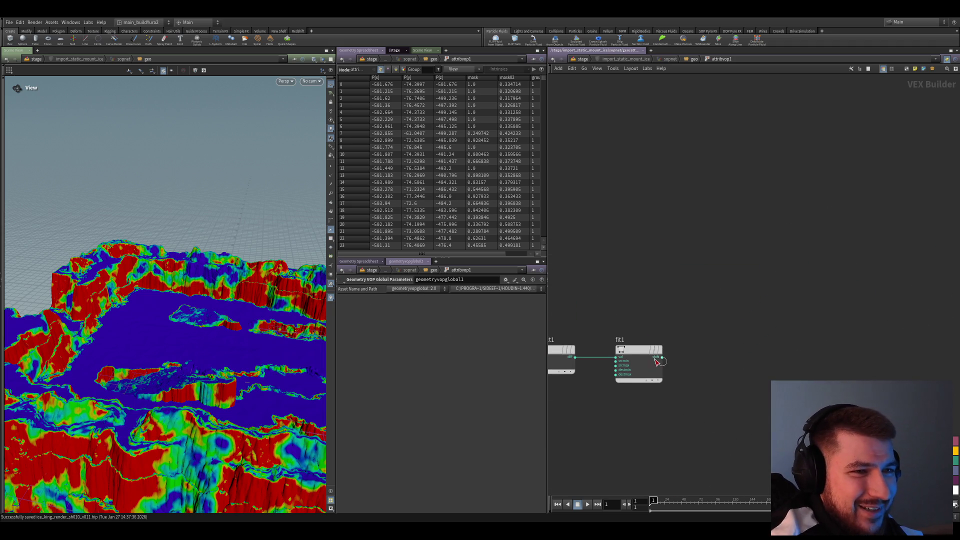
{"action": "left_click", "coordinate": [614, 345]}
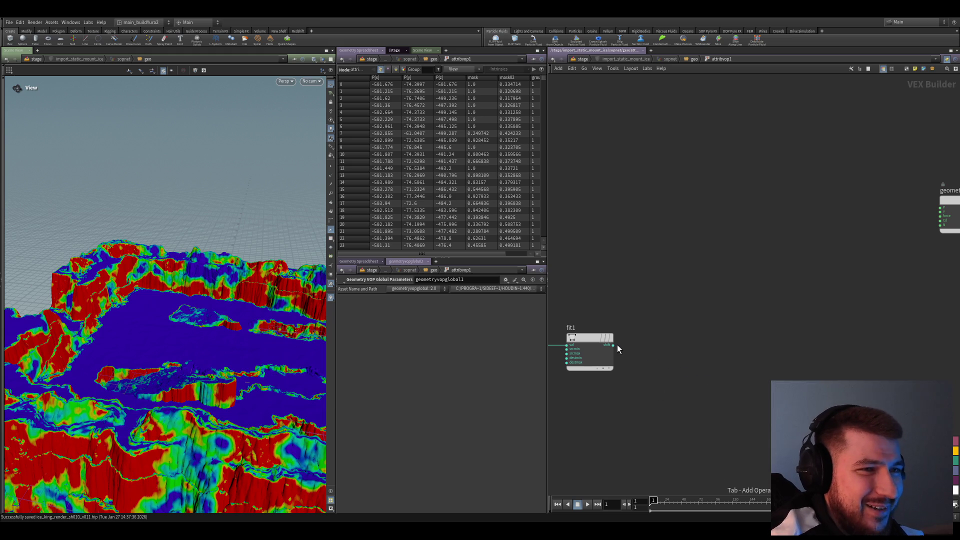
{"action": "scroll", "coordinate": [725, 422], "scroll_direction": "down", "scroll_amount": 1}
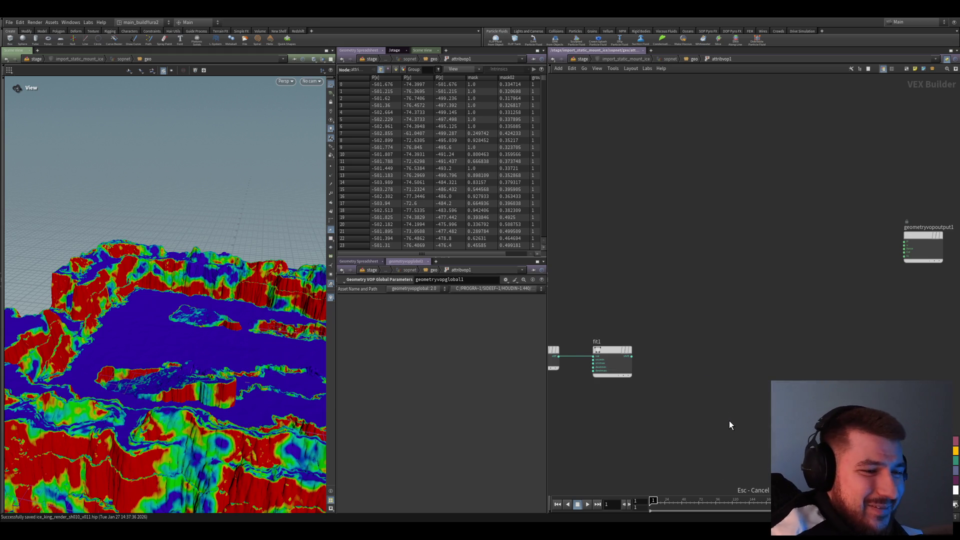
{"action": "scroll", "coordinate": [697, 386], "scroll_direction": "up", "scroll_amount": 2}
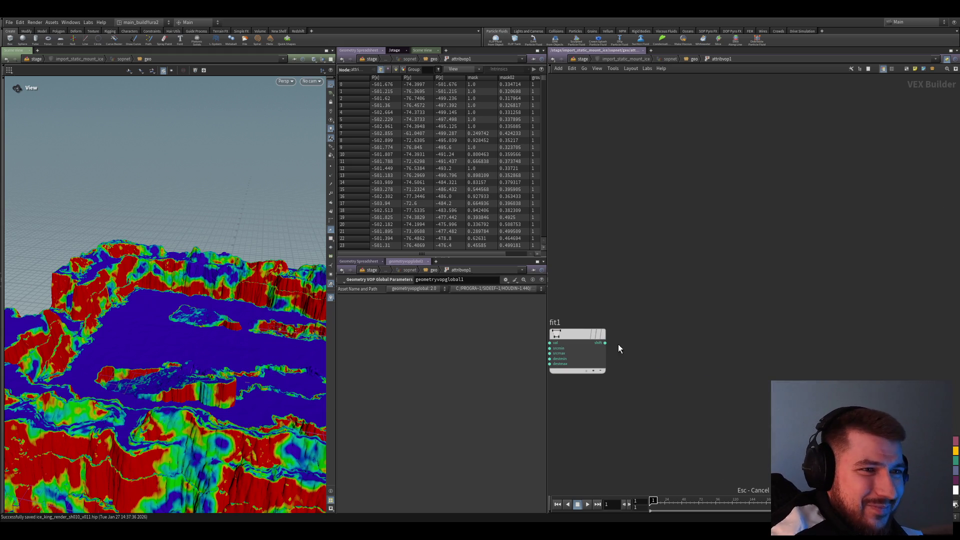
{"action": "left_click", "coordinate": [797, 374]}
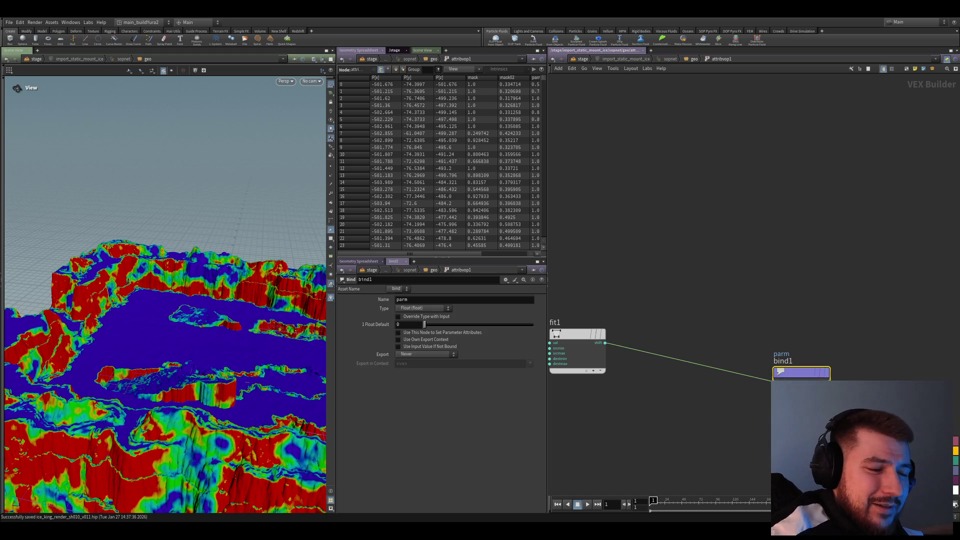
- Name the new bind node's attribute mask and inspect the red plates with blue-green edges
{"action": "left_click_drag", "start_coordinate": [806, 375], "coordinate": [748, 346]}
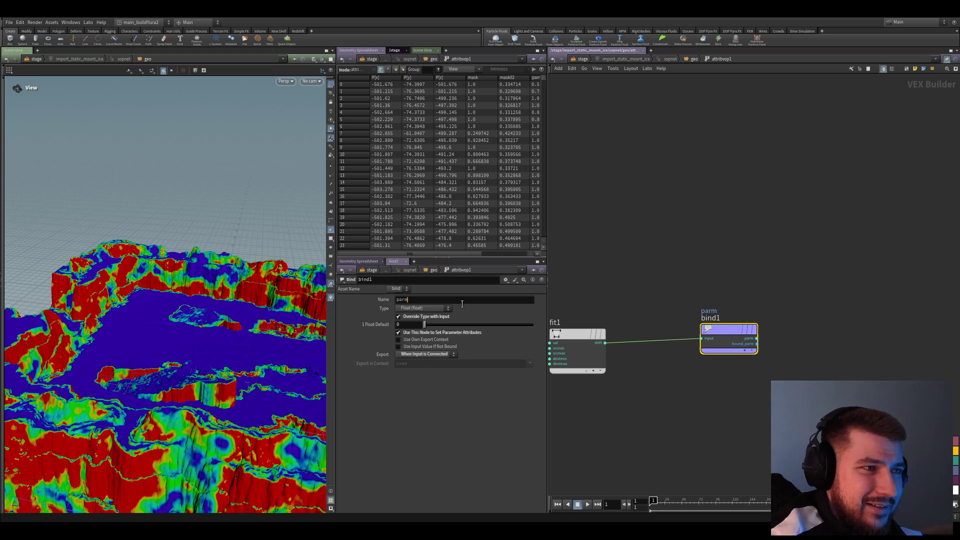
{"action": "type", "text": "mask"}
{"action": "key", "text": "Return"}
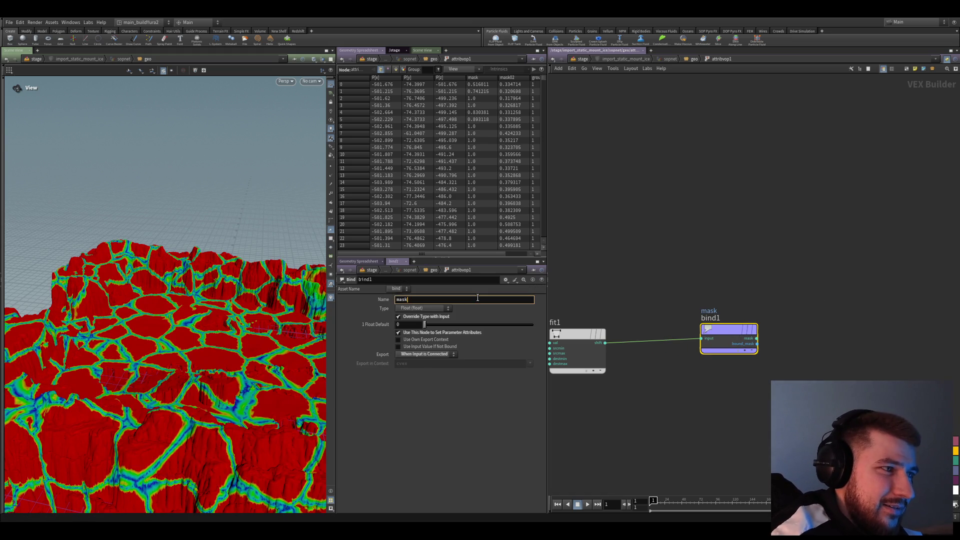
{"action": "left_click_drag", "start_coordinate": [285, 422], "coordinate": [143, 352]}
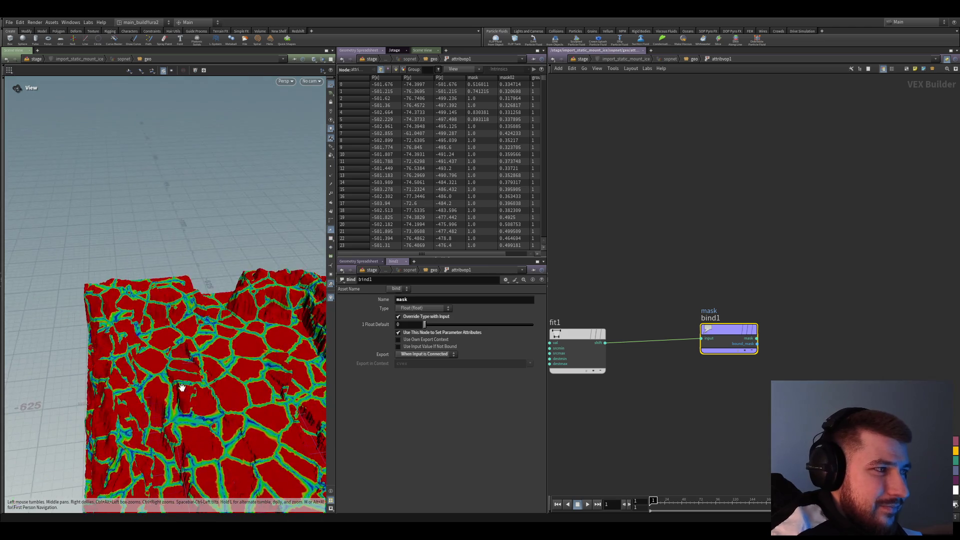
{"action": "scroll", "coordinate": [112, 338], "scroll_direction": "up", "scroll_amount": 3}
{"action": "scroll", "coordinate": [188, 343], "scroll_direction": "up", "scroll_amount": 3}
{"action": "scroll", "coordinate": [188, 345], "scroll_direction": "up", "scroll_amount": 3}
{"action": "scroll", "coordinate": [191, 352], "scroll_direction": "up", "scroll_amount": 2}
{"action": "mouse_move", "coordinate": [191, 352]}
{"action": "left_mouse_down"}
{"action": "mouse_move", "coordinate": [129, 382]}
{"action": "mouse_move", "coordinate": [290, 438]}
{"action": "mouse_move", "coordinate": [168, 365]}
{"action": "mouse_move", "coordinate": [206, 352]}
{"action": "left_mouse_up"}
- Check fit1's range, then select bind1's attribute name ready for renaming
{"action": "left_click", "coordinate": [577, 349]}
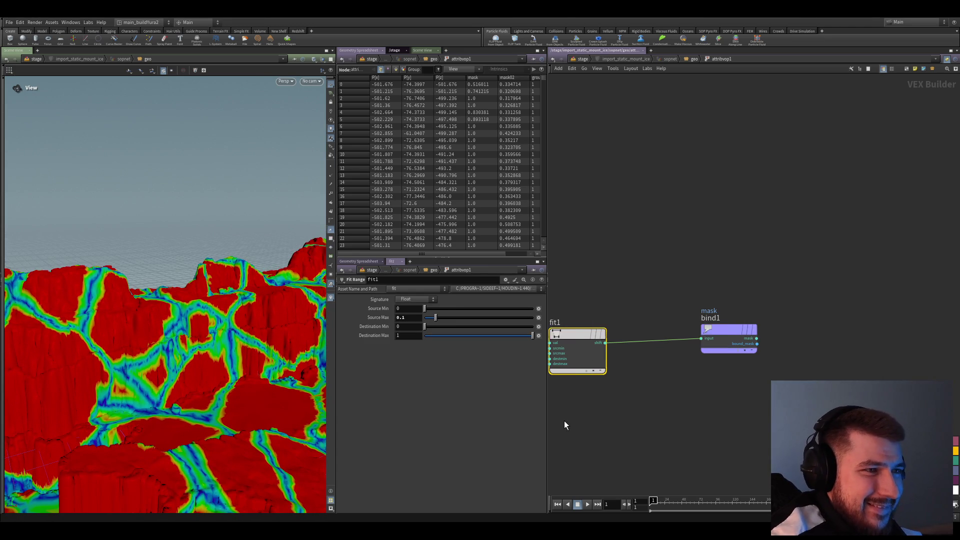
{"action": "middle_click_drag", "start_coordinate": [557, 404], "coordinate": [607, 398]}
{"action": "scroll", "coordinate": [695, 386], "scroll_direction": "down", "scroll_amount": 2}
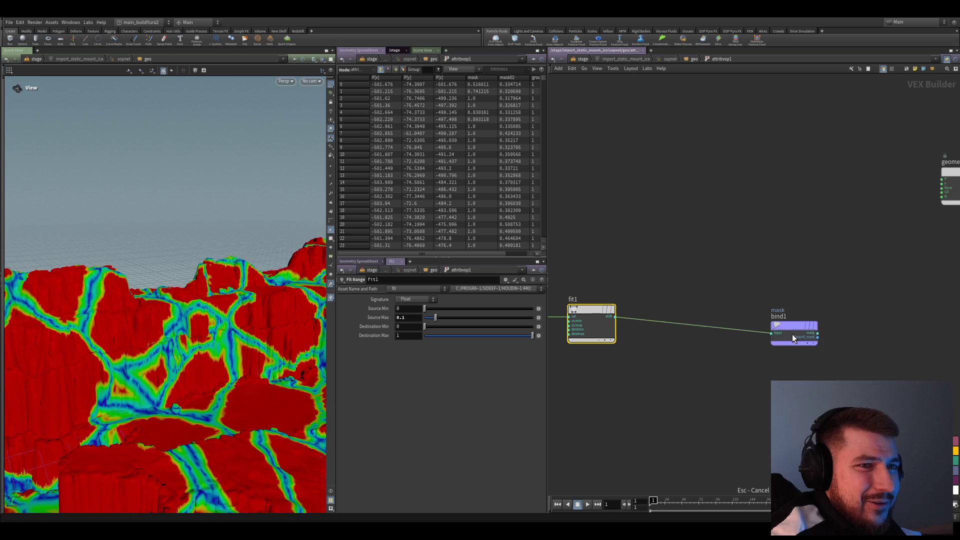
{"action": "left_click", "coordinate": [807, 318]}
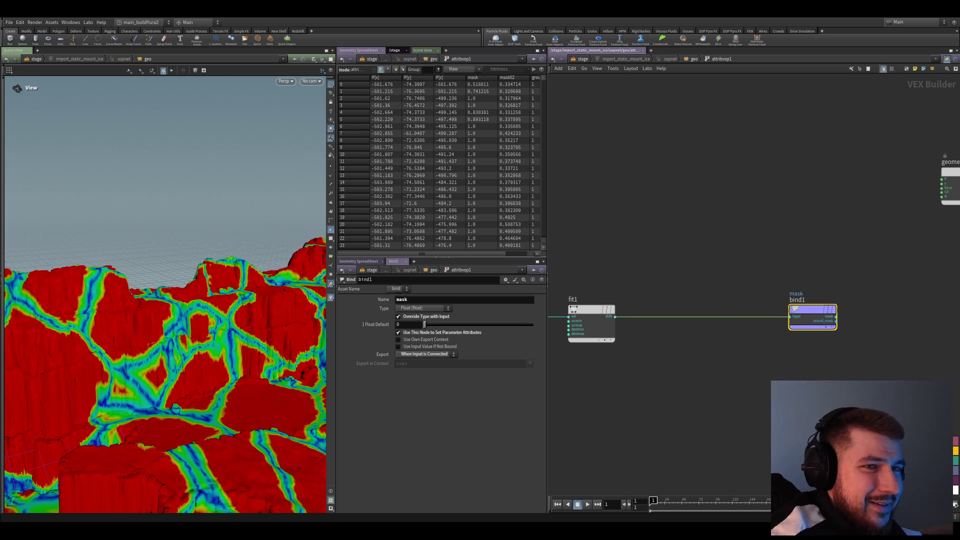
{"action": "middle_click_drag", "start_coordinate": [838, 335], "coordinate": [708, 312]}
{"action": "left_click", "coordinate": [424, 300]}
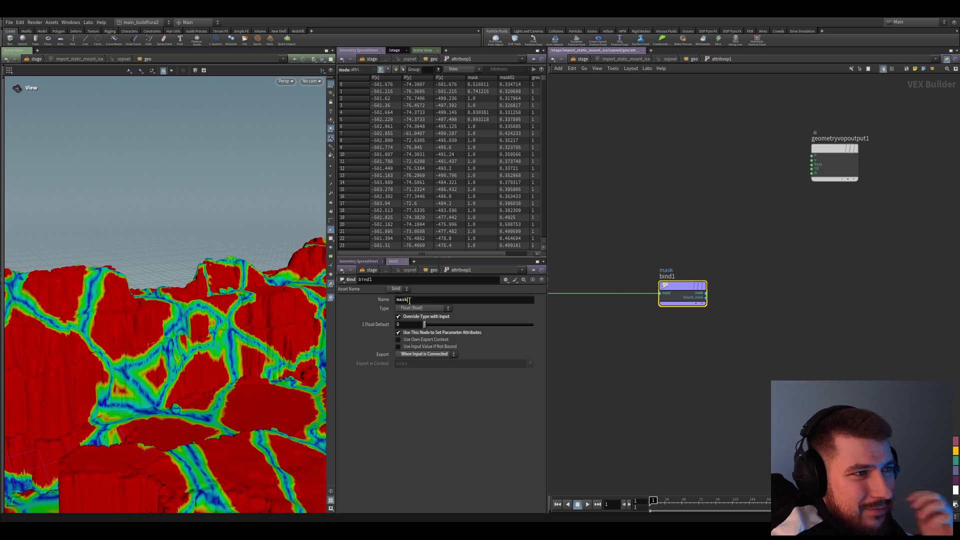
{"action": "key", "text": "Return"}
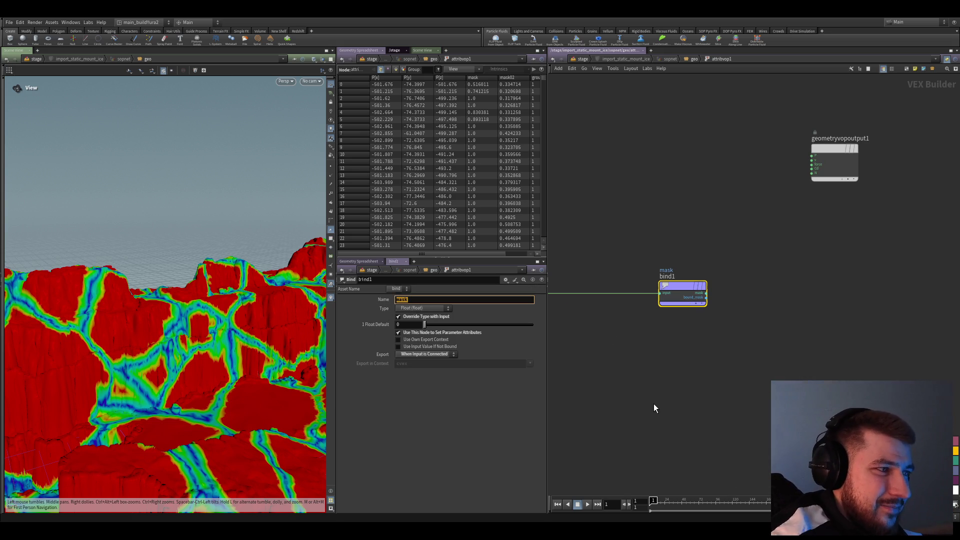
{"action": "scroll", "coordinate": [689, 361], "scroll_direction": "down", "scroll_amount": 2}
{"action": "scroll", "coordinate": [689, 388], "scroll_direction": "down", "scroll_amount": 2}
{"action": "scroll", "coordinate": [690, 391], "scroll_direction": "up", "scroll_amount": 2}
{"action": "scroll", "coordinate": [691, 392], "scroll_direction": "down", "scroll_amount": 1}
{"action": "scroll", "coordinate": [690, 392], "scroll_direction": "up", "scroll_amount": 1}
{"action": "scroll", "coordinate": [690, 392], "scroll_direction": "down", "scroll_amount": 1}
- Move bind1 beside fit1, rename its export attribute to mask03 and save the scene
{"action": "left_click_drag", "start_coordinate": [690, 392], "coordinate": [658, 327]}
{"action": "middle_click_drag", "start_coordinate": [699, 396], "coordinate": [740, 405]}
{"action": "left_click_drag", "start_coordinate": [719, 355], "coordinate": [713, 367]}
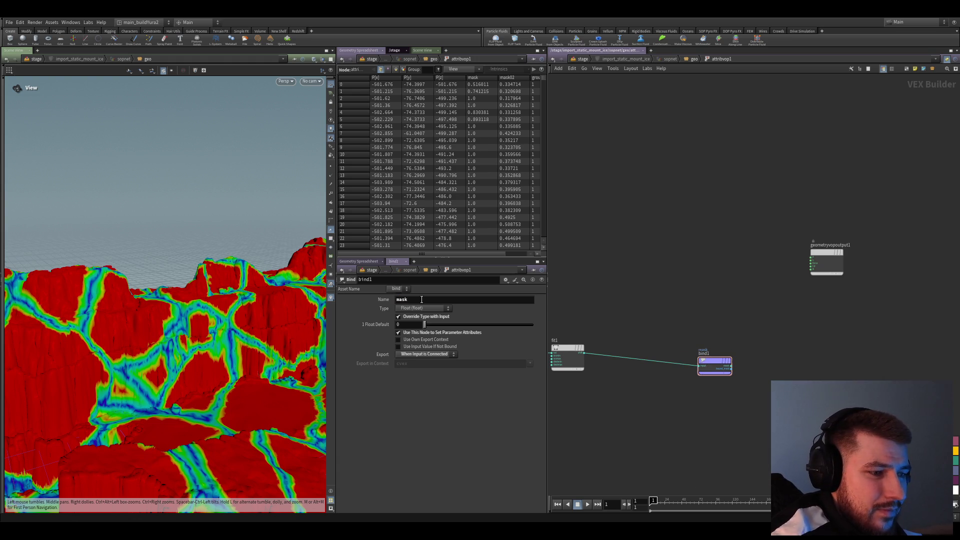
{"action": "middle_click_drag", "start_coordinate": [705, 368], "coordinate": [737, 375]}
{"action": "left_click_drag", "start_coordinate": [744, 369], "coordinate": [735, 377]}
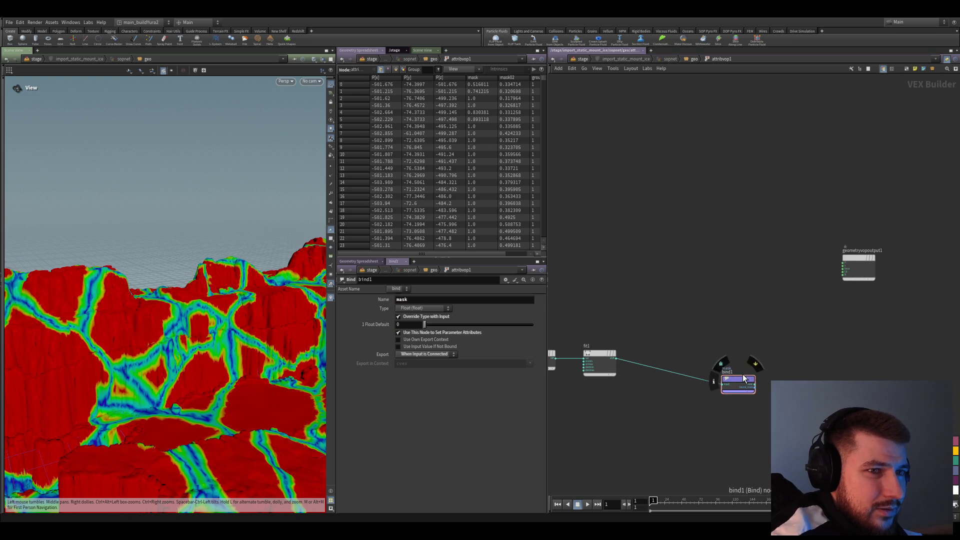
{"action": "mouse_move", "coordinate": [692, 357]}
{"action": "middle_mouse_down"}
{"action": "mouse_move", "coordinate": [667, 296]}
{"action": "mouse_move", "coordinate": [698, 297]}
{"action": "middle_mouse_up"}
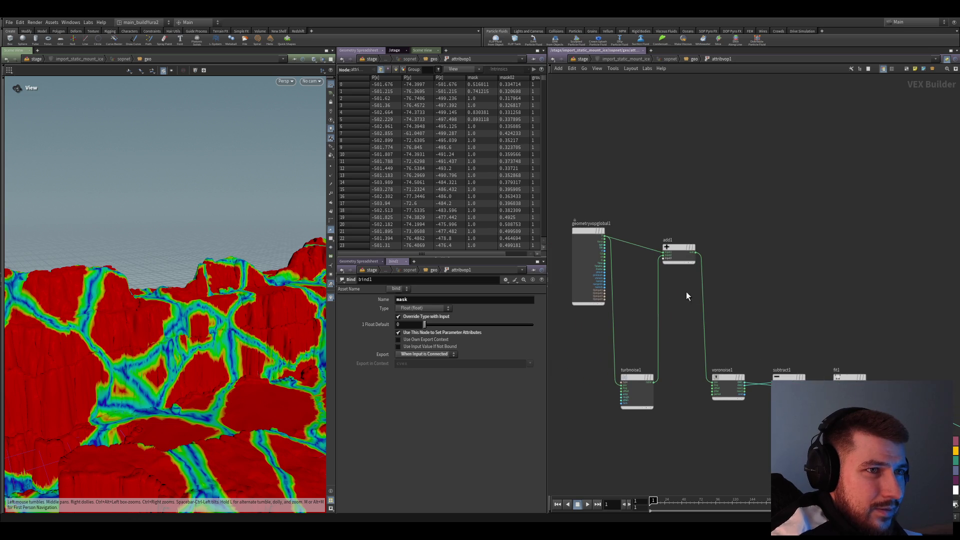
{"action": "middle_click_drag", "start_coordinate": [683, 229], "coordinate": [458, 222]}
{"action": "left_click", "coordinate": [480, 300]}
{"action": "type", "text": "03"}
{"action": "key", "text": "Return"}
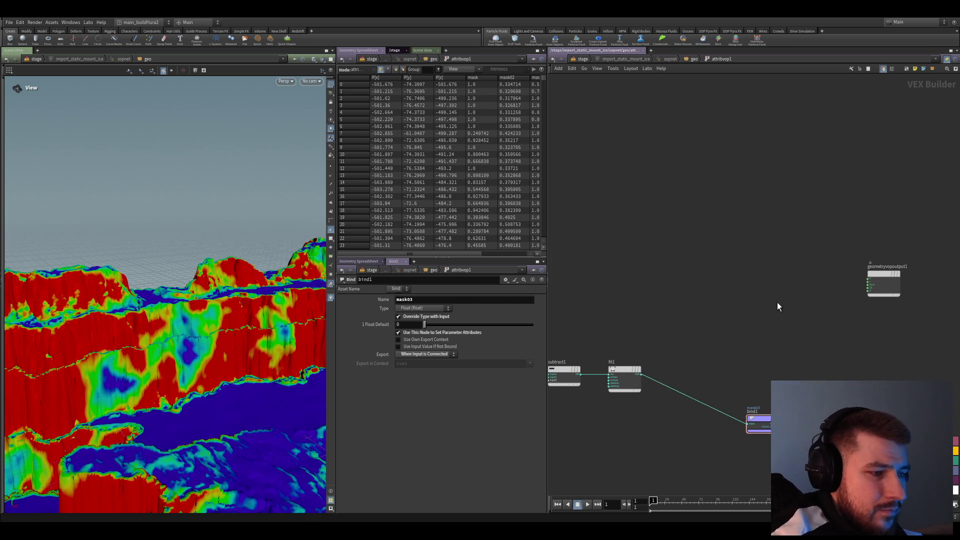
{"action": "key", "text": "ctrl+s"}
{"action": "scroll", "coordinate": [779, 302], "scroll_direction": "down", "scroll_amount": 2}
{"action": "scroll", "coordinate": [691, 294], "scroll_direction": "down", "scroll_amount": 2}
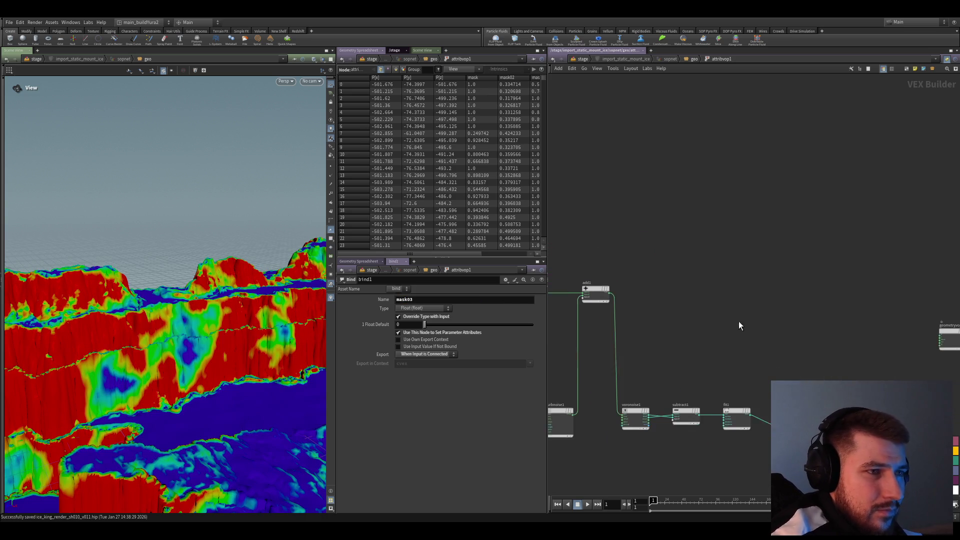
- Add a second Bind node, bind2, reading the existing mask attribute
{"action": "key", "text": "Tab"}
{"action": "type", "text": "bind"}
{"action": "key", "text": "Return"}
{"action": "left_click", "coordinate": [744, 248]}
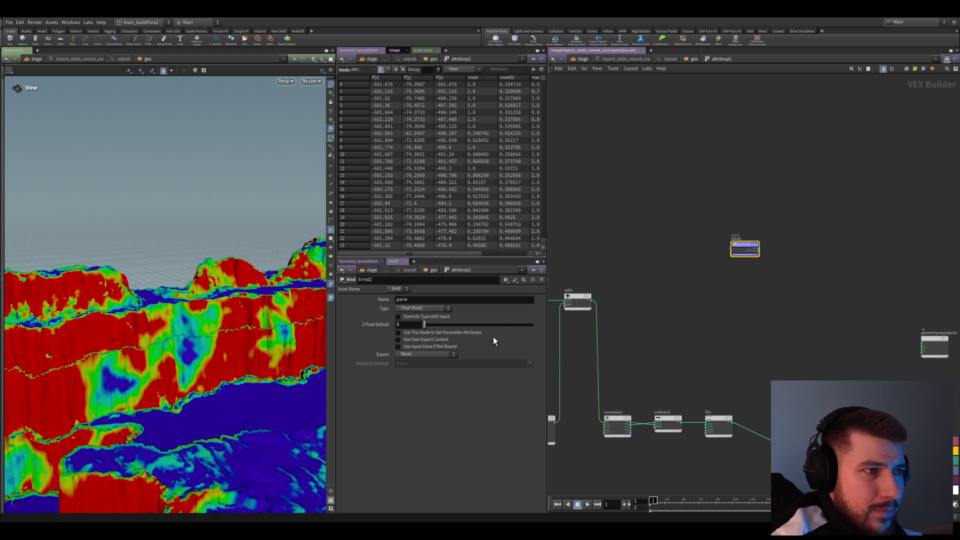
{"action": "double_click", "coordinate": [450, 300]}
{"action": "type", "text": "mask"}
{"action": "key", "text": "Return"}
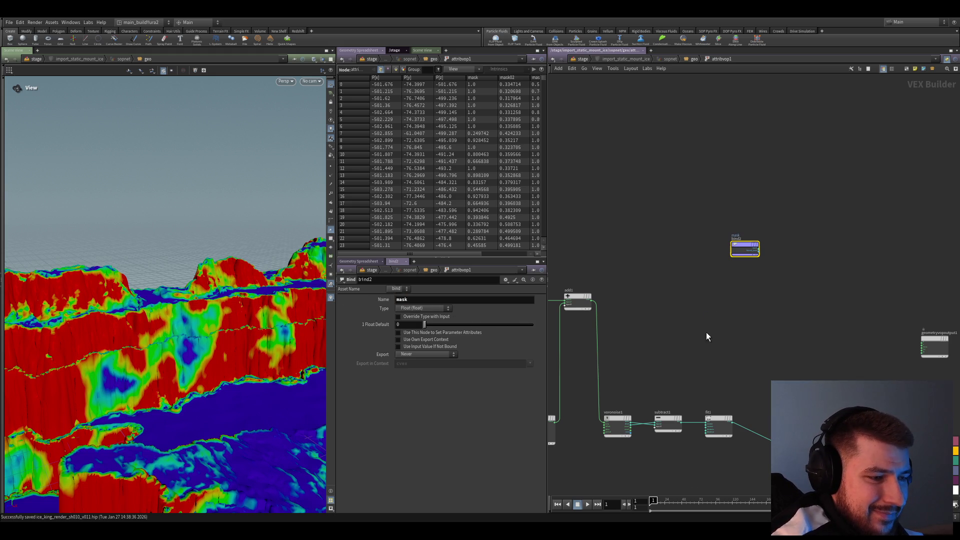
{"action": "middle_click_drag", "start_coordinate": [740, 351], "coordinate": [650, 336]}
{"action": "scroll", "coordinate": [716, 292], "scroll_direction": "up", "scroll_amount": 2}
{"action": "scroll", "coordinate": [685, 339], "scroll_direction": "up", "scroll_amount": 1}
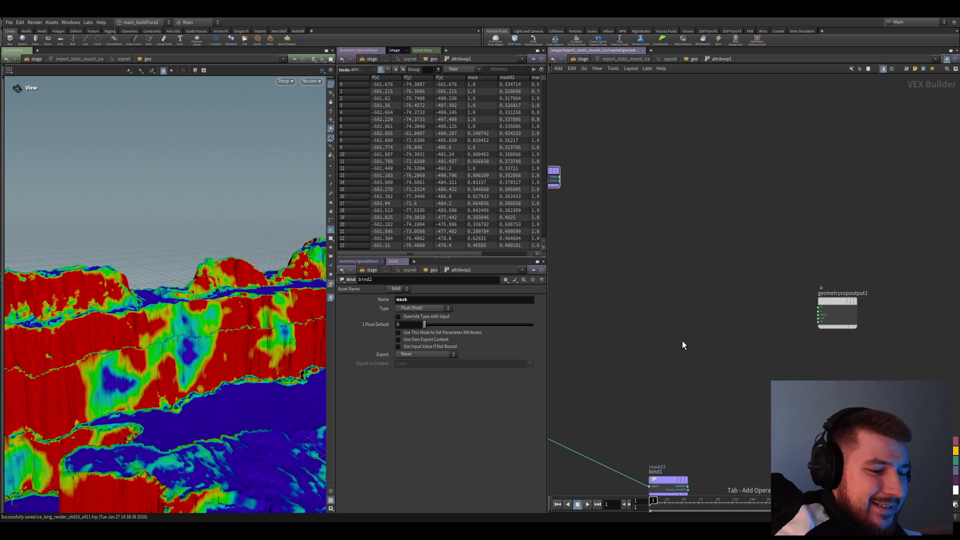
- Subtract mask03 from mask with a Subtract node and feed the difference to the output Cd
{"action": "key", "text": "Tab"}
{"action": "type", "text": "subtract"}
{"action": "key", "text": "Return"}
{"action": "left_click", "coordinate": [682, 345]}
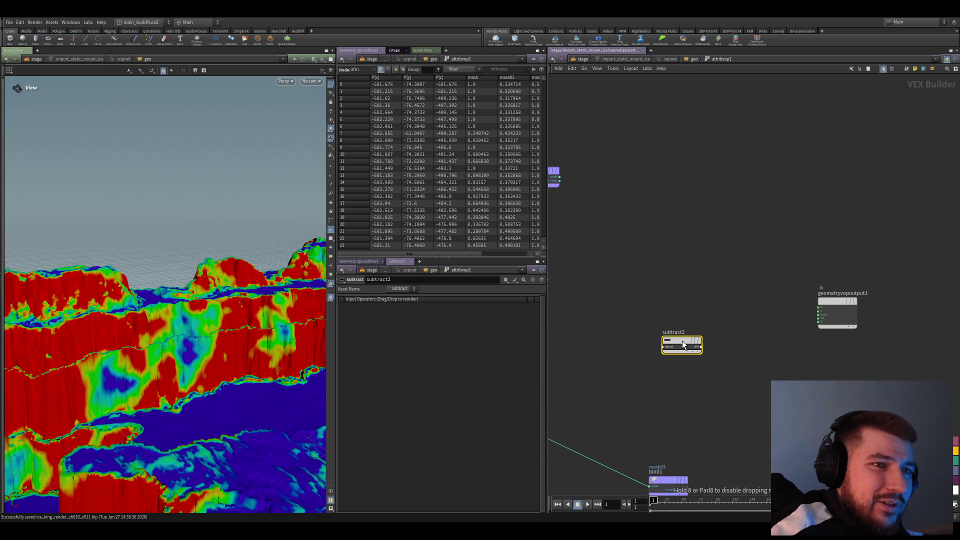
{"action": "middle_click_drag", "start_coordinate": [606, 202], "coordinate": [682, 235]}
{"action": "left_click", "coordinate": [661, 245]}
{"action": "middle_click_drag", "start_coordinate": [850, 407], "coordinate": [743, 318]}
{"action": "left_click", "coordinate": [746, 289]}
{"action": "scroll", "coordinate": [750, 384], "scroll_direction": "down", "scroll_amount": 1}
{"action": "scroll", "coordinate": [751, 384], "scroll_direction": "up", "scroll_amount": 2}
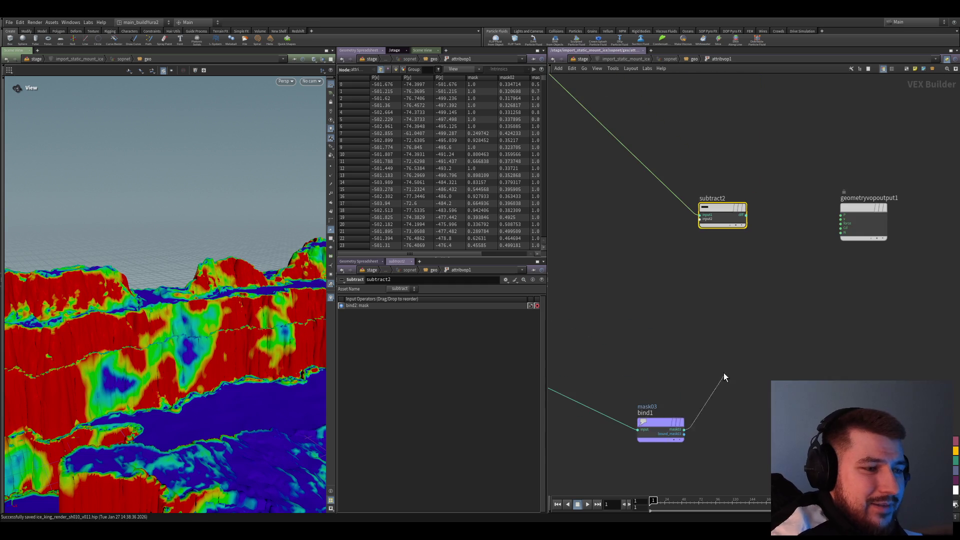
{"action": "left_click_drag", "start_coordinate": [684, 422], "coordinate": [702, 220]}
{"action": "middle_click_drag", "start_coordinate": [701, 221], "coordinate": [726, 307]}
{"action": "scroll", "coordinate": [750, 332], "scroll_direction": "up", "scroll_amount": 2}
{"action": "left_click_drag", "start_coordinate": [678, 306], "coordinate": [820, 324]}
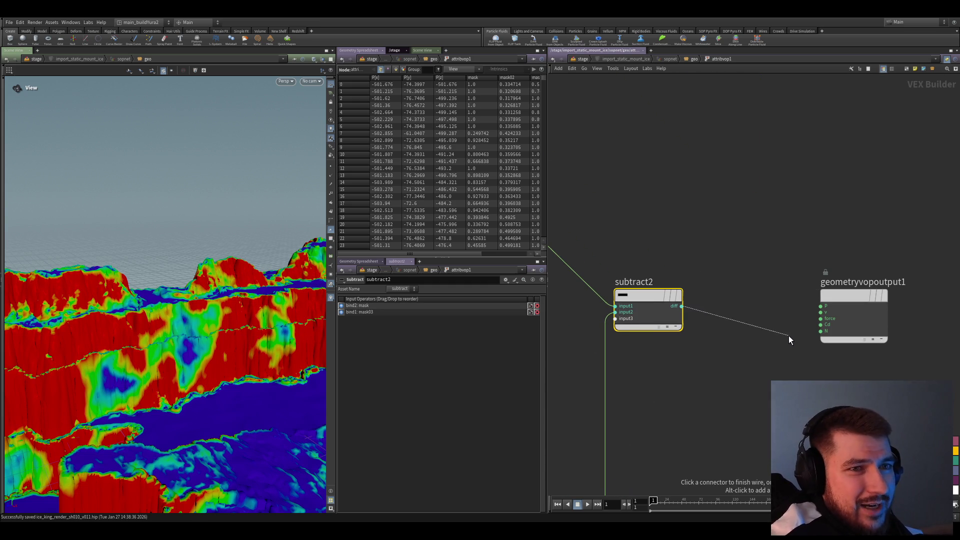
{"action": "scroll", "coordinate": [765, 391], "scroll_direction": "down", "scroll_amount": 1}
{"action": "scroll", "coordinate": [632, 356], "scroll_direction": "down", "scroll_amount": 1}
{"action": "scroll", "coordinate": [631, 356], "scroll_direction": "down", "scroll_amount": 1}
{"action": "scroll", "coordinate": [706, 361], "scroll_direction": "down", "scroll_amount": 1}
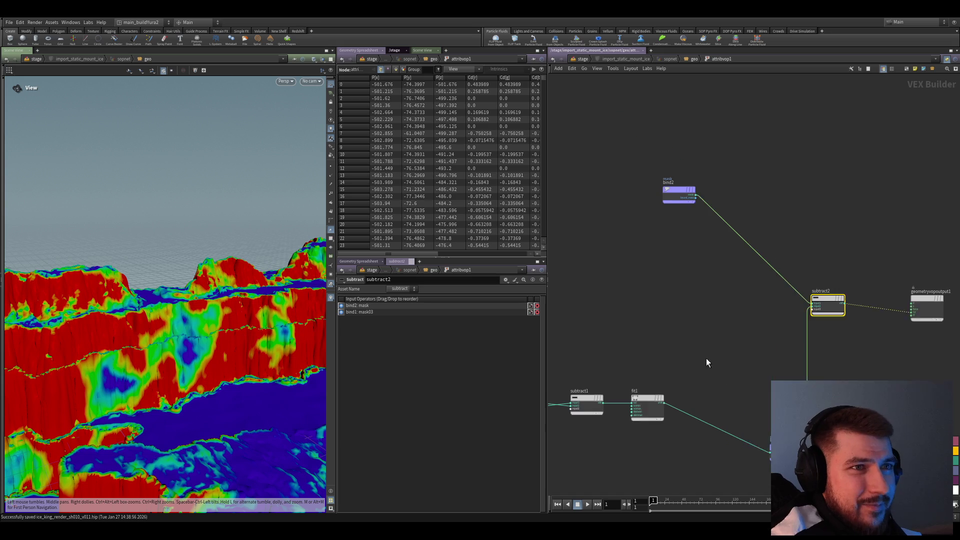
- Add a Multiply node next to the two bind nodes
{"action": "middle_click_drag", "start_coordinate": [797, 339], "coordinate": [744, 332]}
{"action": "scroll", "coordinate": [744, 333], "scroll_direction": "down", "scroll_amount": 1}
{"action": "left_click_drag", "start_coordinate": [650, 176], "coordinate": [724, 359]}
{"action": "scroll", "coordinate": [765, 339], "scroll_direction": "up", "scroll_amount": 1}
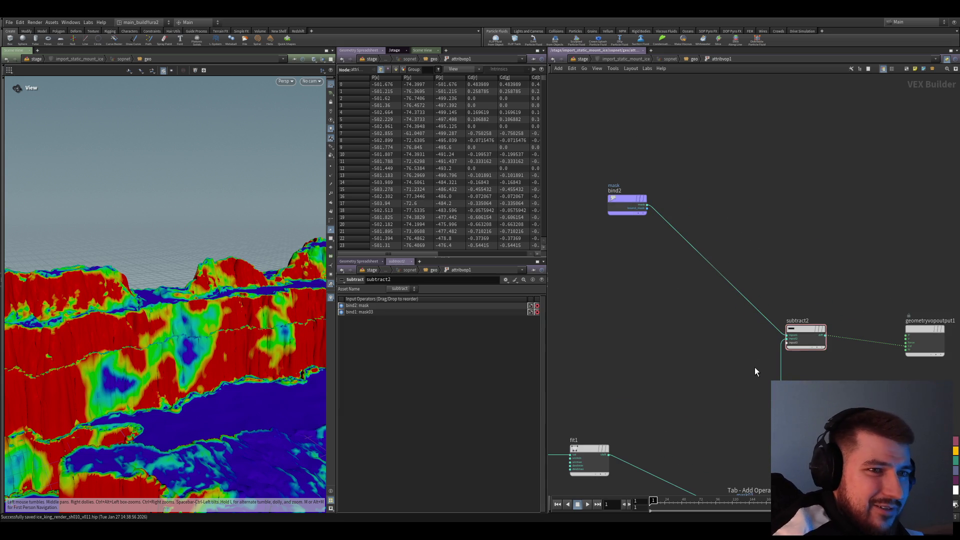
{"action": "key", "text": "Tab"}
{"action": "type", "text": "multiply"}
{"action": "key", "text": "Return"}
{"action": "left_click", "coordinate": [812, 282]}
{"action": "scroll", "coordinate": [642, 205], "scroll_direction": "up", "scroll_amount": 1}
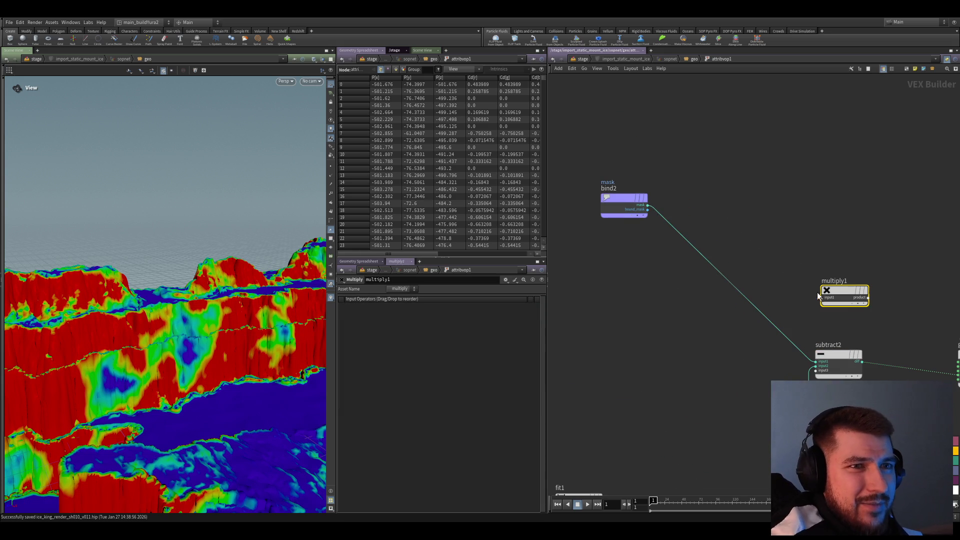
- Wire mask and mask03 into multiply1's inputs and auto-layout the network with L
{"action": "left_click", "coordinate": [765, 271]}
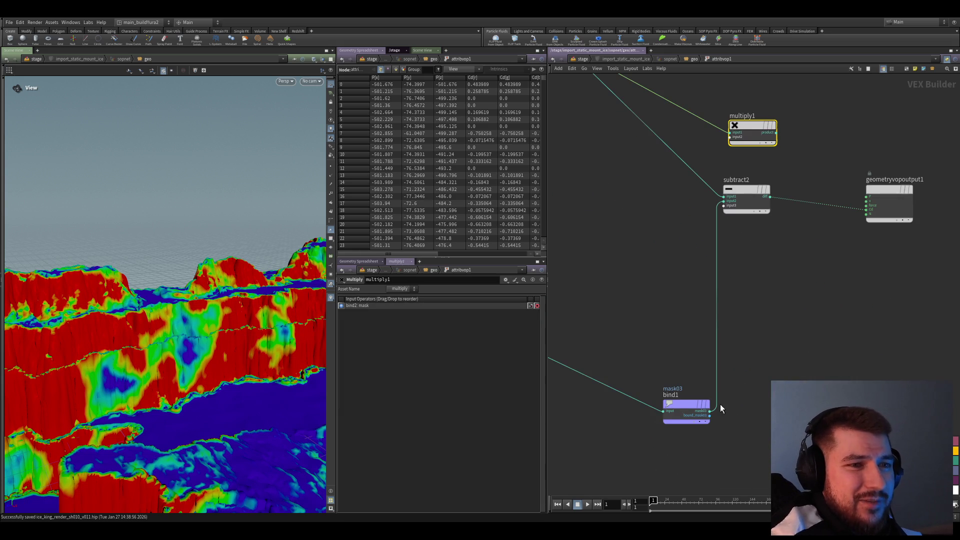
{"action": "left_click", "coordinate": [710, 411]}
{"action": "left_click", "coordinate": [709, 252]}
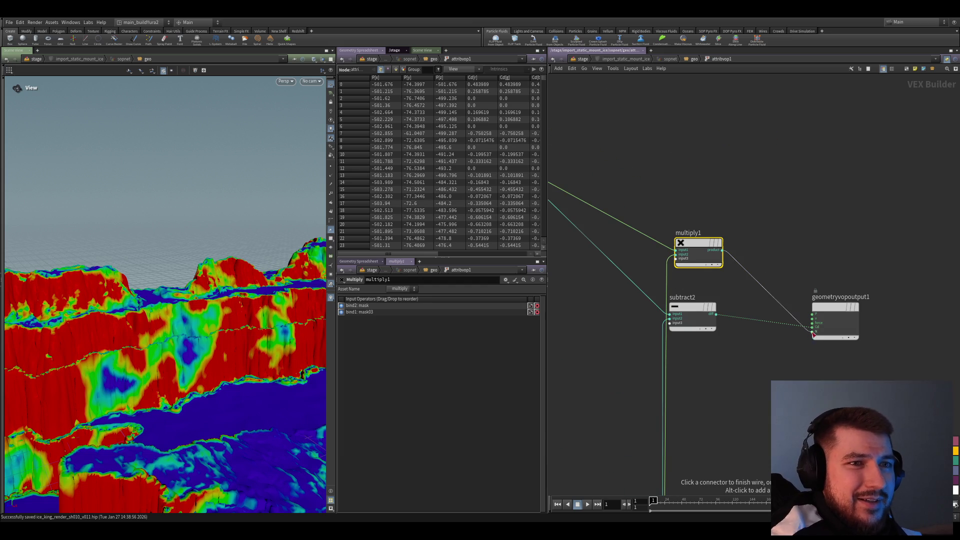
{"action": "key", "text": "l"}
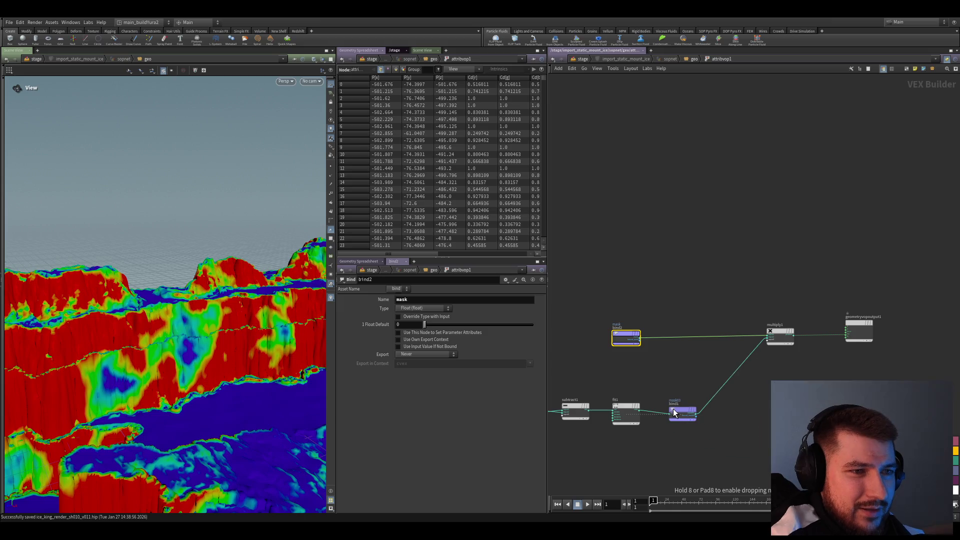
{"action": "left_click_drag", "start_coordinate": [775, 336], "coordinate": [739, 335]}
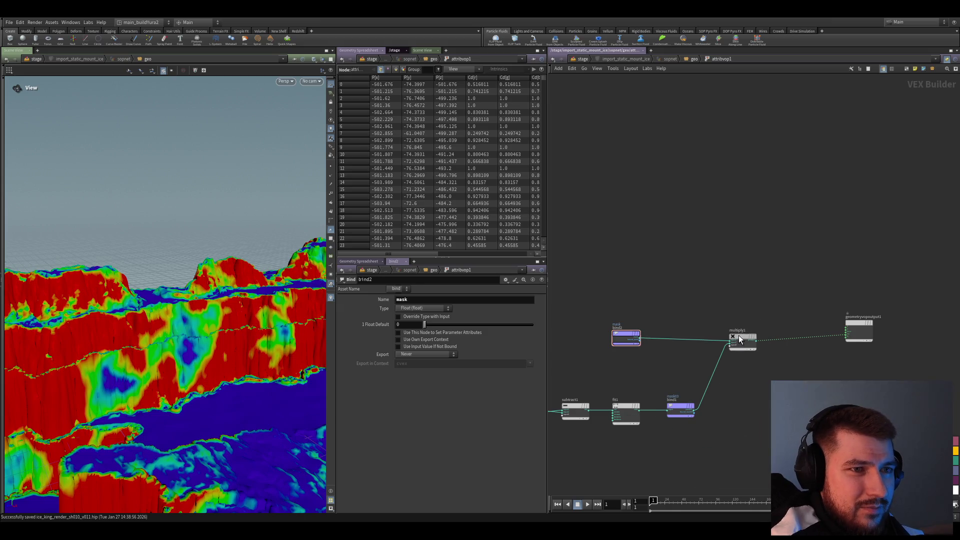
{"action": "key", "text": "l"}
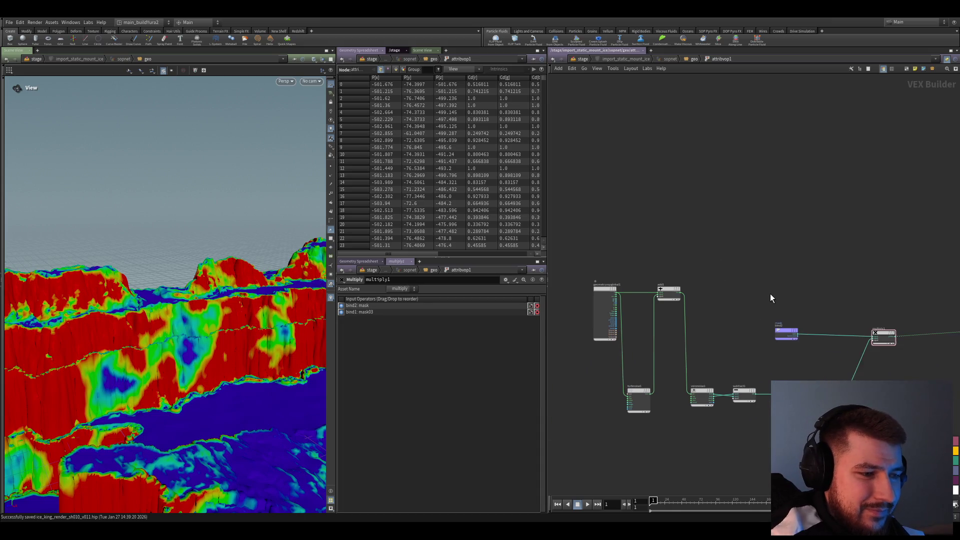
- Add a Displace Along Normal node and wire the globals' P into its position input
{"action": "left_click", "coordinate": [876, 280]}
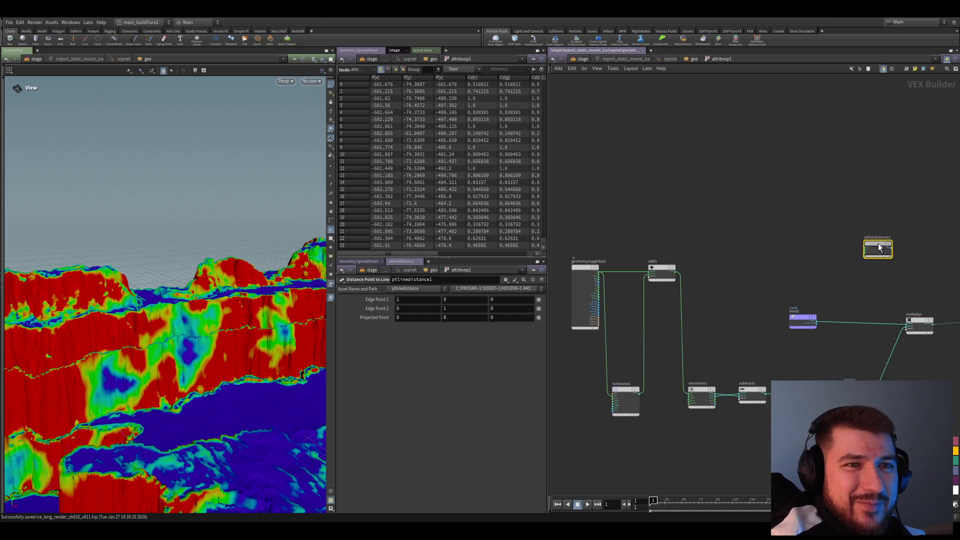
{"action": "left_click", "coordinate": [927, 298]}
{"action": "scroll", "coordinate": [658, 285], "scroll_direction": "up", "scroll_amount": 3}
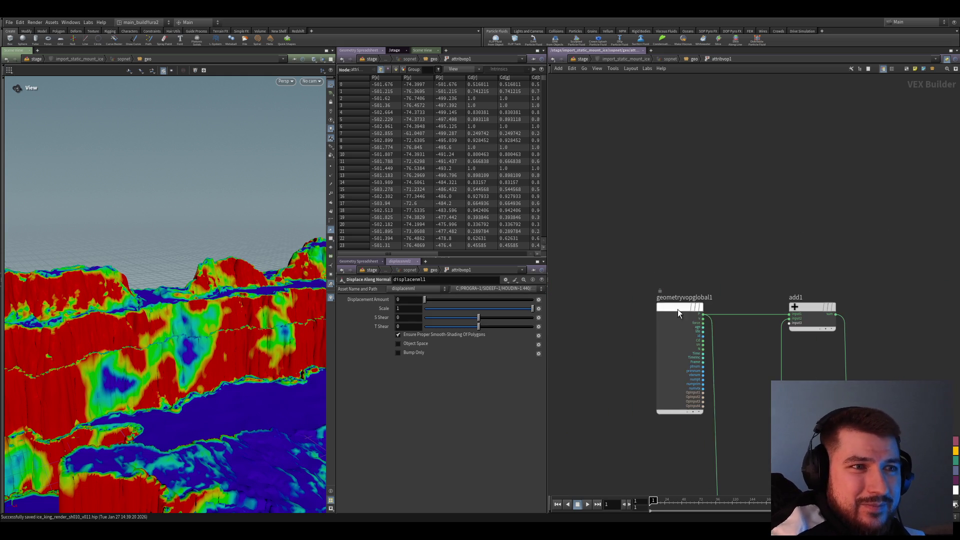
{"action": "left_click", "coordinate": [700, 330]}
{"action": "scroll", "coordinate": [683, 331], "scroll_direction": "down", "scroll_amount": 3}
{"action": "scroll", "coordinate": [645, 283], "scroll_direction": "down", "scroll_amount": 3}
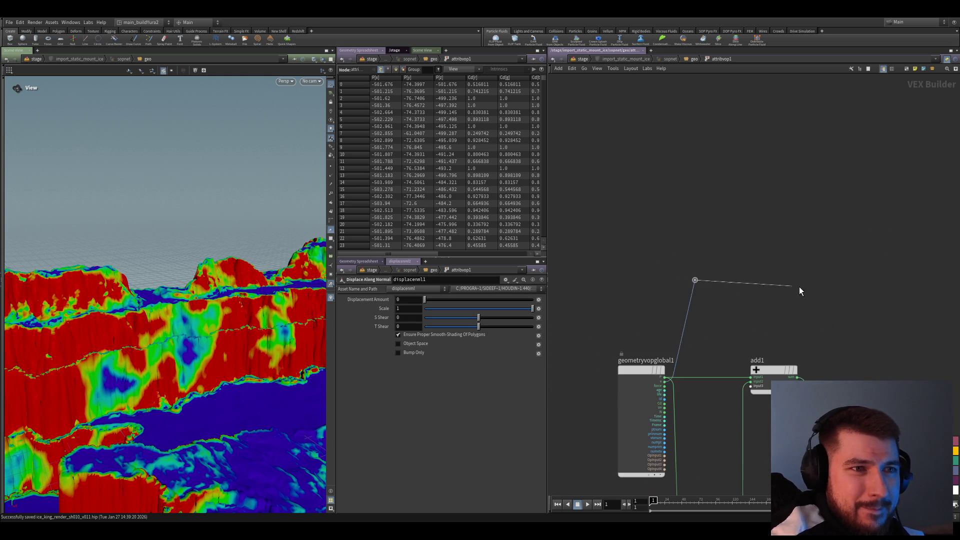
{"action": "scroll", "coordinate": [781, 317], "scroll_direction": "up", "scroll_amount": 3}
{"action": "scroll", "coordinate": [733, 389], "scroll_direction": "up", "scroll_amount": 2}
{"action": "left_click", "coordinate": [721, 383]}
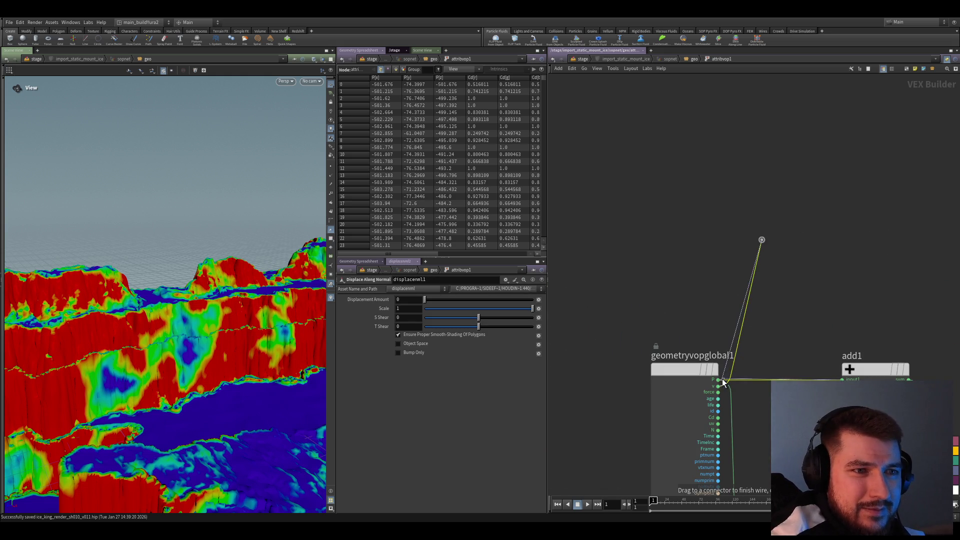
{"action": "double_click", "coordinate": [732, 356]}
{"action": "key", "text": "Escape"}
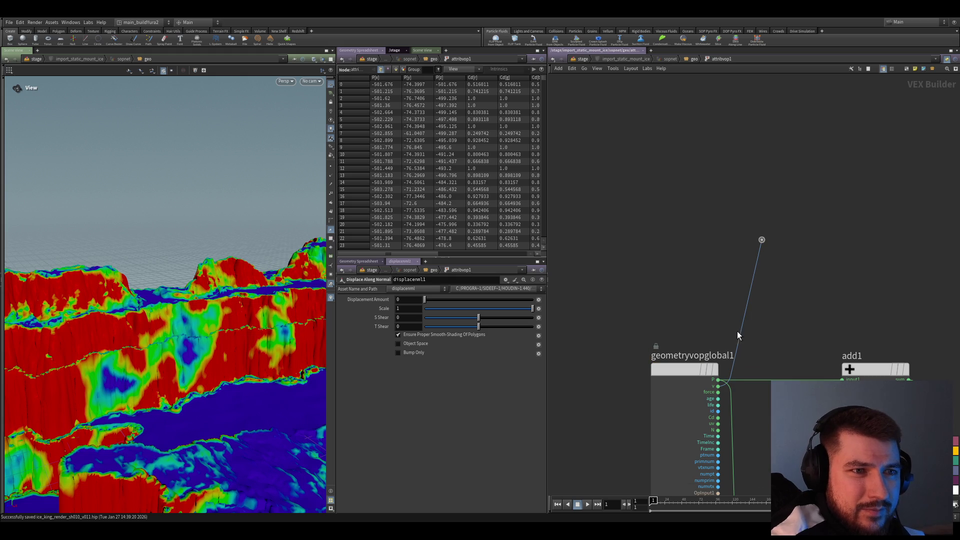
{"action": "scroll", "coordinate": [768, 243], "scroll_direction": "down", "scroll_amount": 3}
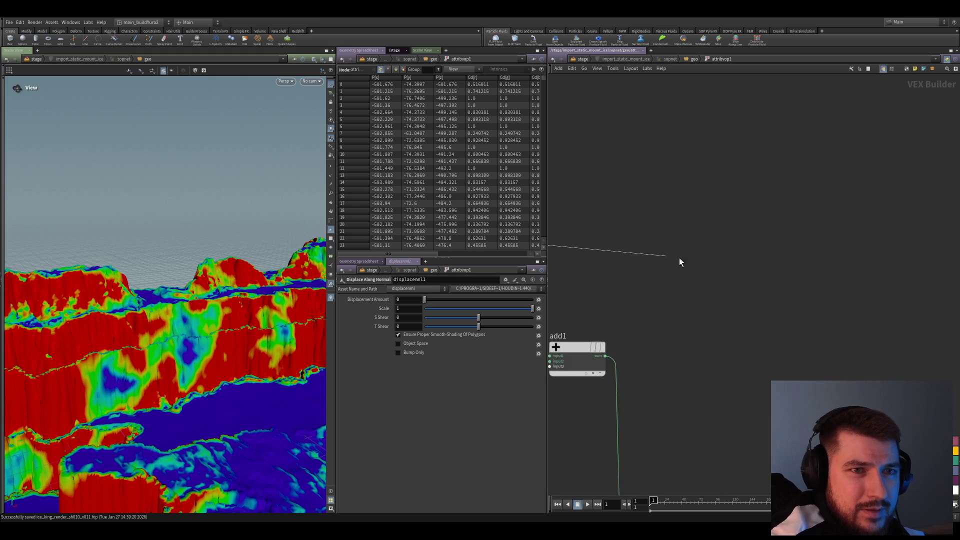
{"action": "scroll", "coordinate": [879, 295], "scroll_direction": "up", "scroll_amount": 3}
{"action": "left_click", "coordinate": [902, 289]}
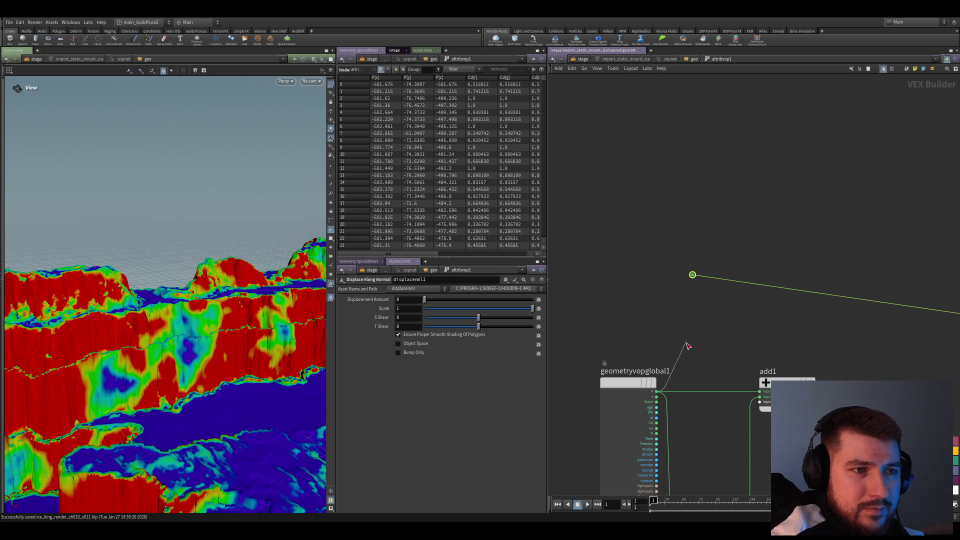
{"action": "scroll", "coordinate": [818, 350], "scroll_direction": "down", "scroll_amount": 3}
{"action": "scroll", "coordinate": [774, 356], "scroll_direction": "down", "scroll_amount": 2}
{"action": "scroll", "coordinate": [775, 356], "scroll_direction": "up", "scroll_amount": 2}
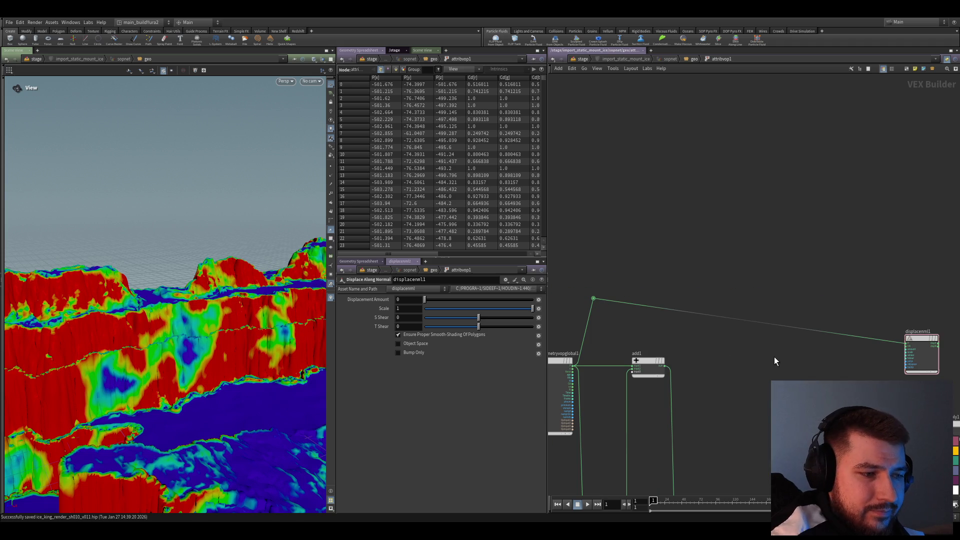
- Feed displacenml1 into geometryvopoutput1's P and use multiply1's product as its scale
{"action": "middle_click_drag", "start_coordinate": [771, 357], "coordinate": [691, 337]}
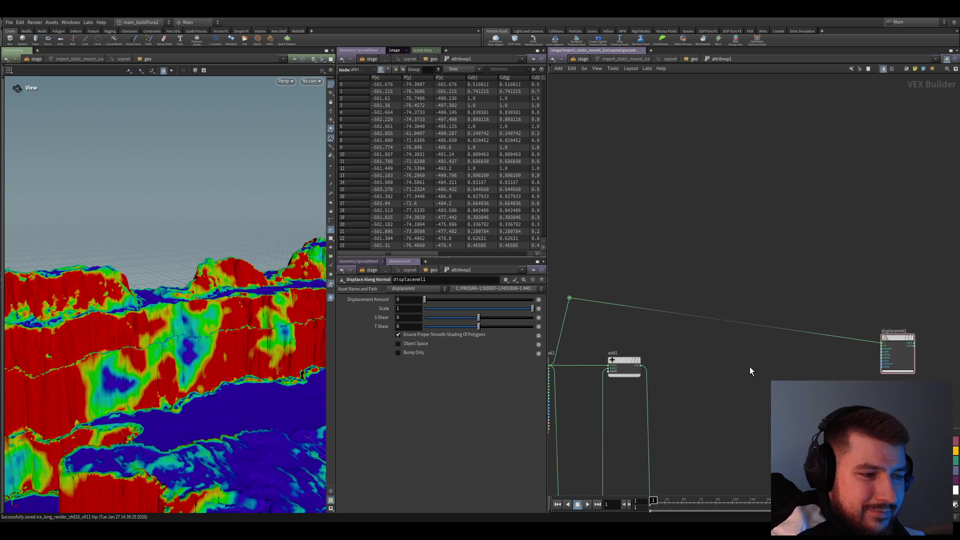
{"action": "left_click", "coordinate": [779, 328]}
{"action": "scroll", "coordinate": [750, 316], "scroll_direction": "up", "scroll_amount": 2}
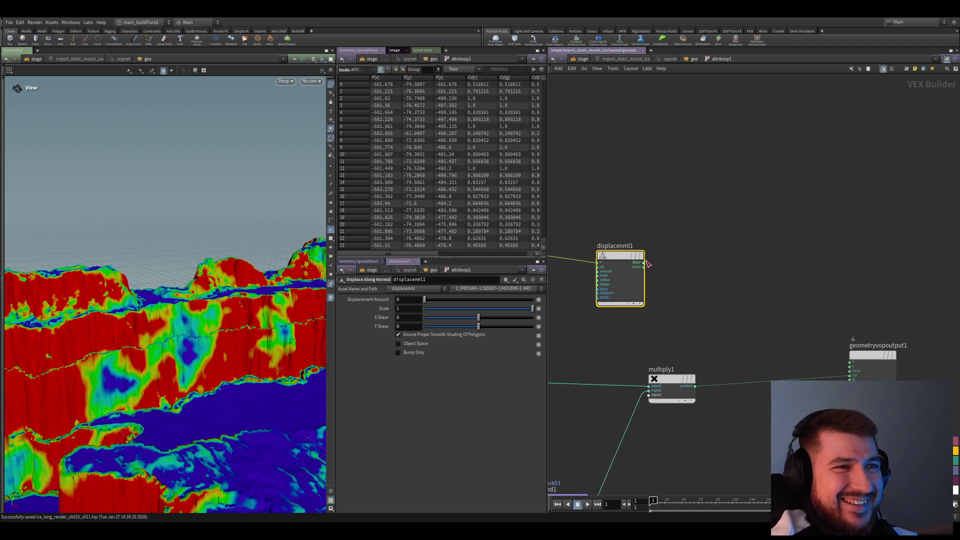
{"action": "left_click_drag", "start_coordinate": [785, 325], "coordinate": [784, 247]}
{"action": "middle_click_drag", "start_coordinate": [784, 248], "coordinate": [848, 248]}
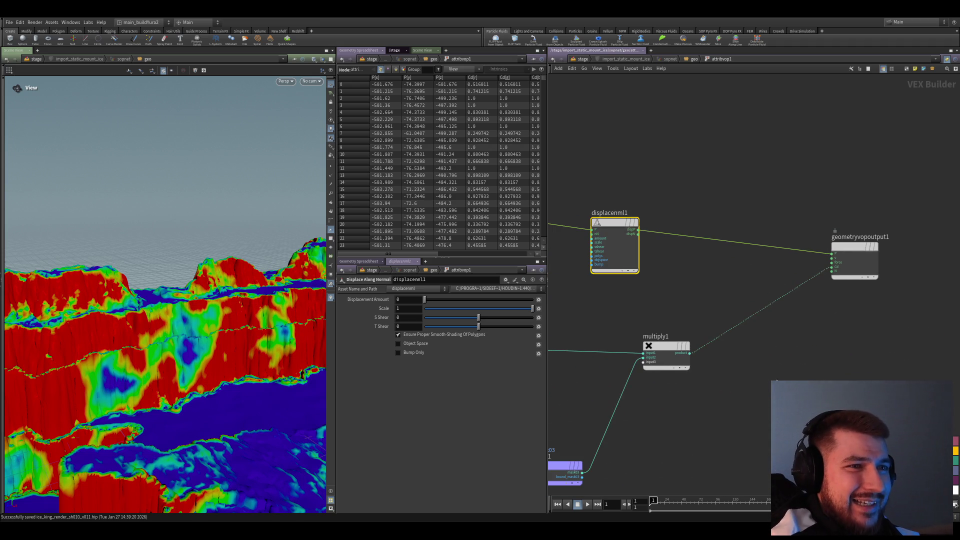
{"action": "left_click_drag", "start_coordinate": [615, 240], "coordinate": [711, 248]}
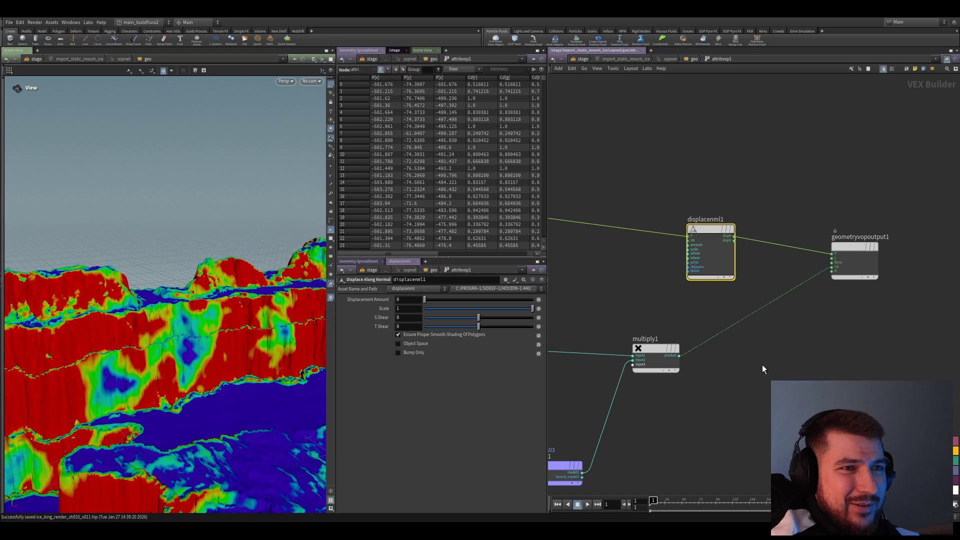
{"action": "left_click", "coordinate": [688, 353]}
{"action": "middle_click_drag", "start_coordinate": [688, 354], "coordinate": [737, 420]}
{"action": "scroll", "coordinate": [706, 303], "scroll_direction": "up", "scroll_amount": 1}
{"action": "scroll", "coordinate": [722, 336], "scroll_direction": "up", "scroll_amount": 1}
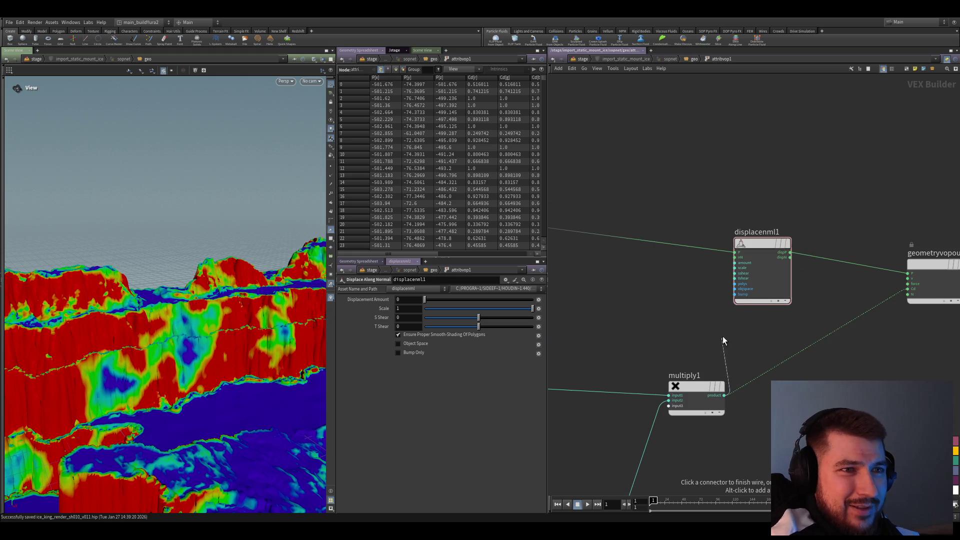
{"action": "left_click", "coordinate": [737, 268]}
{"action": "scroll", "coordinate": [680, 323], "scroll_direction": "down", "scroll_amount": 2}
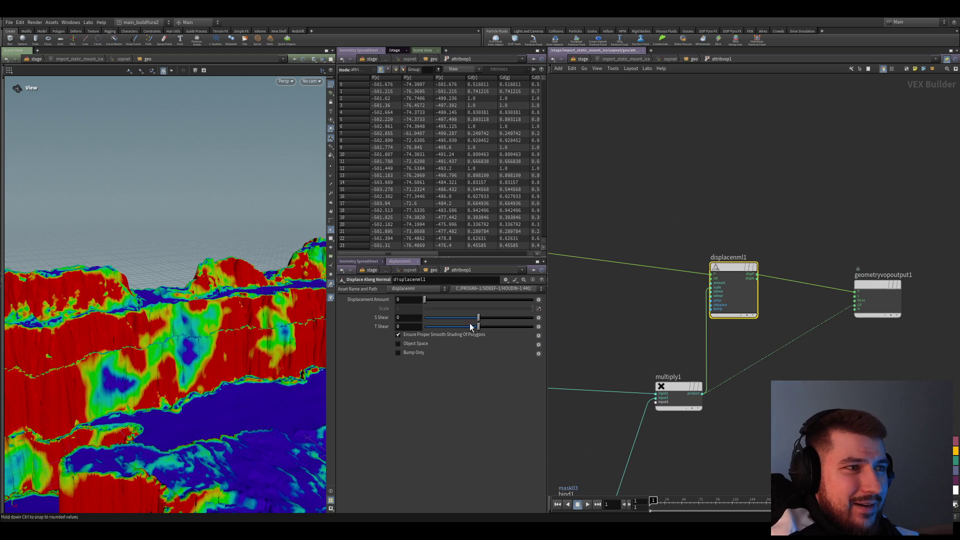
- Test the displacement amount, then insert a displayed Normal SOP after attribvop1 and dive back in
{"action": "left_click_drag", "start_coordinate": [493, 301], "coordinate": [533, 304]}
{"action": "left_click_drag", "start_coordinate": [435, 299], "coordinate": [369, 306]}
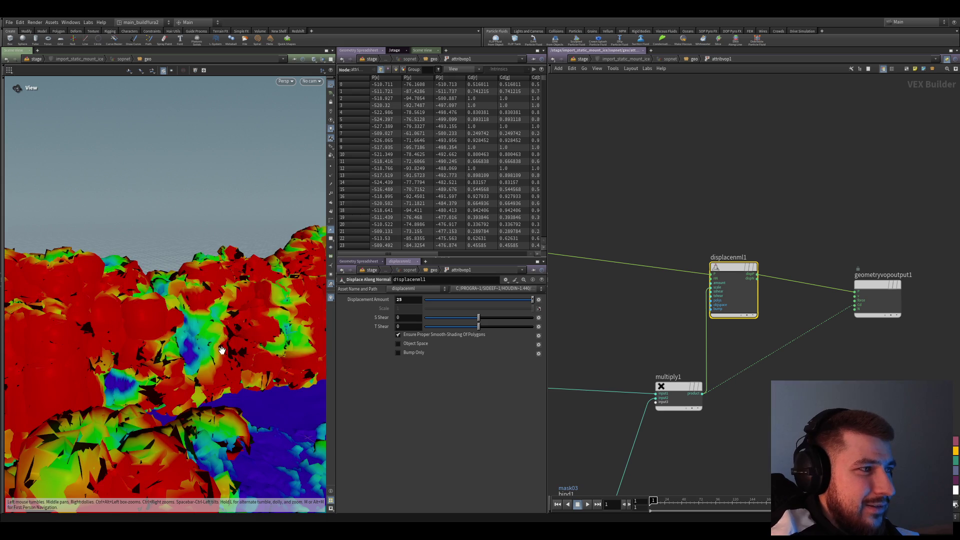
{"action": "key", "text": "u"}
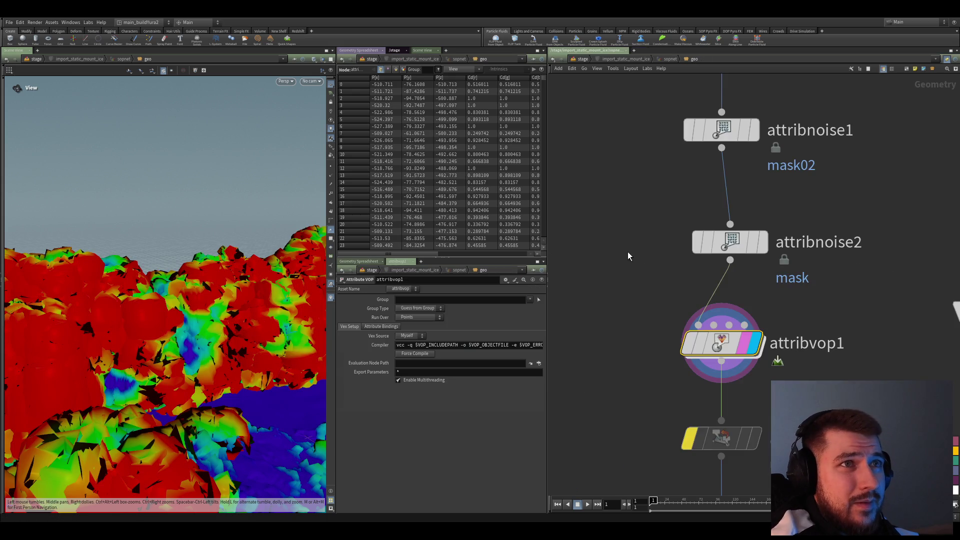
{"action": "left_click", "coordinate": [670, 329]}
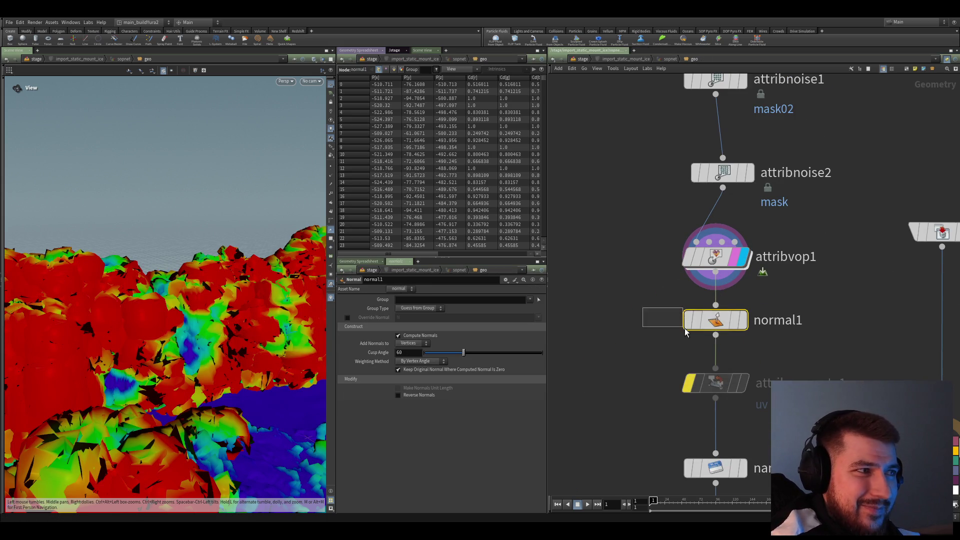
{"action": "key", "text": "r"}
{"action": "middle_click_drag", "start_coordinate": [648, 328], "coordinate": [635, 351]}
{"action": "double_click", "coordinate": [705, 281]}
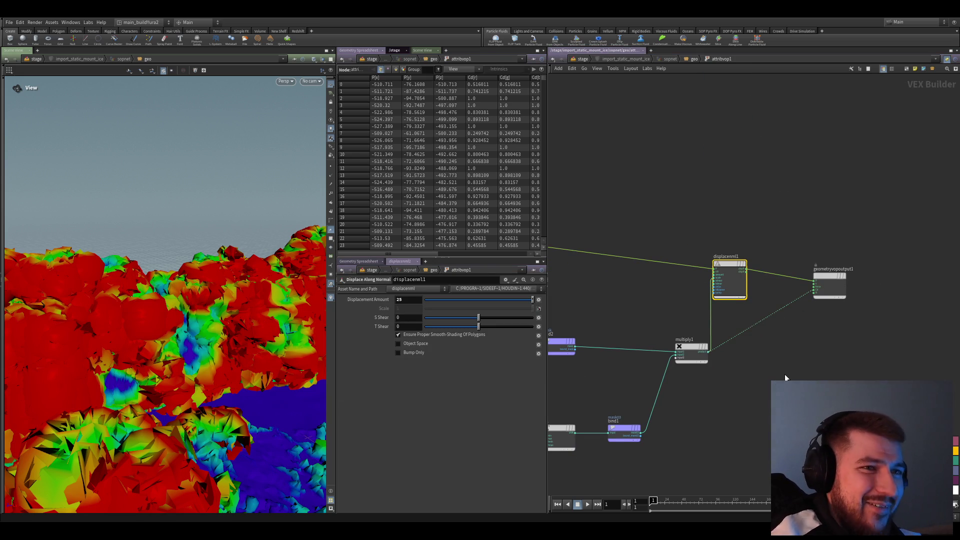
{"action": "scroll", "coordinate": [785, 378], "scroll_direction": "up", "scroll_amount": 2}
- Move displacenml1 above multiply1 and set Displacement Amount to 5, forming tall layered cliffs
{"action": "key", "text": "y"}
{"action": "left_click_drag", "start_coordinate": [704, 222], "coordinate": [705, 171]}
{"action": "key", "text": "f"}
{"action": "scroll", "coordinate": [787, 364], "scroll_direction": "down", "scroll_amount": 1}
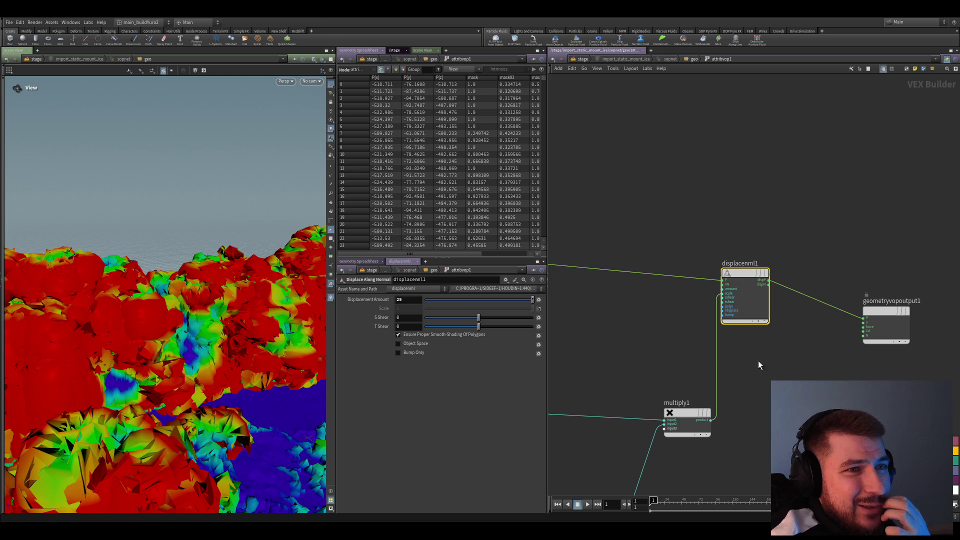
{"action": "left_click_drag", "start_coordinate": [743, 289], "coordinate": [740, 269]}
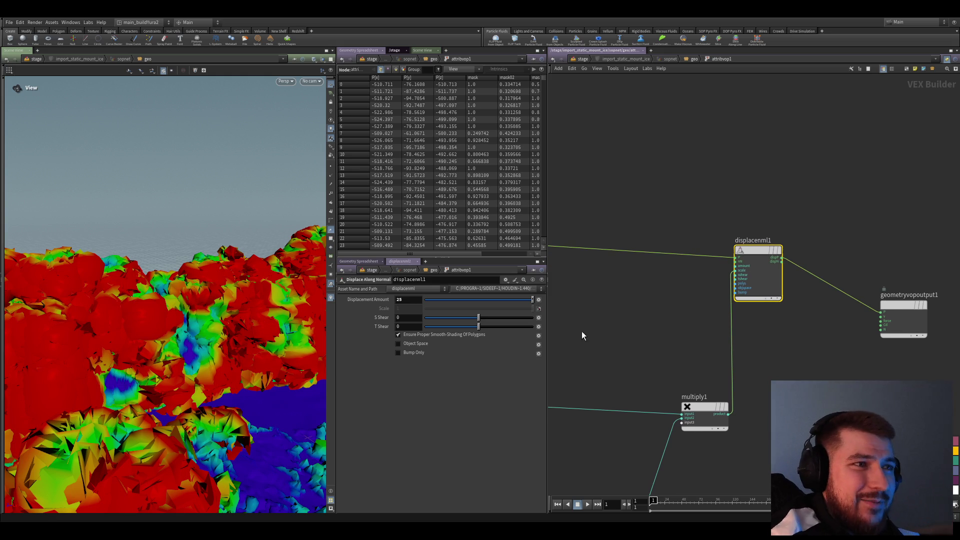
{"action": "left_click_drag", "start_coordinate": [497, 303], "coordinate": [592, 307]}
{"action": "double_click", "coordinate": [409, 299]}
{"action": "type", "text": "5"}
{"action": "key", "text": "Return"}
{"action": "left_click_drag", "start_coordinate": [225, 323], "coordinate": [187, 342]}
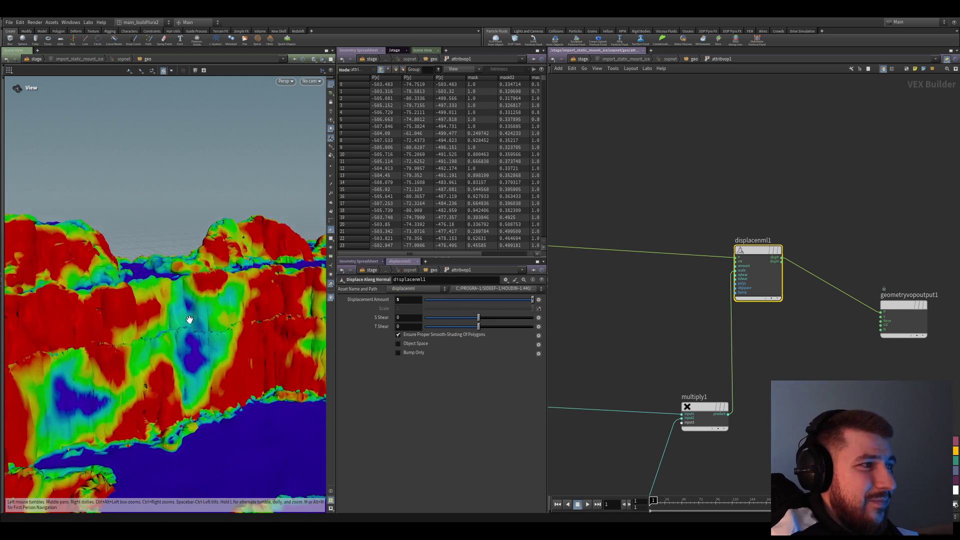
{"action": "left_click_drag", "start_coordinate": [188, 341], "coordinate": [210, 346]}
- Save the scene and review turbnoise1's settings
{"action": "key", "text": "ctrl+s"}
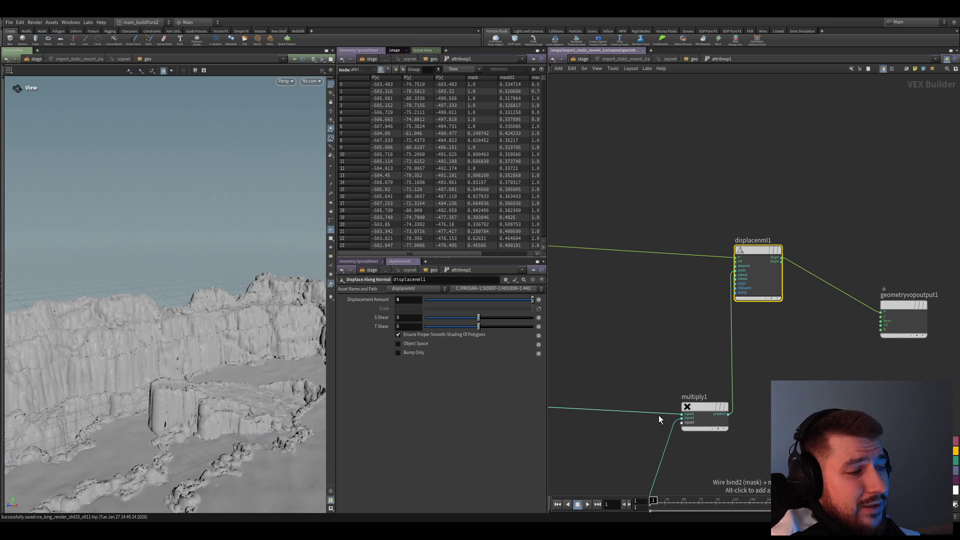
{"action": "mouse_move", "coordinate": [642, 404]}
{"action": "middle_mouse_down"}
{"action": "mouse_move", "coordinate": [621, 381]}
{"action": "mouse_move", "coordinate": [659, 393]}
{"action": "middle_mouse_up"}
{"action": "scroll", "coordinate": [725, 311], "scroll_direction": "down", "scroll_amount": 3}
{"action": "middle_click_drag", "start_coordinate": [721, 316], "coordinate": [707, 300]}
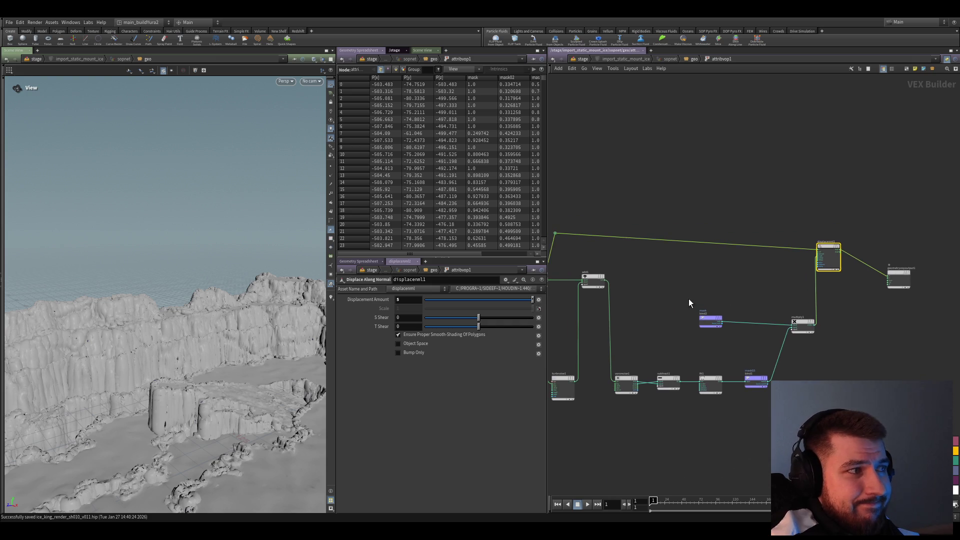
{"action": "scroll", "coordinate": [662, 322], "scroll_direction": "up", "scroll_amount": 2}
{"action": "left_click", "coordinate": [662, 322]}
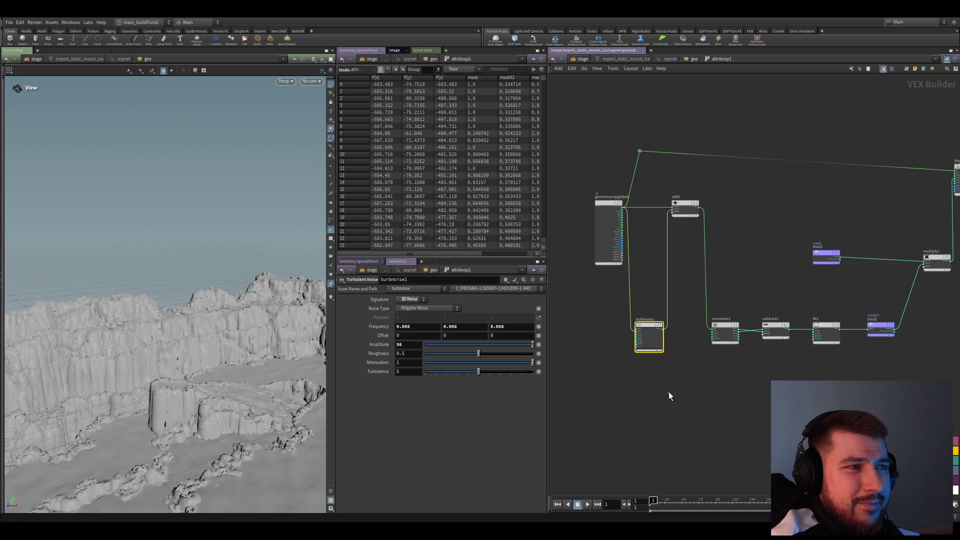
{"action": "middle_click_drag", "start_coordinate": [687, 253], "coordinate": [669, 393]}
{"action": "scroll", "coordinate": [799, 314], "scroll_direction": "up", "scroll_amount": 2}
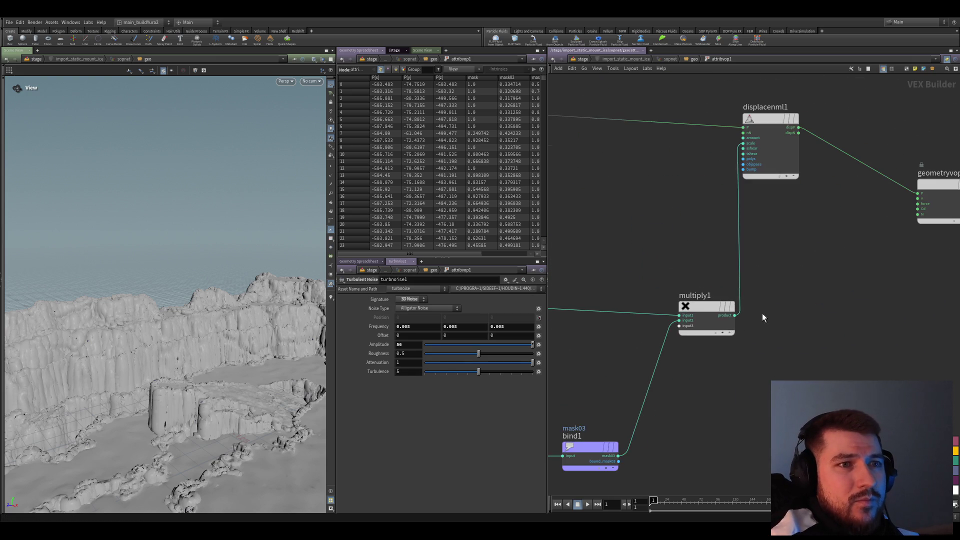
{"action": "scroll", "coordinate": [828, 276], "scroll_direction": "down", "scroll_amount": 2}
- Wire multiply1's product into the output Cd to preview the black-and-white mask on the terrain
{"action": "left_click", "coordinate": [815, 256]}
{"action": "scroll", "coordinate": [793, 328], "scroll_direction": "up", "scroll_amount": 2}
{"action": "middle_click_drag", "start_coordinate": [605, 323], "coordinate": [720, 277]}
{"action": "scroll", "coordinate": [643, 301], "scroll_direction": "down", "scroll_amount": 2}
{"action": "left_click_drag", "start_coordinate": [150, 338], "coordinate": [173, 391]}
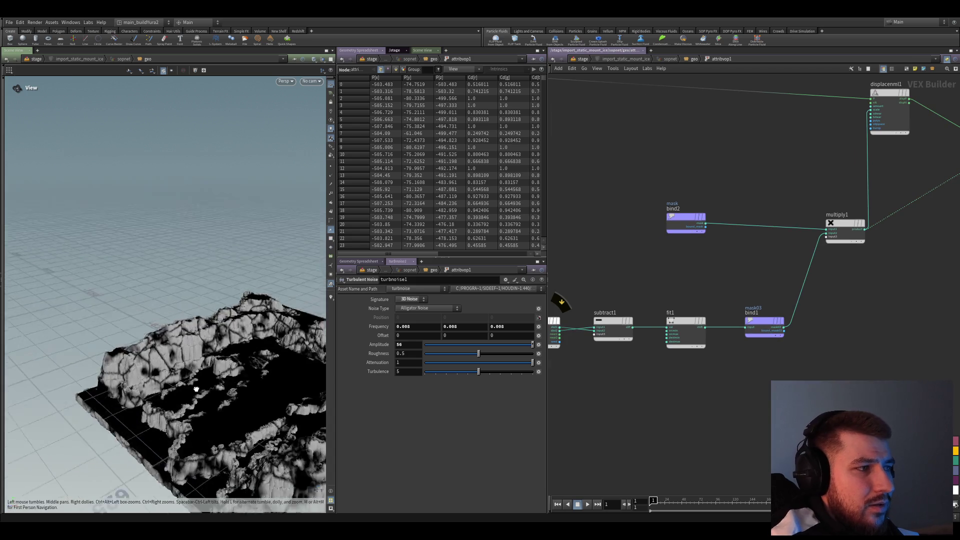
{"action": "mouse_move", "coordinate": [925, 330]}
{"action": "middle_mouse_down"}
{"action": "mouse_move", "coordinate": [802, 377]}
{"action": "mouse_move", "coordinate": [825, 367]}
{"action": "middle_mouse_up"}
{"action": "left_click_drag", "start_coordinate": [194, 371], "coordinate": [200, 361]}
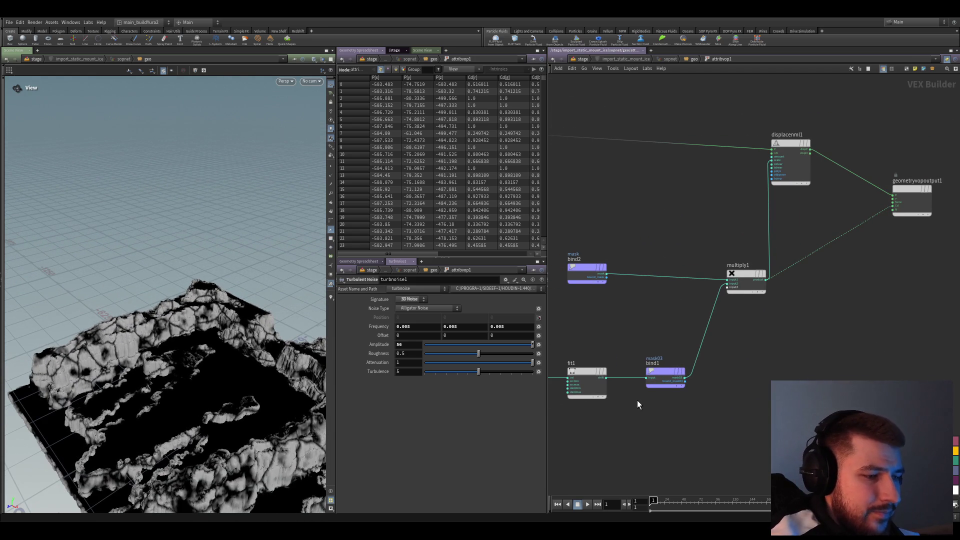
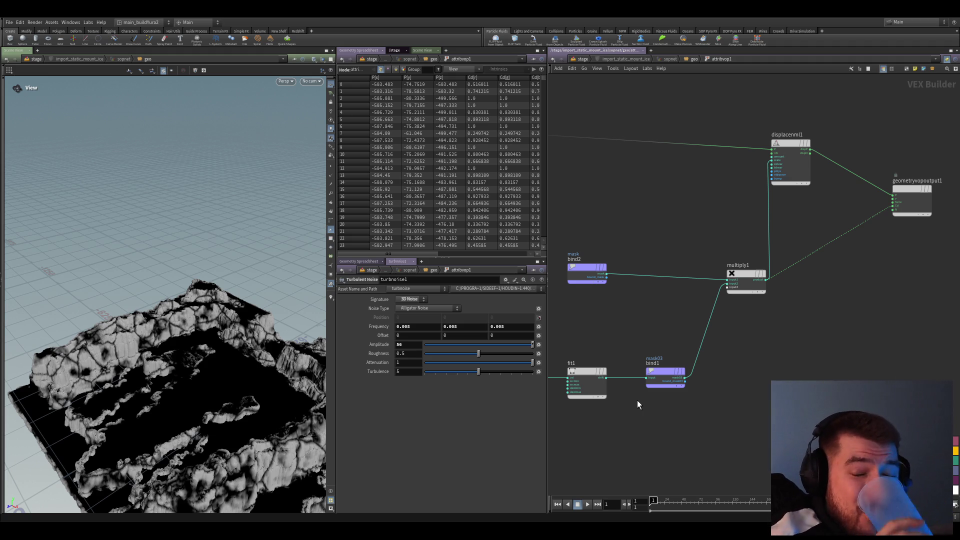
{"action": "scroll", "coordinate": [636, 404], "scroll_direction": "down", "scroll_amount": 3}
{"action": "scroll", "coordinate": [693, 348], "scroll_direction": "up", "scroll_amount": 4}
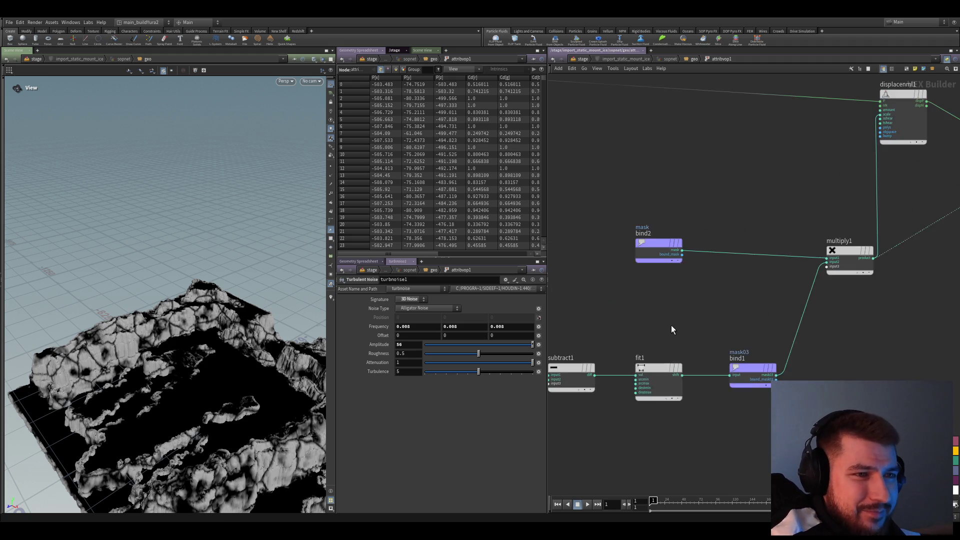
- Retune voronoise1 frequency to 0.04, 0.02, 0.02 for finer cellular breakup in the mask
{"action": "left_click", "coordinate": [751, 375]}
{"action": "middle_click_drag", "start_coordinate": [571, 421], "coordinate": [759, 408]}
{"action": "key", "text": "Up"}
{"action": "key", "text": "Up"}
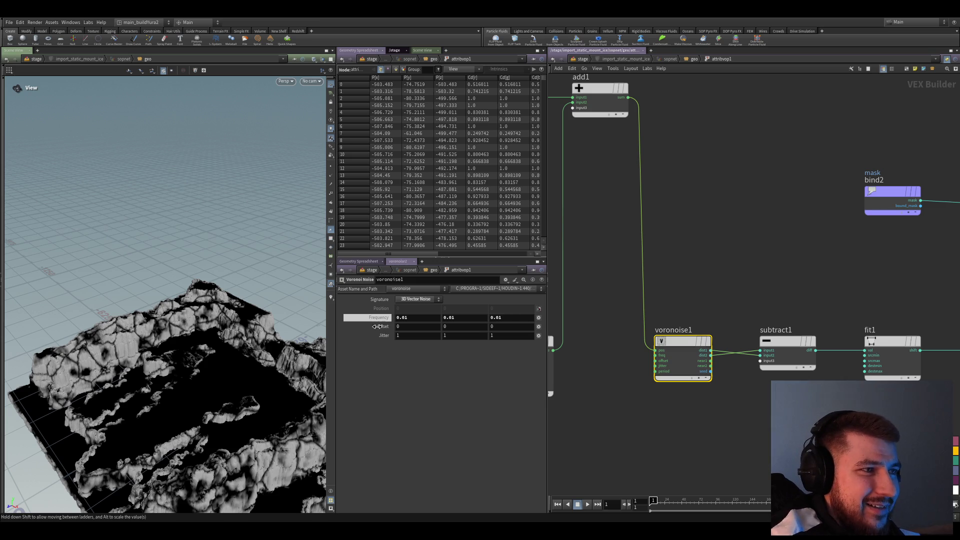
{"action": "mouse_move", "coordinate": [374, 344]}
{"action": "left_mouse_down"}
{"action": "mouse_move", "coordinate": [414, 350]}
{"action": "mouse_move", "coordinate": [404, 349]}
{"action": "left_mouse_up"}
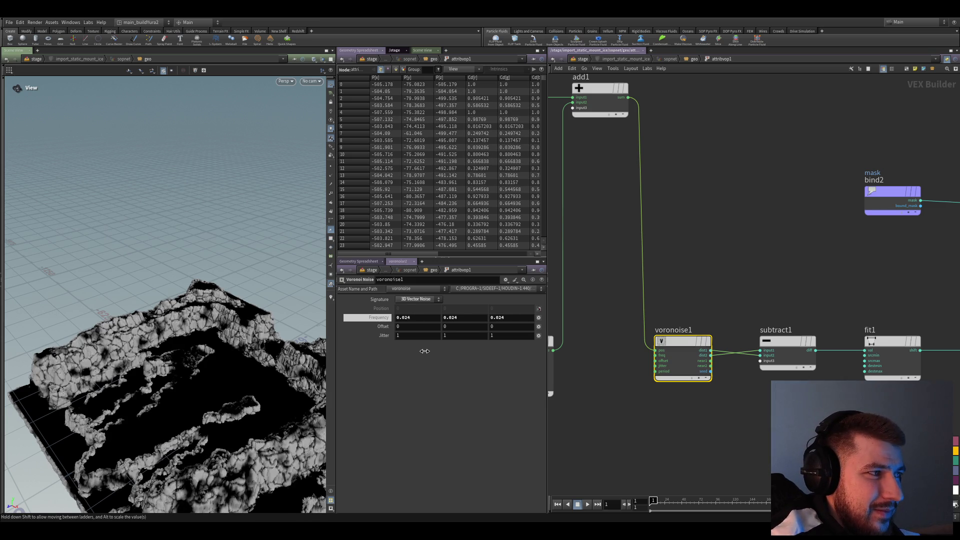
{"action": "mouse_move", "coordinate": [459, 348]}
{"action": "middle_mouse_down"}
{"action": "mouse_move", "coordinate": [448, 349]}
{"action": "mouse_move", "coordinate": [472, 317]}
{"action": "middle_mouse_up"}
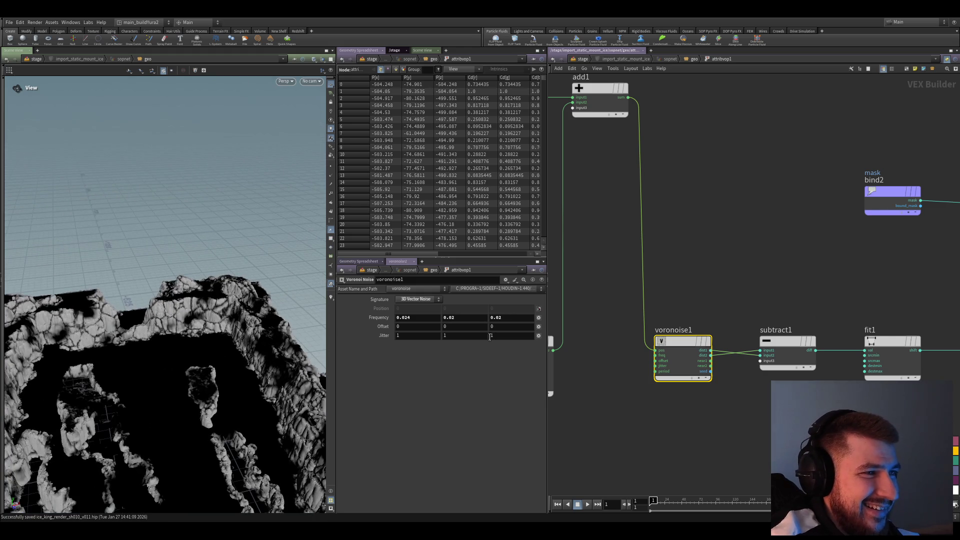
{"action": "type", "text": "0.04"}
{"action": "key", "text": "Return"}
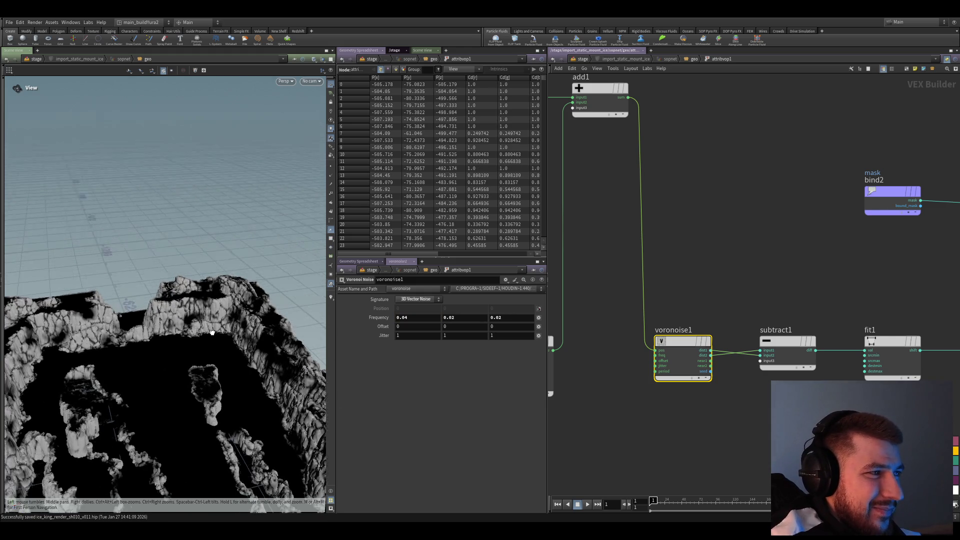
{"action": "scroll", "coordinate": [713, 427], "scroll_direction": "down", "scroll_amount": 2}
{"action": "mouse_move", "coordinate": [873, 319]}
{"action": "middle_mouse_down"}
{"action": "mouse_move", "coordinate": [753, 345]}
{"action": "mouse_move", "coordinate": [719, 303]}
{"action": "middle_mouse_up"}
{"action": "left_click", "coordinate": [630, 307]}
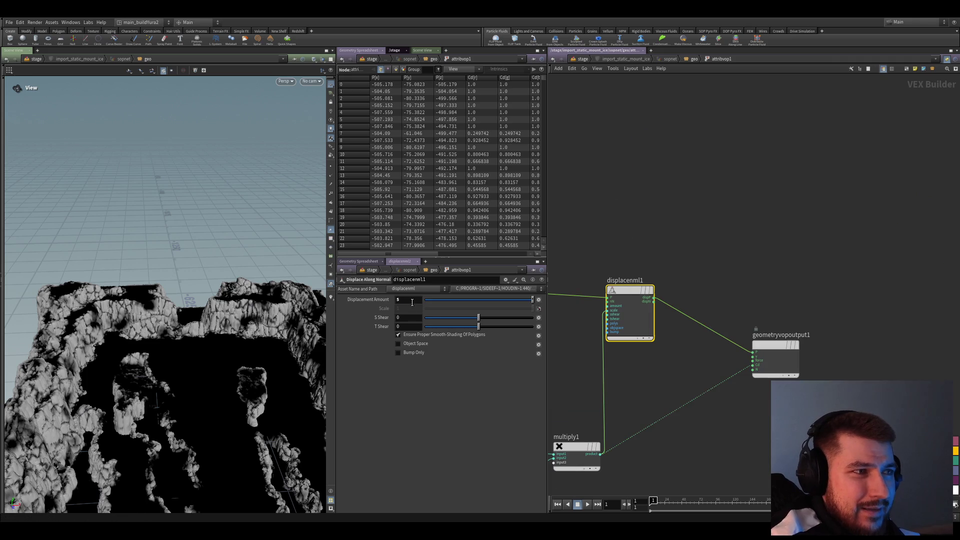
{"action": "type", "text": "15"}
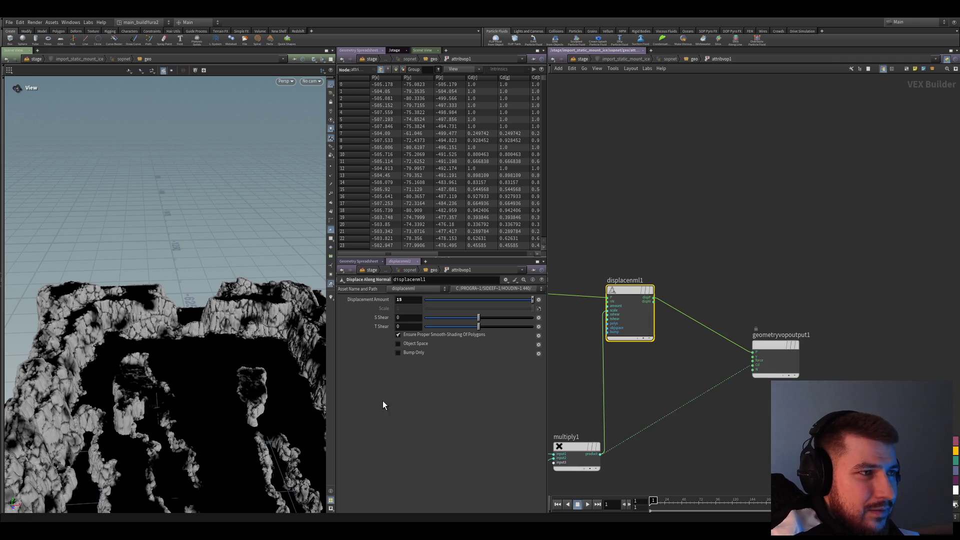
- Try displacement amounts 15, 10, 8 on displacenml1 and settle on 6 for chunky cliffs
{"action": "key", "text": "Return"}
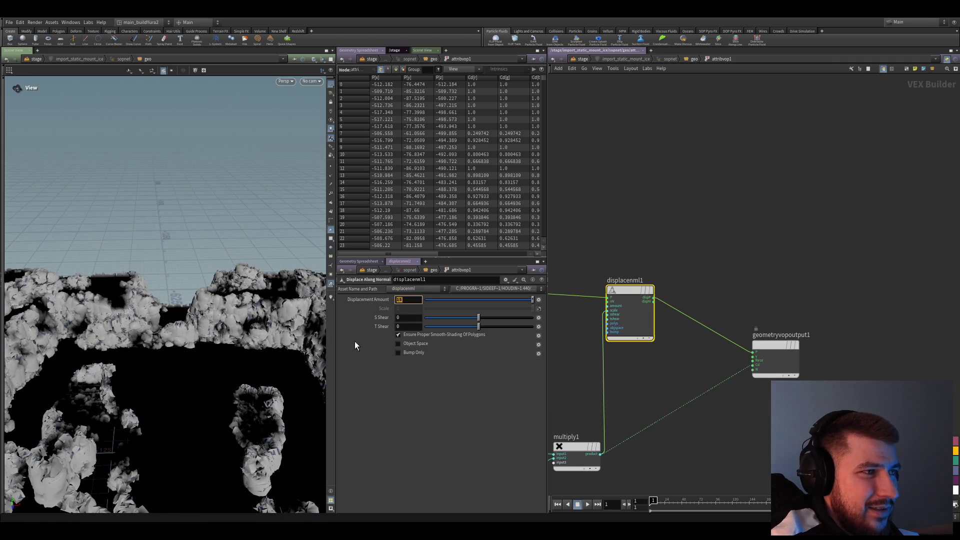
{"action": "type", "text": "10"}
{"action": "key", "text": "Return"}
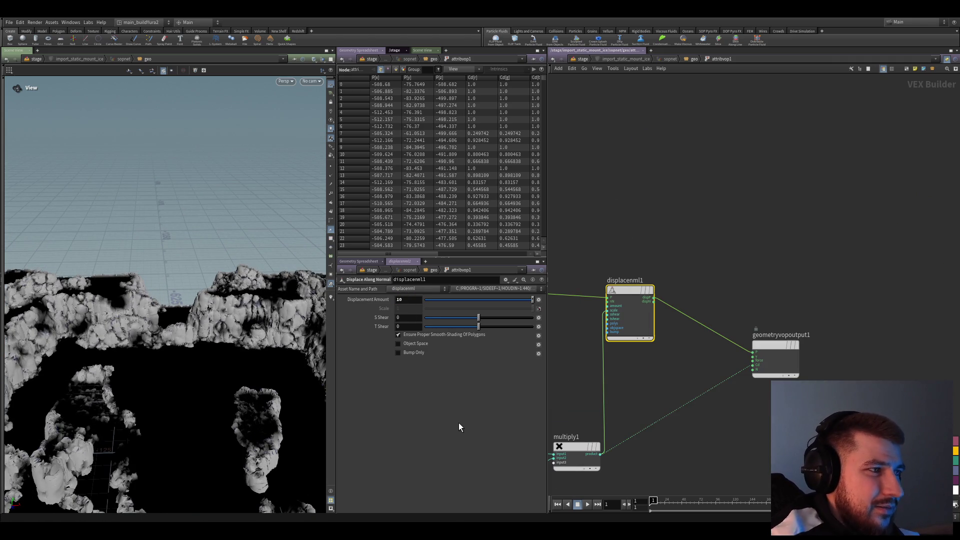
{"action": "left_click_drag", "start_coordinate": [216, 314], "coordinate": [168, 334]}
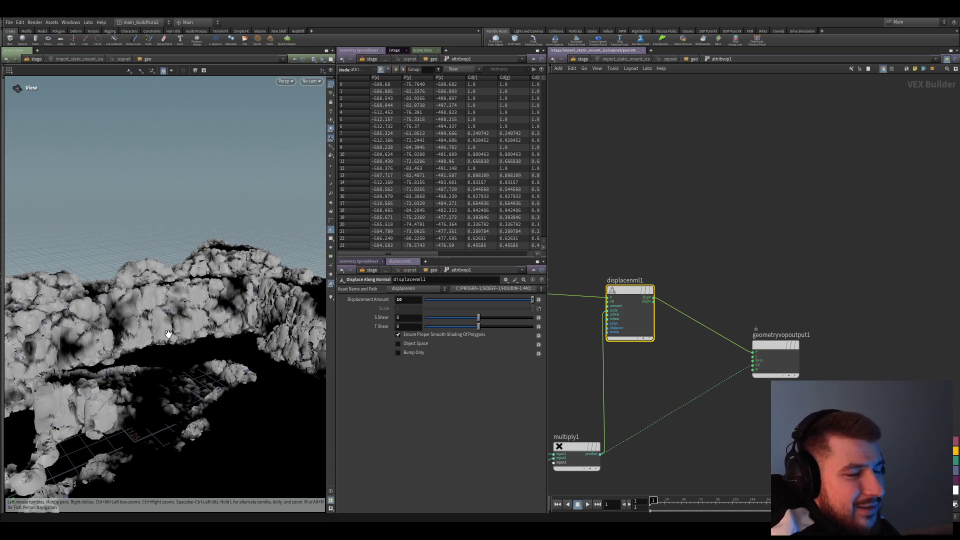
{"action": "left_click_drag", "start_coordinate": [107, 313], "coordinate": [195, 286]}
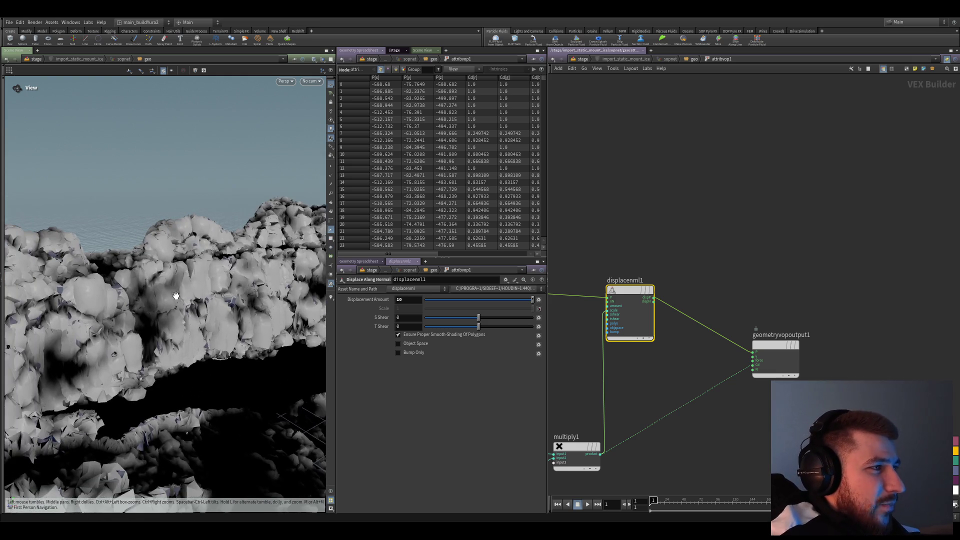
{"action": "left_click_drag", "start_coordinate": [477, 300], "coordinate": [484, 304]}
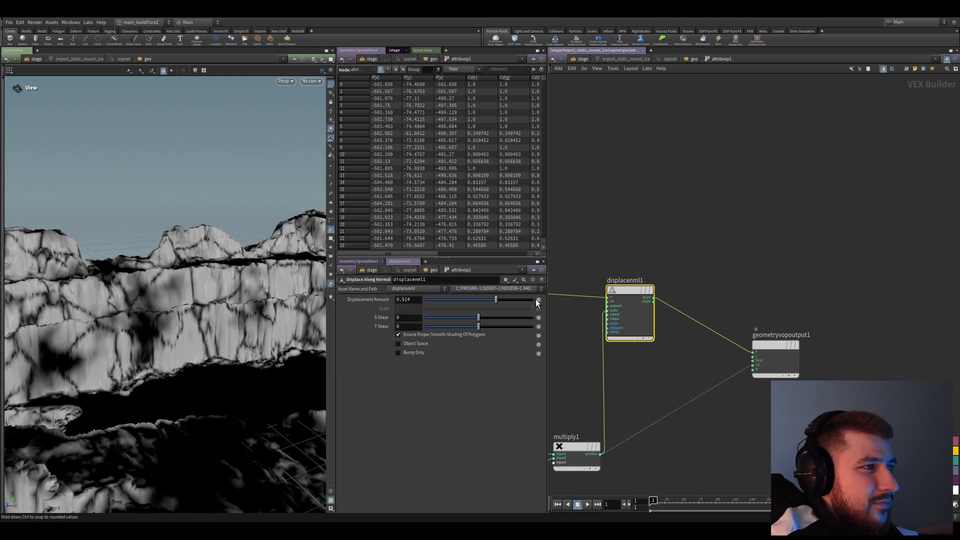
{"action": "left_click", "coordinate": [420, 300]}
{"action": "type", "text": "8"}
{"action": "key", "text": "Return"}
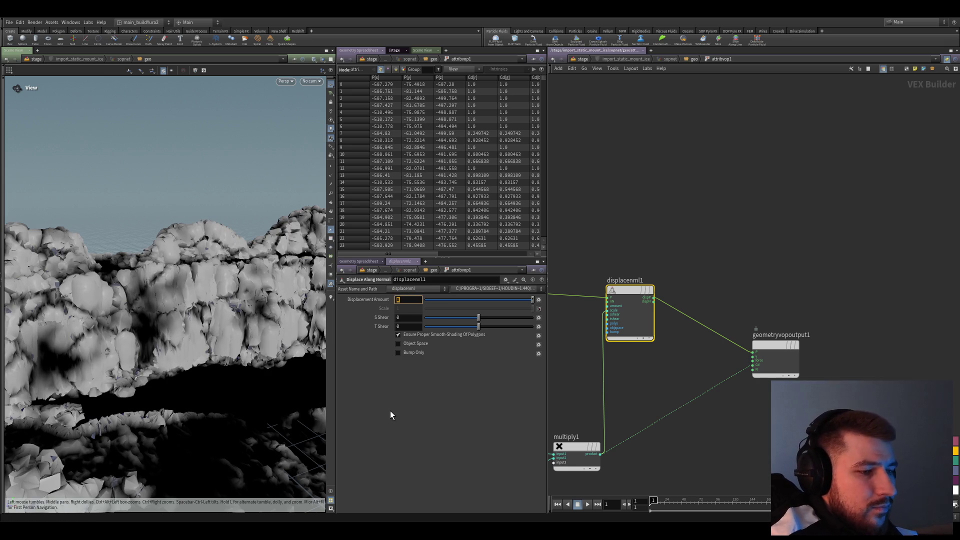
{"action": "key", "text": "Return"}
{"action": "mouse_move", "coordinate": [197, 302]}
{"action": "left_mouse_down"}
{"action": "mouse_move", "coordinate": [185, 327]}
{"action": "mouse_move", "coordinate": [201, 336]}
{"action": "mouse_move", "coordinate": [202, 380]}
{"action": "mouse_move", "coordinate": [167, 311]}
{"action": "mouse_move", "coordinate": [173, 352]}
{"action": "left_mouse_up"}
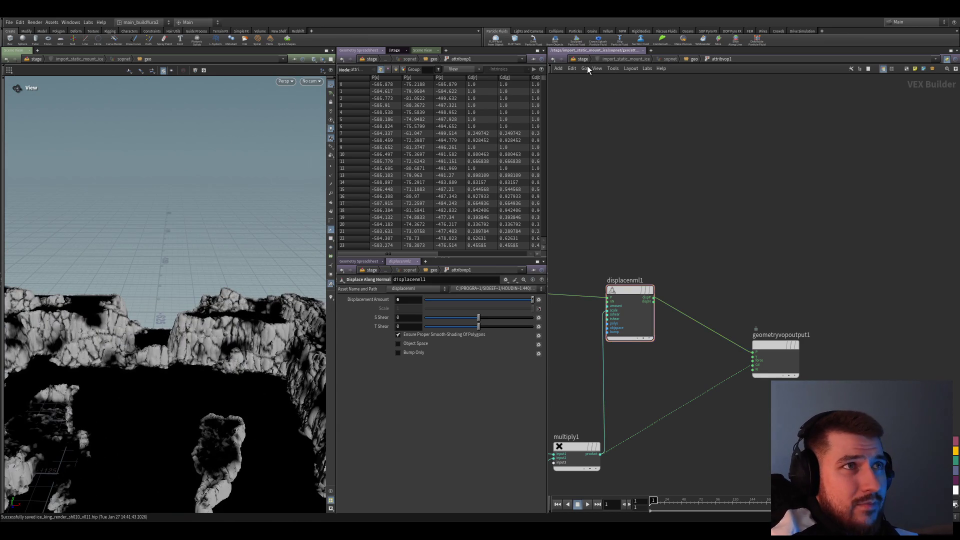
{"action": "left_click", "coordinate": [582, 59]}
{"action": "scroll", "coordinate": [610, 360], "scroll_direction": "down", "scroll_amount": 3}
- Inside sphere2's attribvop1, feed displacenml1's dispP into the output position P
{"action": "middle_click_drag", "start_coordinate": [583, 369], "coordinate": [748, 294]}
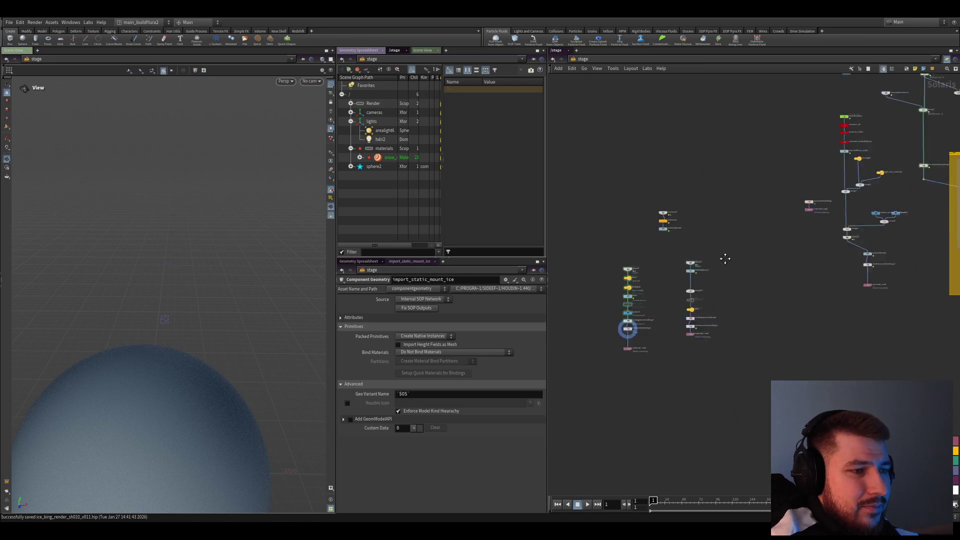
{"action": "scroll", "coordinate": [749, 294], "scroll_direction": "up", "scroll_amount": 2}
{"action": "scroll", "coordinate": [701, 334], "scroll_direction": "up", "scroll_amount": 3}
{"action": "middle_click_drag", "start_coordinate": [618, 205], "coordinate": [780, 258]}
{"action": "scroll", "coordinate": [780, 258], "scroll_direction": "down", "scroll_amount": 3}
{"action": "scroll", "coordinate": [740, 299], "scroll_direction": "up", "scroll_amount": 3}
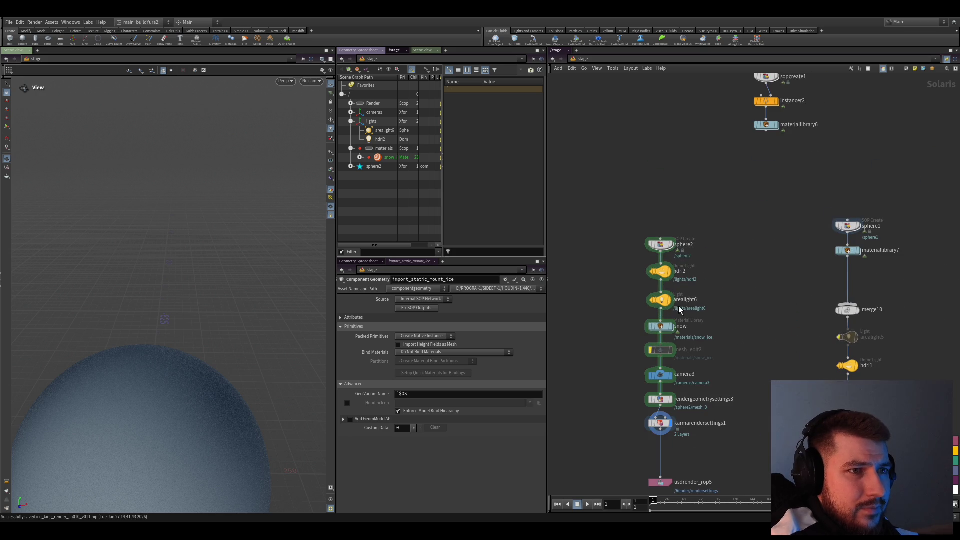
{"action": "double_click", "coordinate": [660, 330]}
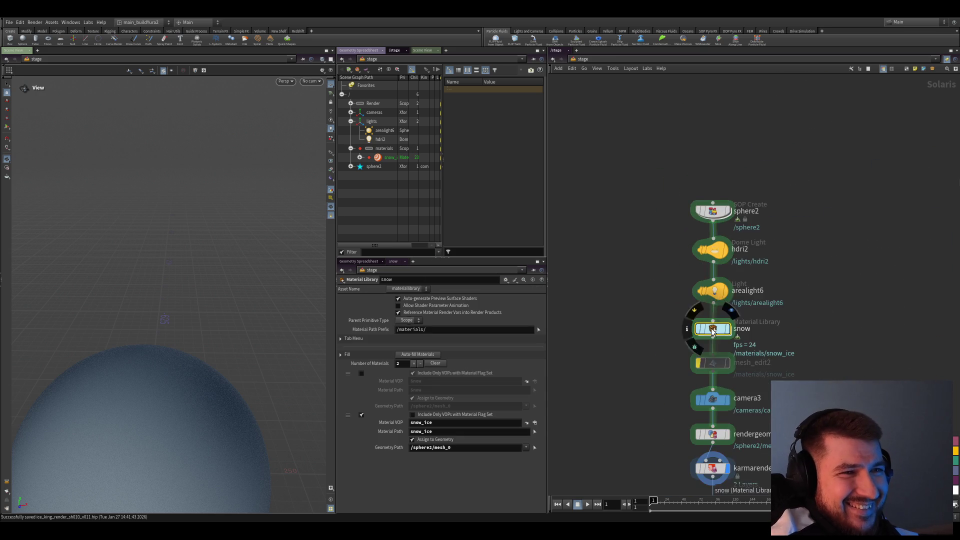
{"action": "key", "text": "u"}
{"action": "double_click", "coordinate": [713, 207]}
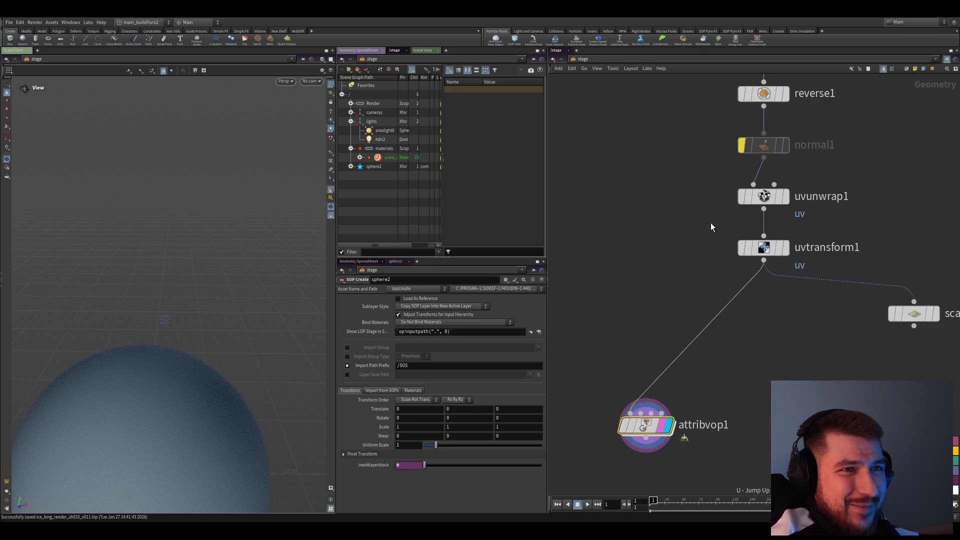
{"action": "double_click", "coordinate": [654, 392]}
{"action": "scroll", "coordinate": [735, 266], "scroll_direction": "up", "scroll_amount": 3}
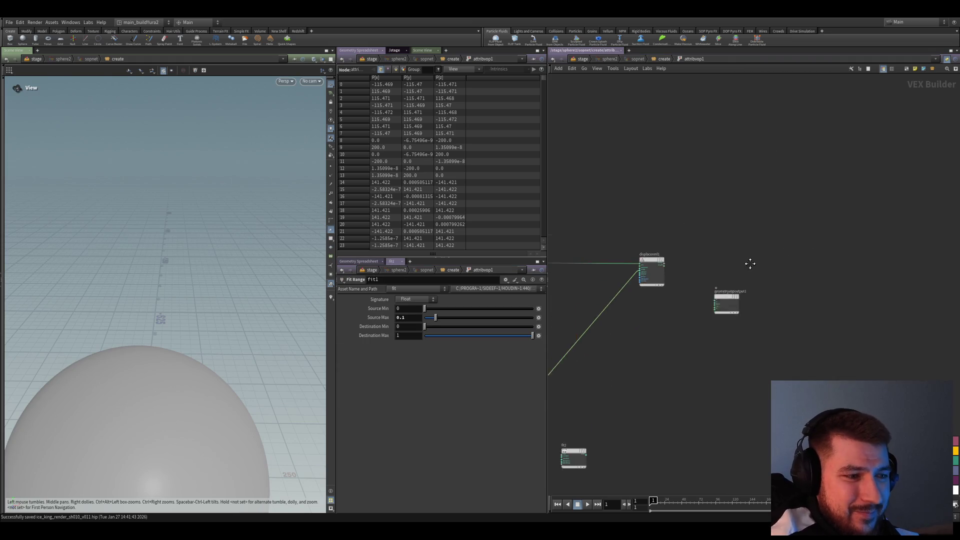
{"action": "scroll", "coordinate": [752, 191], "scroll_direction": "up", "scroll_amount": 2}
{"action": "mouse_move", "coordinate": [679, 184]}
{"action": "left_mouse_down"}
{"action": "mouse_move", "coordinate": [770, 228]}
{"action": "mouse_move", "coordinate": [781, 173]}
{"action": "left_mouse_up"}
- Add a Bind export from fit1 writing the fitted noise as attribute mask03
{"action": "middle_click_drag", "start_coordinate": [620, 181], "coordinate": [668, 277]}
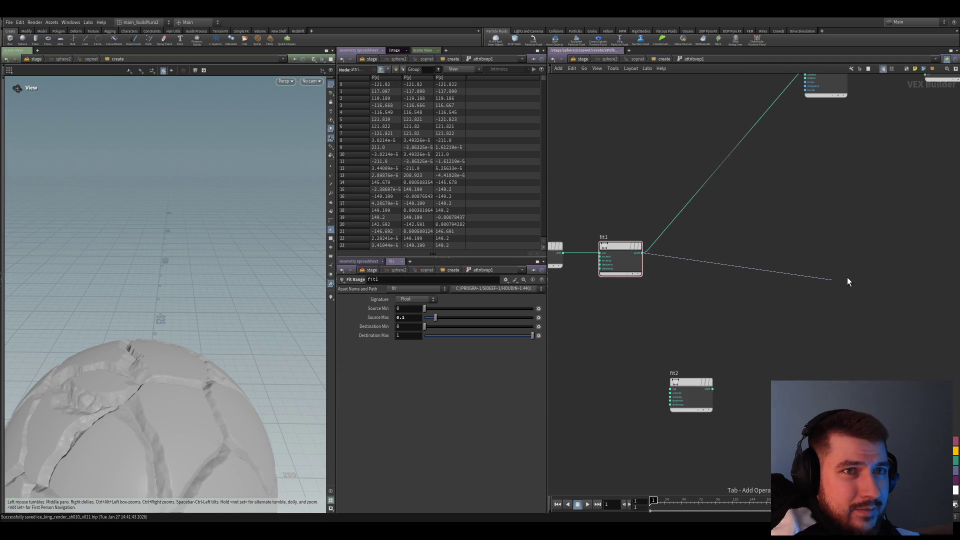
{"action": "key", "text": "Tab"}
{"action": "type", "text": "bind"}
{"action": "key", "text": "Return"}
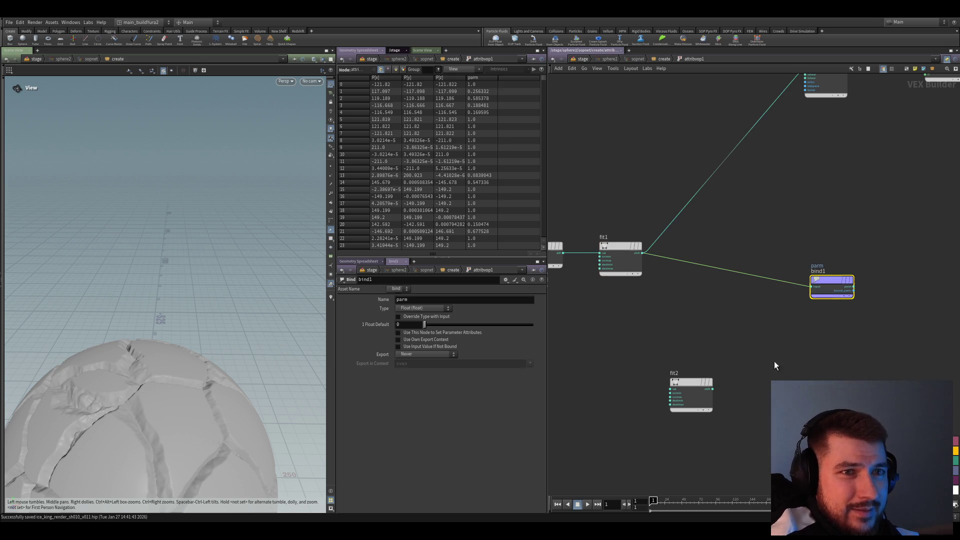
{"action": "left_click", "coordinate": [830, 292]}
{"action": "left_click", "coordinate": [431, 299]}
{"action": "type", "text": "mask03"}
{"action": "key", "text": "Return"}
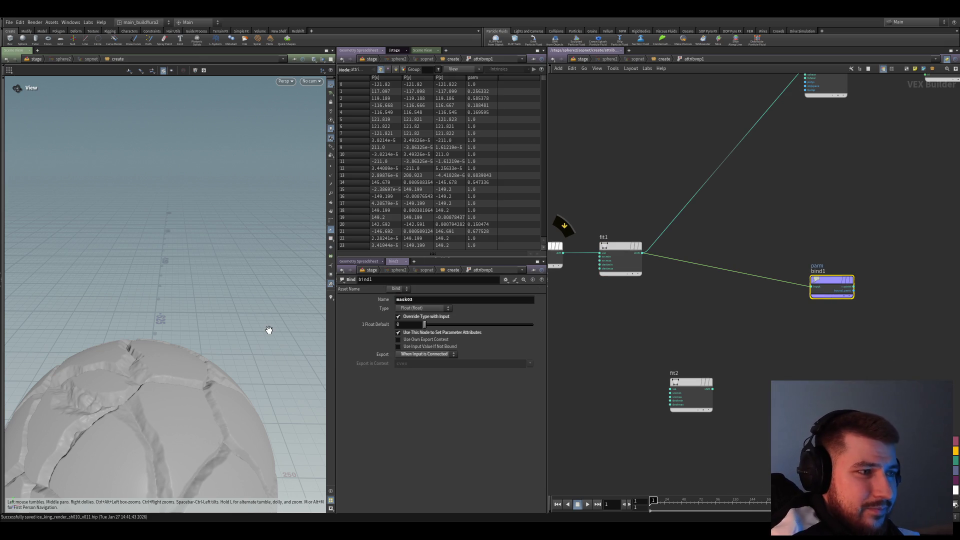
{"action": "scroll", "coordinate": [750, 263], "scroll_direction": "down", "scroll_amount": 2}
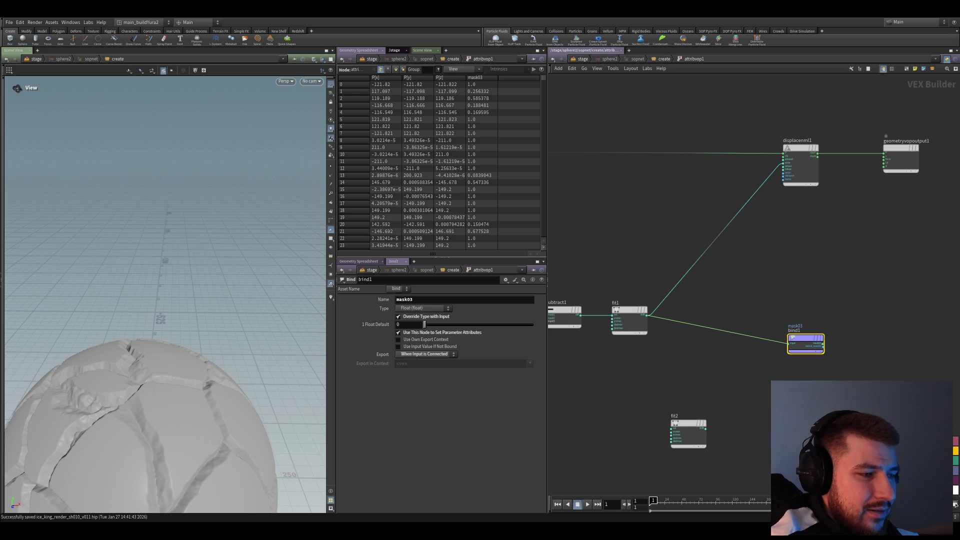
{"action": "scroll", "coordinate": [802, 345], "scroll_direction": "down", "scroll_amount": 1}
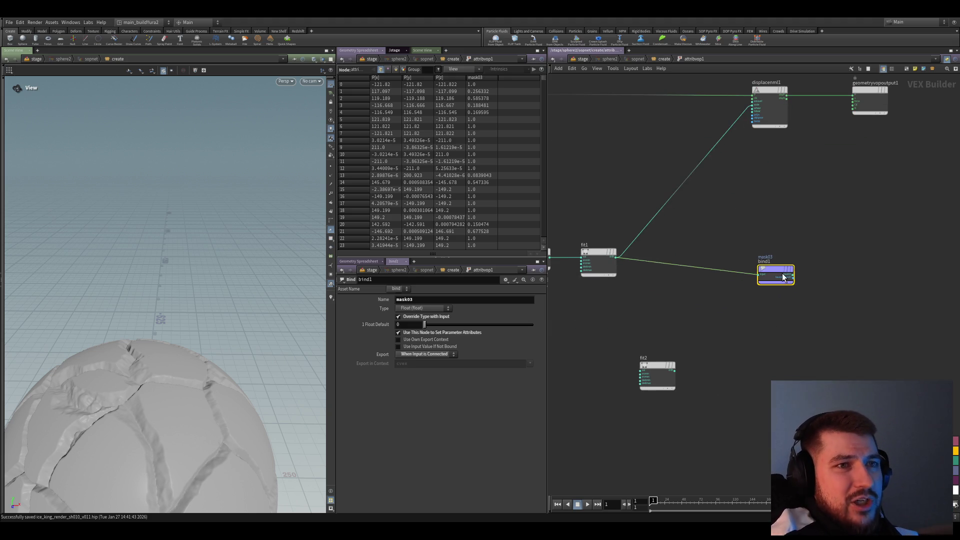
{"action": "scroll", "coordinate": [780, 307], "scroll_direction": "down", "scroll_amount": 1}
- Move attribvop1 below uvtransform1 in the geometry network and save the scene
{"action": "key", "text": "u"}
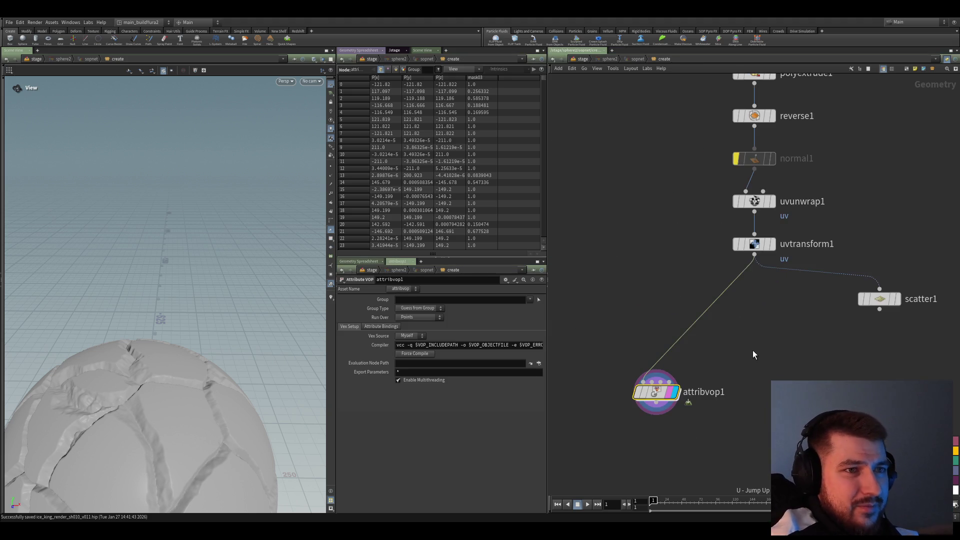
{"action": "mouse_move", "coordinate": [690, 397]}
{"action": "left_mouse_down"}
{"action": "mouse_move", "coordinate": [752, 366]}
{"action": "mouse_move", "coordinate": [745, 376]}
{"action": "left_mouse_up"}
{"action": "key", "text": "ctrl+s"}
{"action": "scroll", "coordinate": [703, 342], "scroll_direction": "up", "scroll_amount": 2}
{"action": "left_click_drag", "start_coordinate": [772, 297], "coordinate": [660, 385]}
{"action": "scroll", "coordinate": [637, 369], "scroll_direction": "down", "scroll_amount": 1}
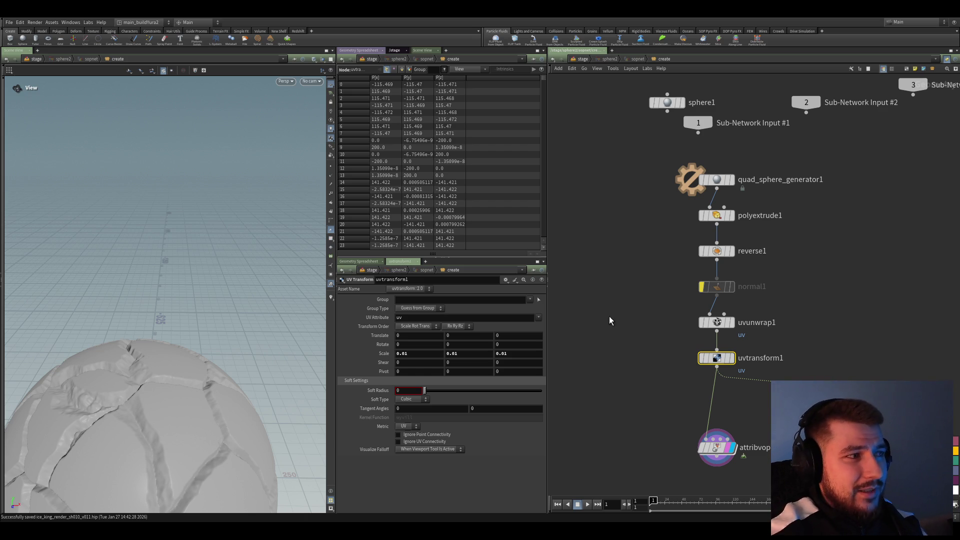
{"action": "scroll", "coordinate": [646, 366], "scroll_direction": "up", "scroll_amount": 2}
{"action": "scroll", "coordinate": [672, 374], "scroll_direction": "up", "scroll_amount": 2}
- Save, switch the viewport to Karma, and dive into the snow library's snow_ice material
{"action": "left_click", "coordinate": [702, 394]}
{"action": "key", "text": "u"}
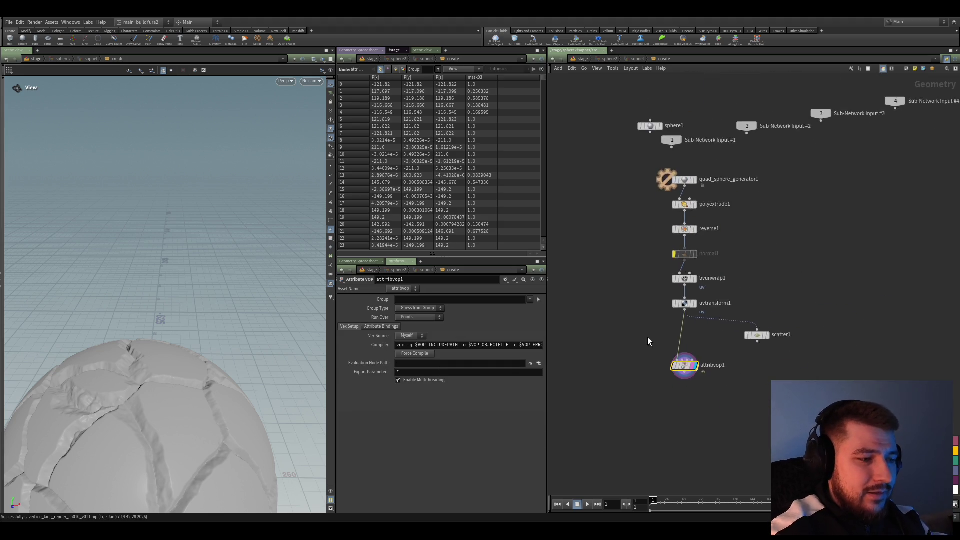
{"action": "key", "text": "ctrl+s"}
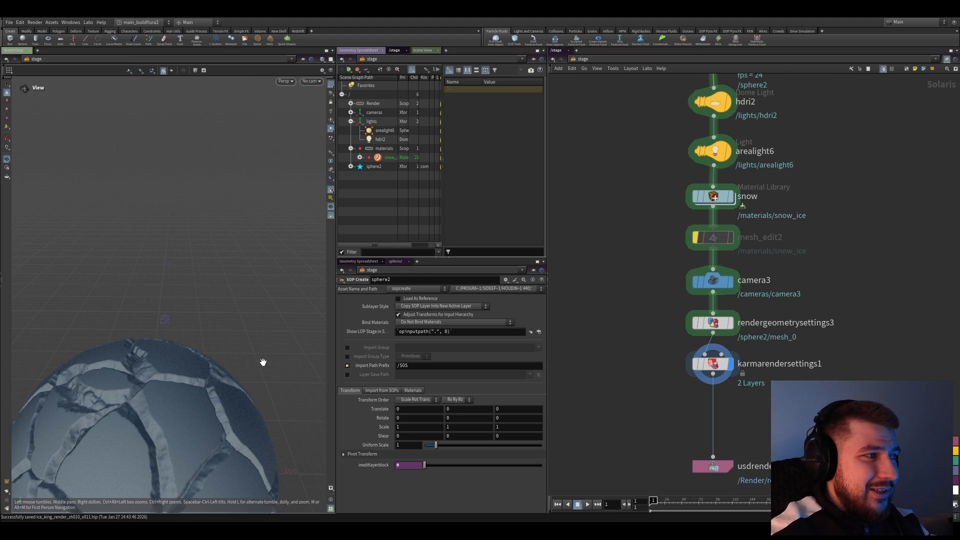
{"action": "scroll", "coordinate": [285, 78], "scroll_direction": "up", "scroll_amount": 6}
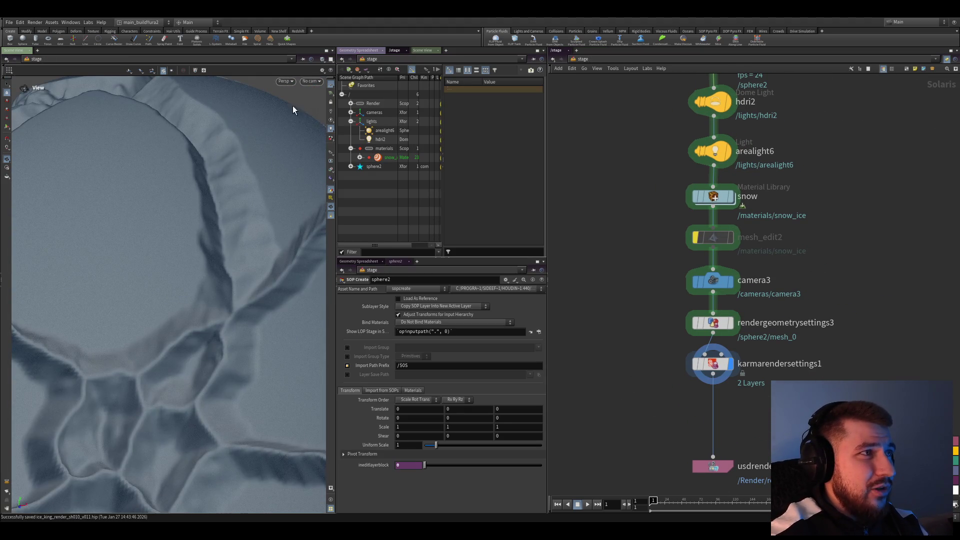
{"action": "left_click", "coordinate": [295, 120]}
{"action": "scroll", "coordinate": [178, 298], "scroll_direction": "down", "scroll_amount": 6}
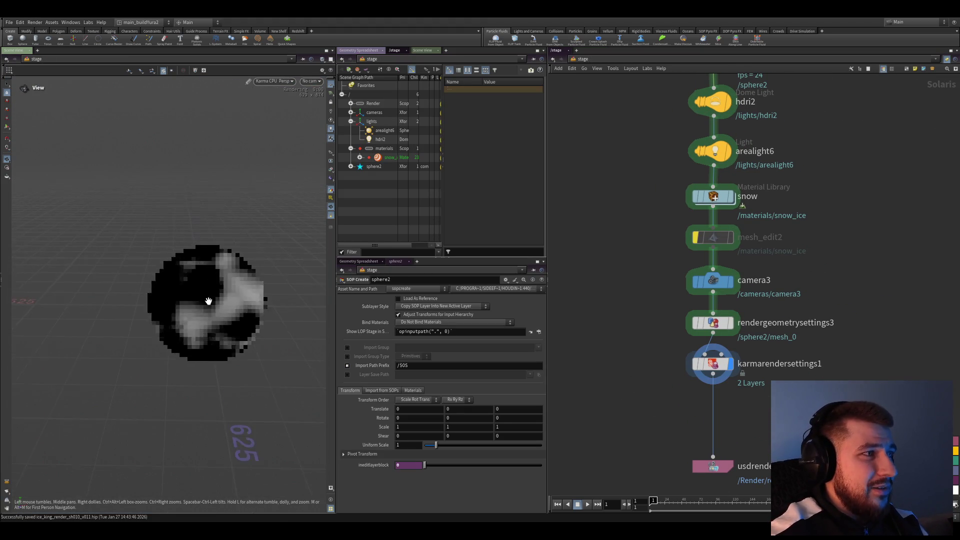
{"action": "double_click", "coordinate": [692, 285]}
{"action": "double_click", "coordinate": [648, 329]}
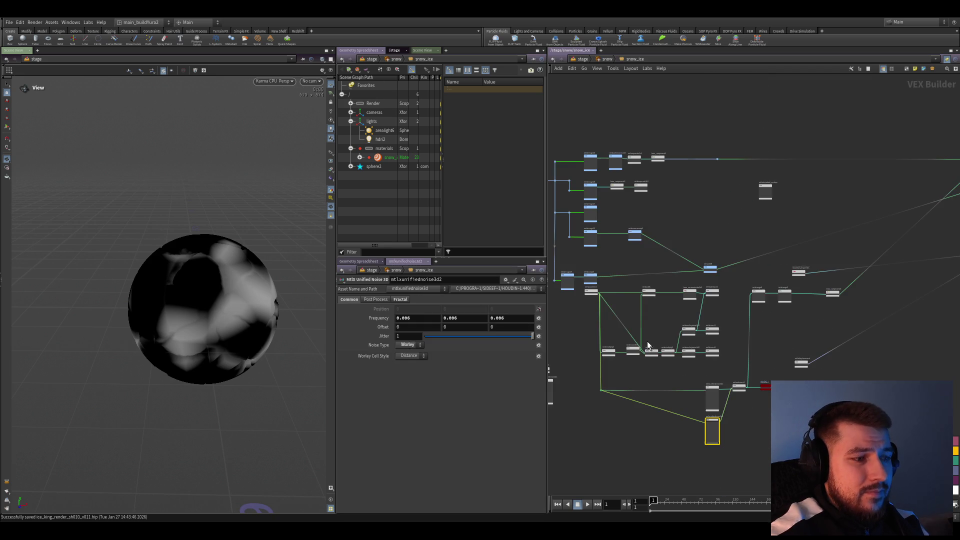
- Glance inside the Snow material, then re-enter the snow_ice material network
{"action": "left_click", "coordinate": [607, 59]}
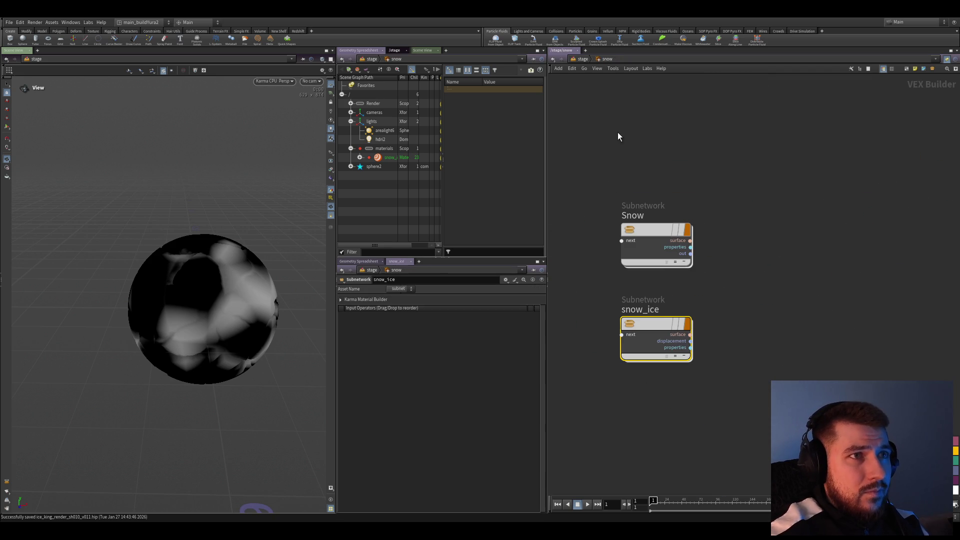
{"action": "double_click", "coordinate": [652, 240]}
{"action": "key", "text": "u"}
{"action": "left_click", "coordinate": [663, 330]}
{"action": "double_click", "coordinate": [648, 328]}
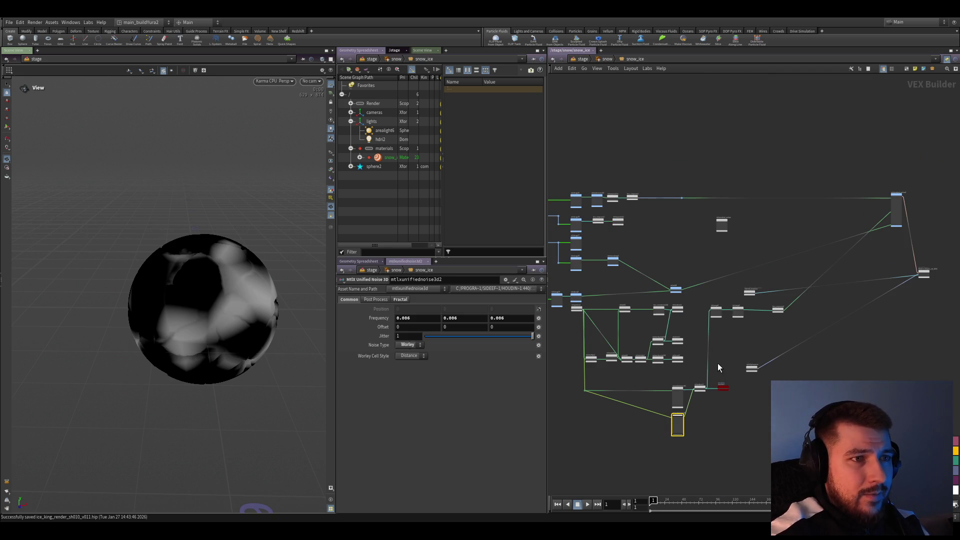
{"action": "scroll", "coordinate": [751, 425], "scroll_direction": "up", "scroll_amount": 2}
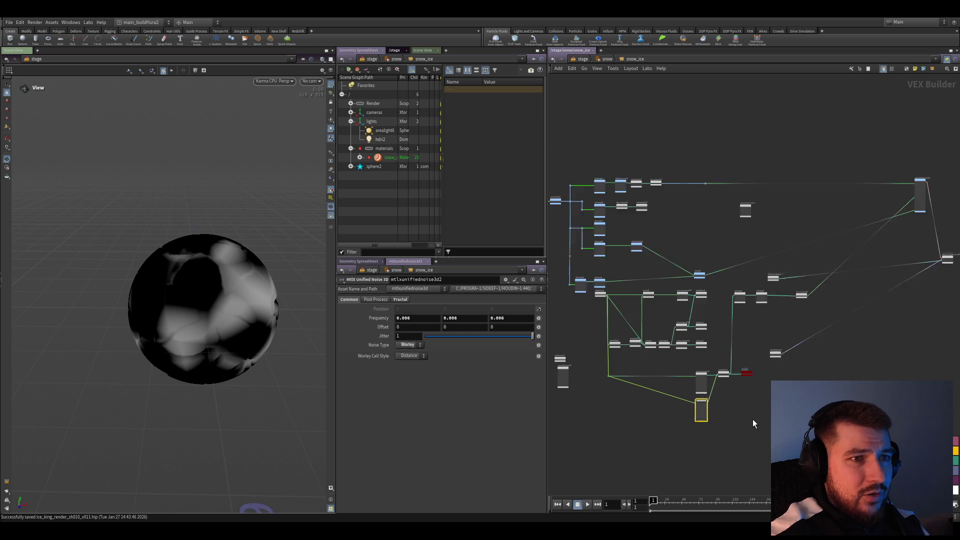
{"action": "scroll", "coordinate": [752, 419], "scroll_direction": "up", "scroll_amount": 1}
- Delete the old noise nodes and the material_properties node from snow_ice
{"action": "mouse_move", "coordinate": [866, 417]}
{"action": "left_mouse_down"}
{"action": "mouse_move", "coordinate": [565, 252]}
{"action": "mouse_move", "coordinate": [622, 367]}
{"action": "left_mouse_up"}
{"action": "scroll", "coordinate": [739, 331], "scroll_direction": "up", "scroll_amount": 3}
{"action": "scroll", "coordinate": [795, 352], "scroll_direction": "down", "scroll_amount": 1}
{"action": "scroll", "coordinate": [747, 370], "scroll_direction": "down", "scroll_amount": 2}
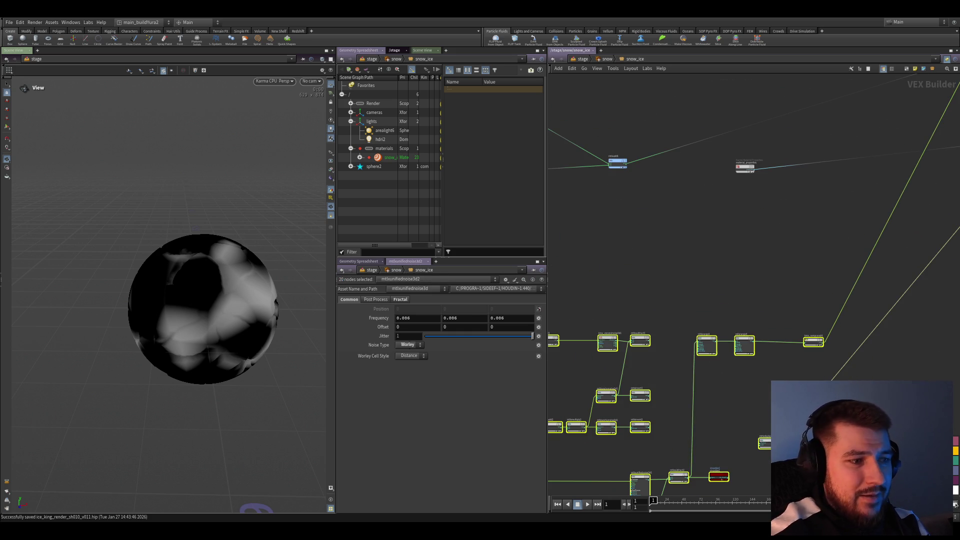
{"action": "key", "text": "Delete"}
{"action": "scroll", "coordinate": [746, 371], "scroll_direction": "down", "scroll_amount": 1}
{"action": "scroll", "coordinate": [749, 349], "scroll_direction": "up", "scroll_amount": 1}
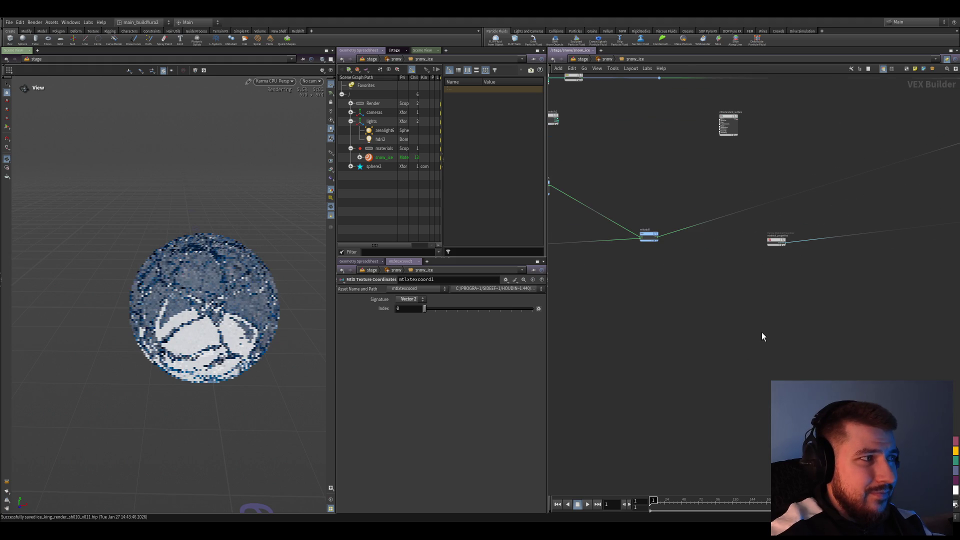
{"action": "scroll", "coordinate": [778, 319], "scroll_direction": "up", "scroll_amount": 2}
{"action": "left_click", "coordinate": [788, 203]}
{"action": "scroll", "coordinate": [784, 203], "scroll_direction": "down", "scroll_amount": 2}
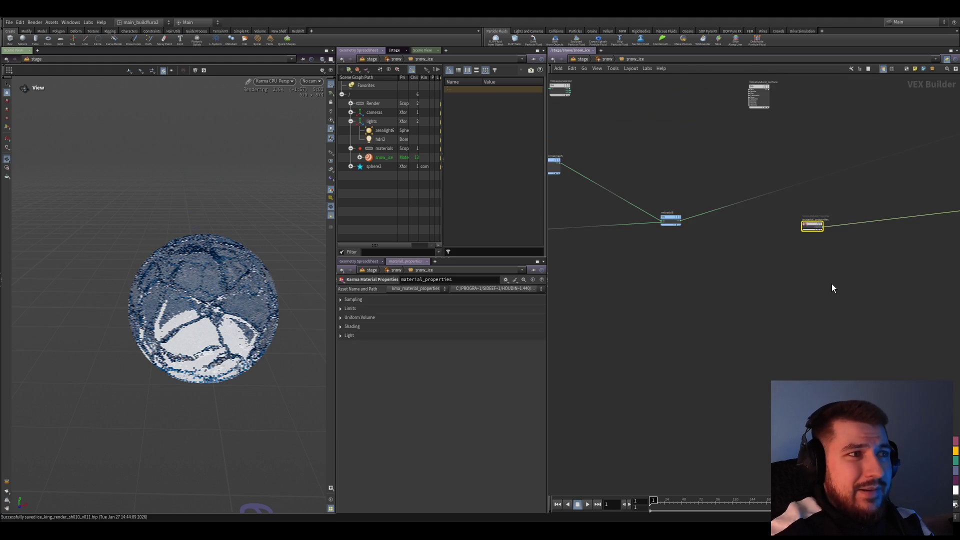
{"action": "middle_click_drag", "start_coordinate": [832, 286], "coordinate": [697, 311]}
{"action": "left_click_drag", "start_coordinate": [690, 302], "coordinate": [692, 349]}
{"action": "scroll", "coordinate": [856, 337], "scroll_direction": "down", "scroll_amount": 2}
{"action": "scroll", "coordinate": [750, 337], "scroll_direction": "up", "scroll_amount": 2}
{"action": "left_click_drag", "start_coordinate": [740, 368], "coordinate": [557, 503]}
{"action": "key", "text": "Delete"}
{"action": "middle_click_drag", "start_coordinate": [798, 373], "coordinate": [637, 428]}
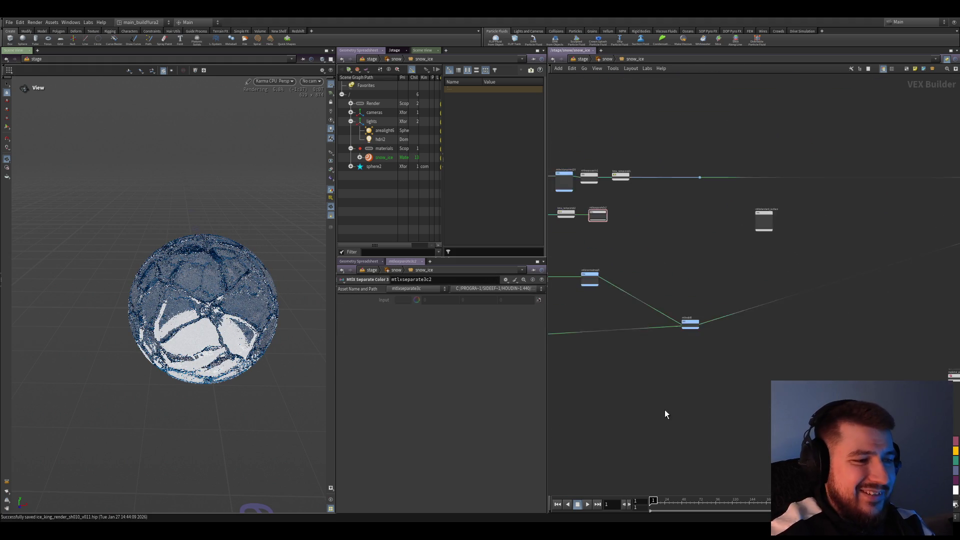
{"action": "scroll", "coordinate": [643, 381], "scroll_direction": "up", "scroll_amount": 3}
{"action": "scroll", "coordinate": [653, 382], "scroll_direction": "up", "scroll_amount": 1}
{"action": "left_click", "coordinate": [700, 413]}
{"action": "key", "text": "Delete"}
{"action": "middle_click_drag", "start_coordinate": [686, 400], "coordinate": [716, 376]}
- Add a MtlX Geometry Property Value reading mask03 and wire it to transmission_color
{"action": "key", "text": "Tab"}
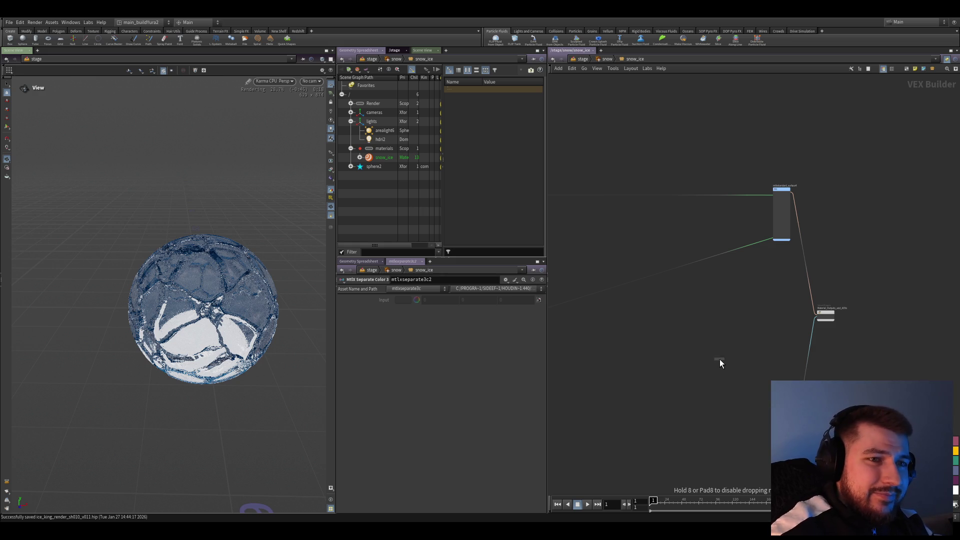
{"action": "key", "text": "ctrl+v"}
{"action": "scroll", "coordinate": [674, 371], "scroll_direction": "up", "scroll_amount": 2}
{"action": "scroll", "coordinate": [641, 382], "scroll_direction": "up", "scroll_amount": 3}
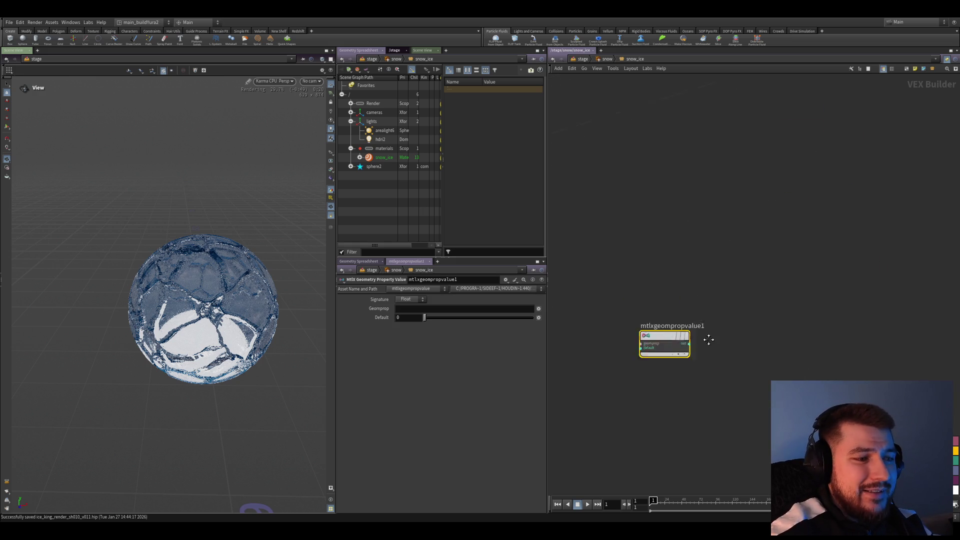
{"action": "middle_click_drag", "start_coordinate": [692, 299], "coordinate": [730, 381]}
{"action": "left_click", "coordinate": [470, 307]}
{"action": "type", "text": "mask03"}
{"action": "key", "text": "Return"}
{"action": "left_click", "coordinate": [707, 381]}
{"action": "middle_click_drag", "start_coordinate": [881, 214], "coordinate": [724, 356]}
{"action": "scroll", "coordinate": [734, 315], "scroll_direction": "up", "scroll_amount": 3}
{"action": "scroll", "coordinate": [716, 302], "scroll_direction": "up", "scroll_amount": 2}
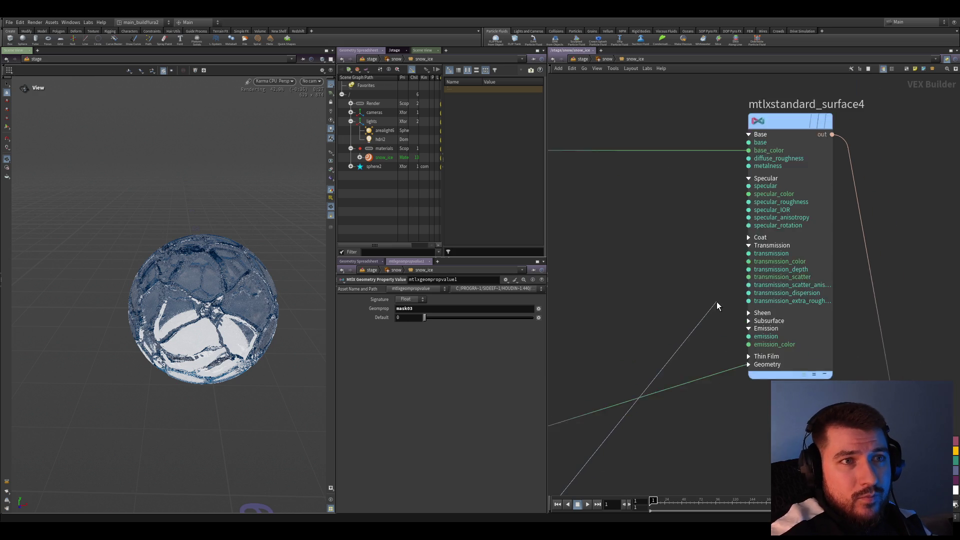
{"action": "scroll", "coordinate": [746, 257], "scroll_direction": "up", "scroll_amount": 2}
{"action": "left_click", "coordinate": [748, 256]}
{"action": "scroll", "coordinate": [707, 224], "scroll_direction": "down", "scroll_amount": 3}
{"action": "scroll", "coordinate": [709, 350], "scroll_direction": "down", "scroll_amount": 2}
{"action": "scroll", "coordinate": [697, 357], "scroll_direction": "down", "scroll_amount": 2}
{"action": "scroll", "coordinate": [748, 406], "scroll_direction": "down", "scroll_amount": 1}
- Preview the mask03 values on the sphere with a Visualize node and save the scene
{"action": "left_click_drag", "start_coordinate": [680, 347], "coordinate": [728, 397]}
{"action": "left_click_drag", "start_coordinate": [664, 377], "coordinate": [694, 393]}
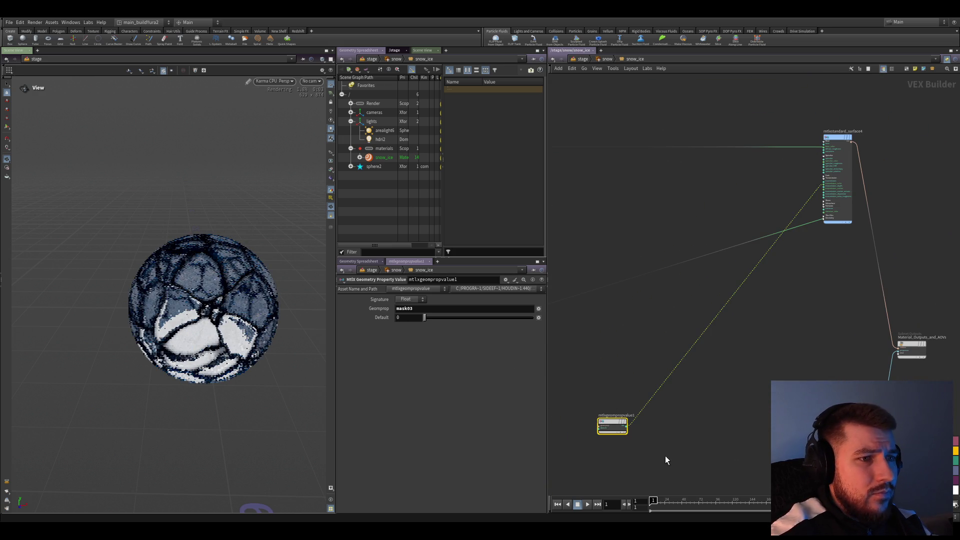
{"action": "left_click", "coordinate": [627, 426], "text": "ctrl+alt"}
{"action": "left_click", "coordinate": [753, 434]}
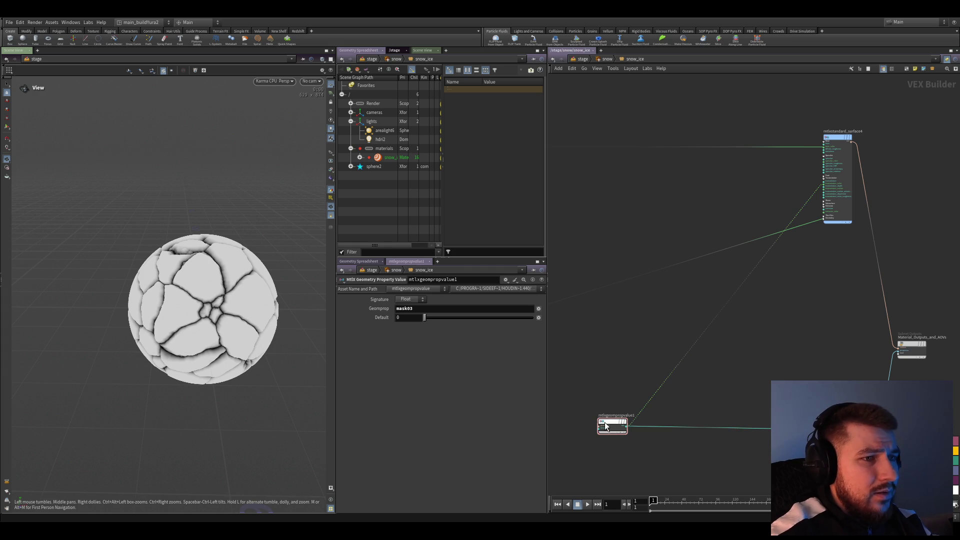
{"action": "middle_click_drag", "start_coordinate": [632, 458], "coordinate": [627, 435]}
{"action": "left_click_drag", "start_coordinate": [574, 353], "coordinate": [631, 457]}
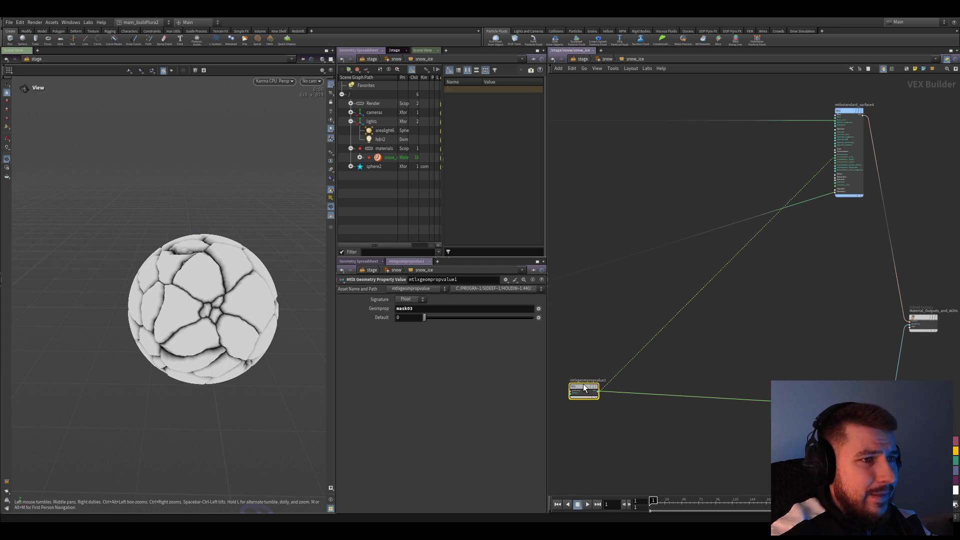
{"action": "left_click", "coordinate": [634, 435]}
{"action": "left_click_drag", "start_coordinate": [593, 354], "coordinate": [638, 433]}
{"action": "left_click", "coordinate": [636, 455]}
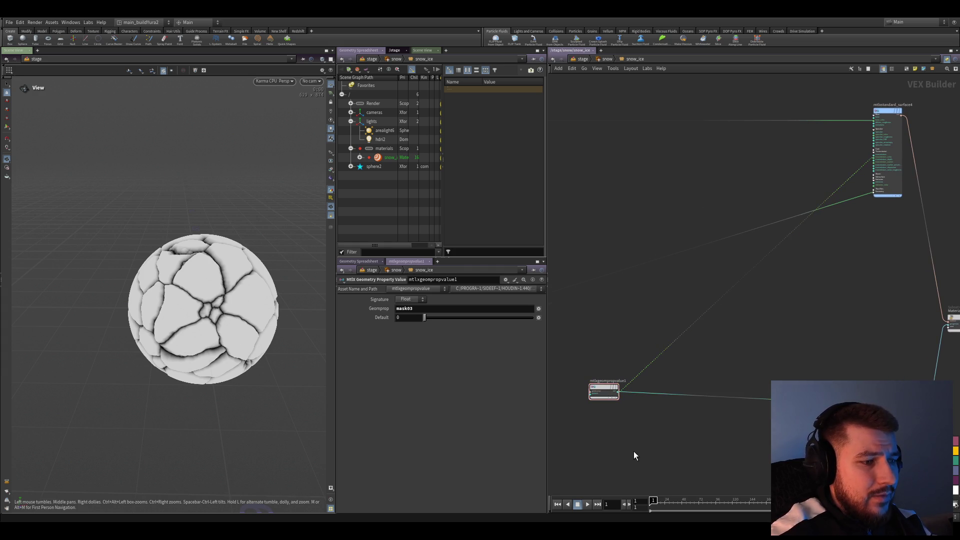
{"action": "scroll", "coordinate": [633, 451], "scroll_direction": "up", "scroll_amount": 2}
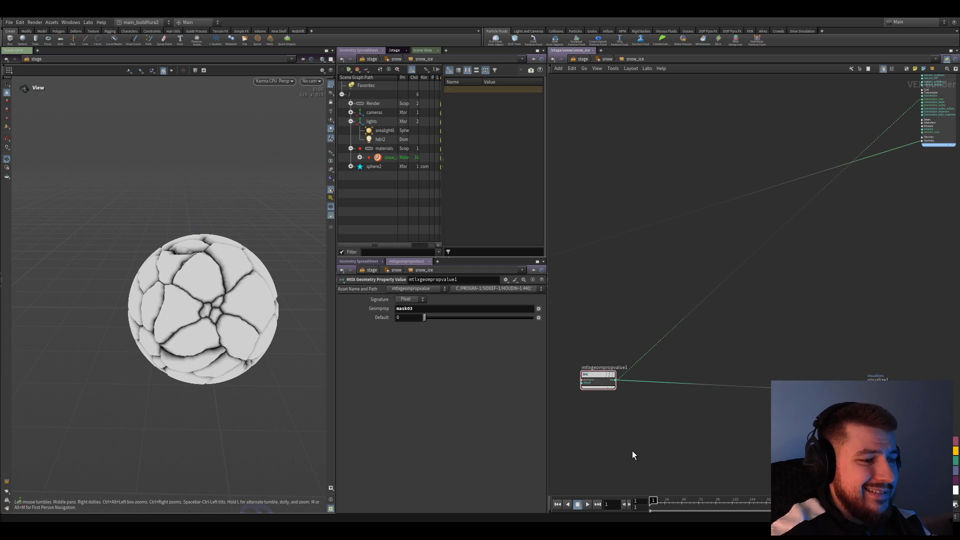
{"action": "middle_click_drag", "start_coordinate": [628, 451], "coordinate": [611, 427]}
{"action": "scroll", "coordinate": [617, 424], "scroll_direction": "up", "scroll_amount": 1}
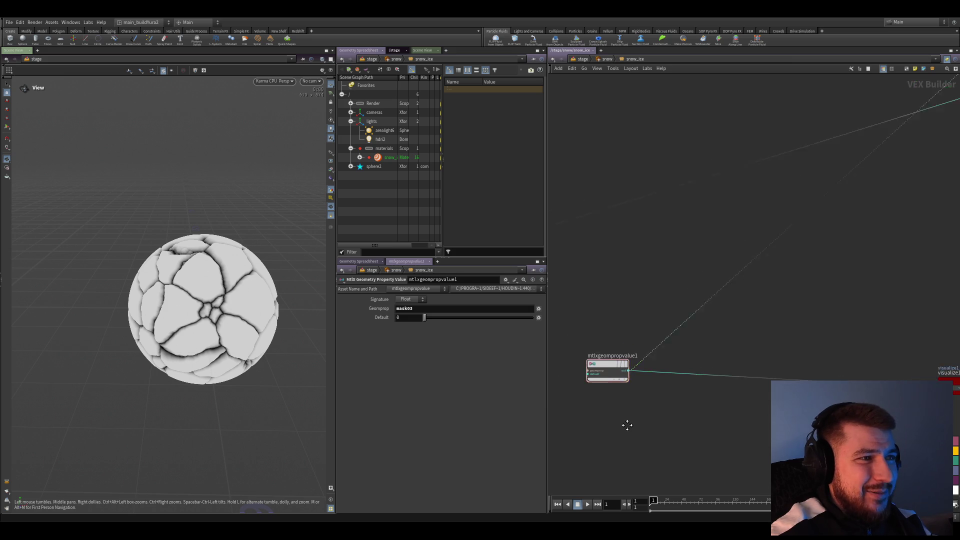
{"action": "middle_click_drag", "start_coordinate": [640, 395], "coordinate": [682, 446]}
{"action": "scroll", "coordinate": [682, 447], "scroll_direction": "down", "scroll_amount": 2}
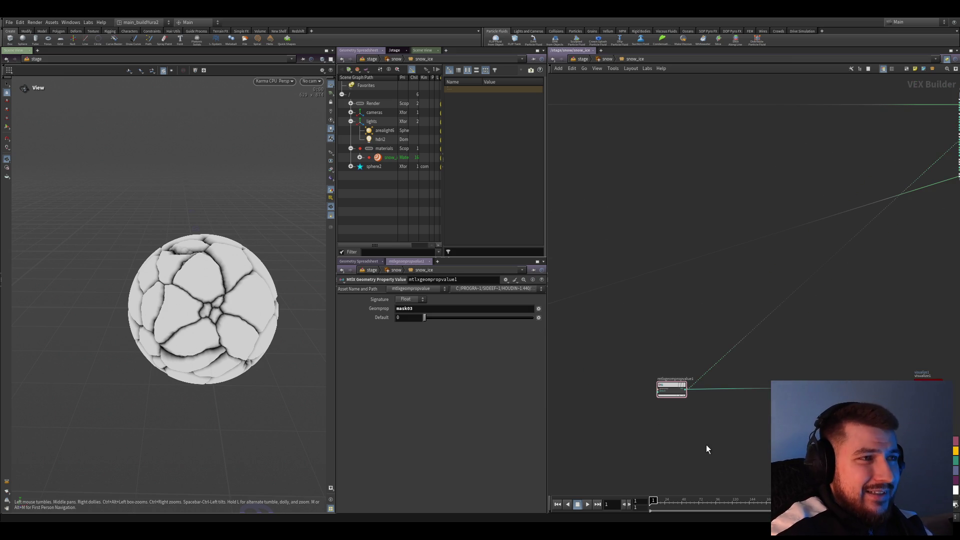
{"action": "left_click", "coordinate": [672, 391]}
{"action": "key", "text": "ctrl+s"}
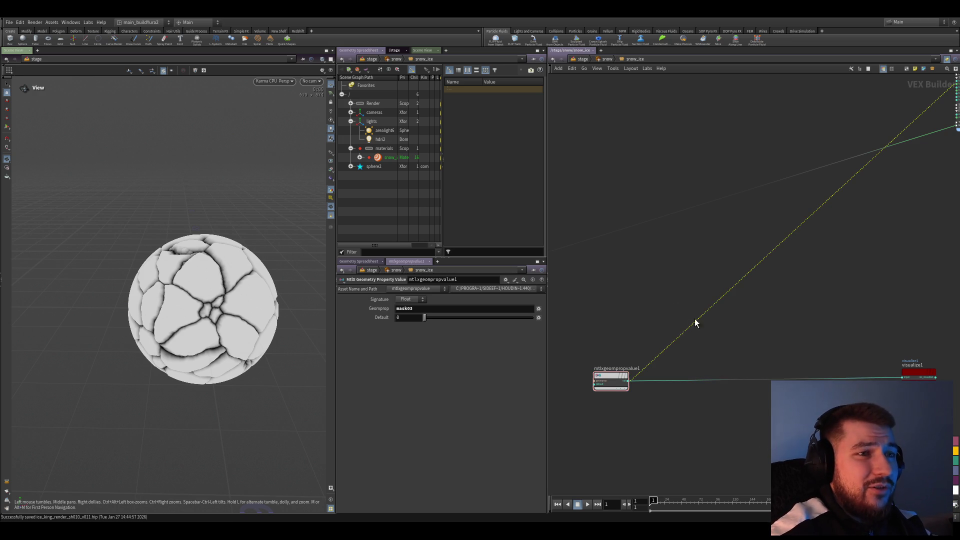
{"action": "scroll", "coordinate": [713, 347], "scroll_direction": "down", "scroll_amount": 3}
{"action": "scroll", "coordinate": [753, 382], "scroll_direction": "up", "scroll_amount": 3}
{"action": "left_click", "coordinate": [713, 428]}
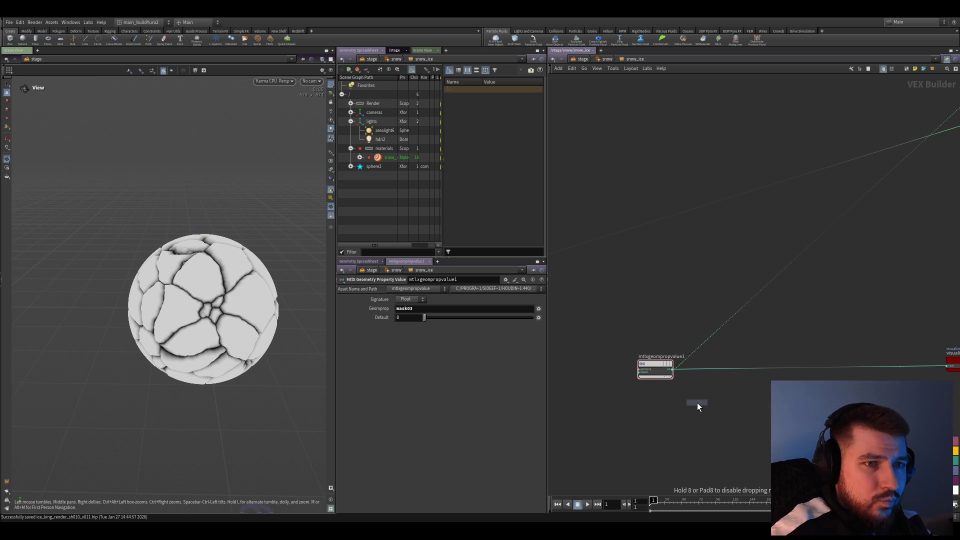
- Insert a Karma Ramp Const between the mask node and visualize1, first key white
{"action": "left_click", "coordinate": [697, 403]}
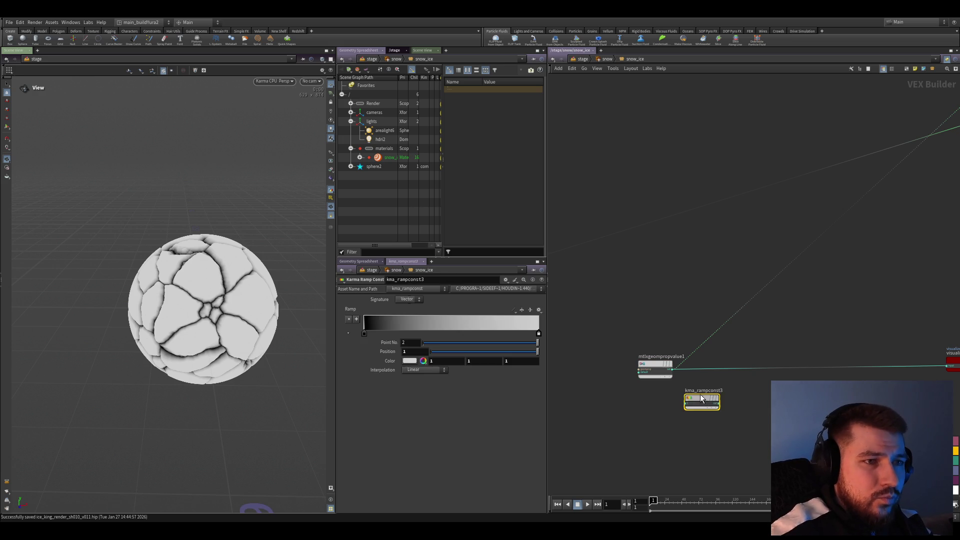
{"action": "left_click_drag", "start_coordinate": [697, 402], "coordinate": [718, 334]}
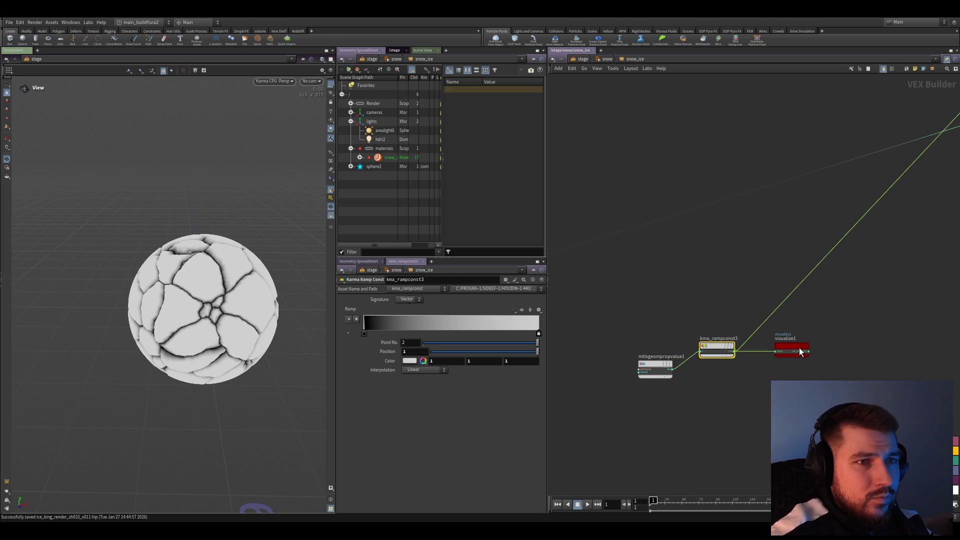
{"action": "left_click_drag", "start_coordinate": [799, 352], "coordinate": [828, 358]}
{"action": "left_click", "coordinate": [365, 335]}
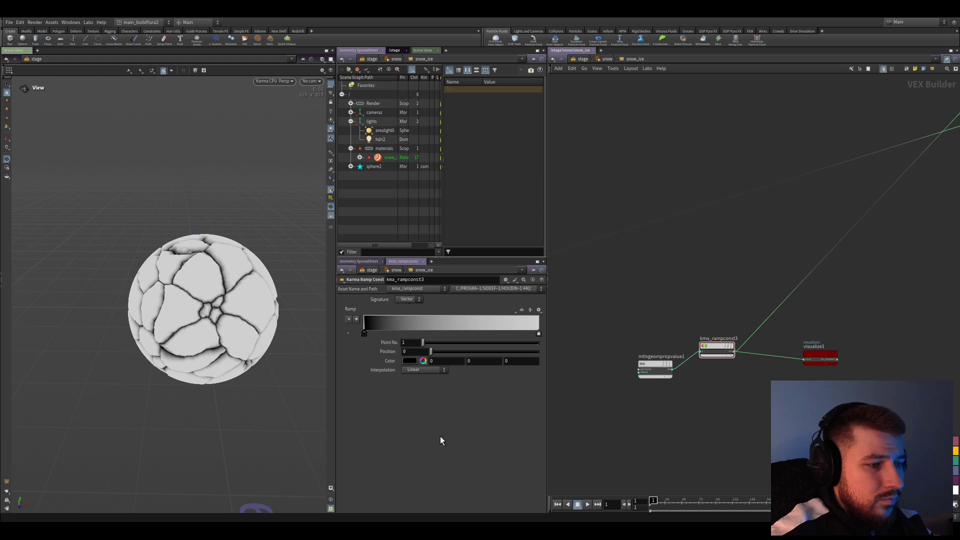
{"action": "left_click", "coordinate": [520, 309]}
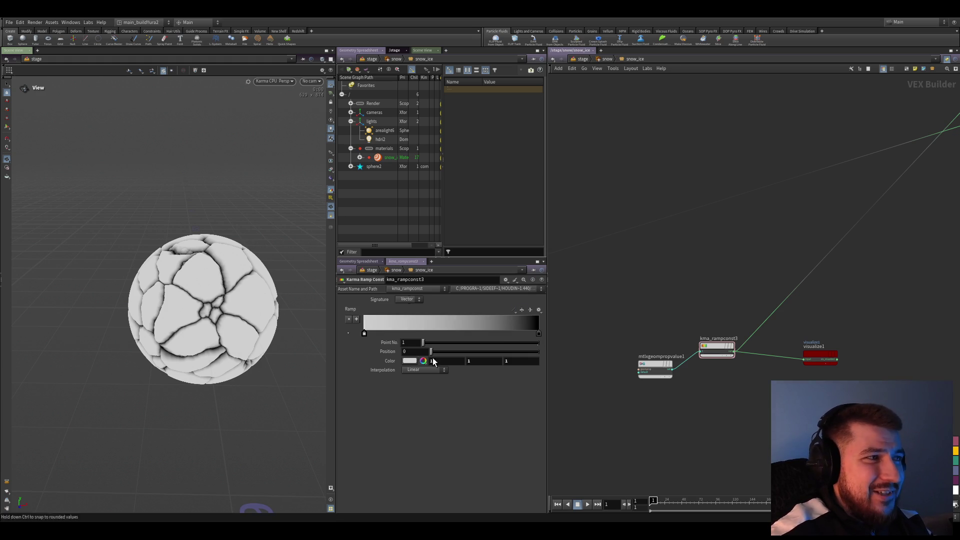
{"action": "scroll", "coordinate": [254, 288], "scroll_direction": "up", "scroll_amount": 5}
{"action": "scroll", "coordinate": [254, 287], "scroll_direction": "down", "scroll_amount": 3}
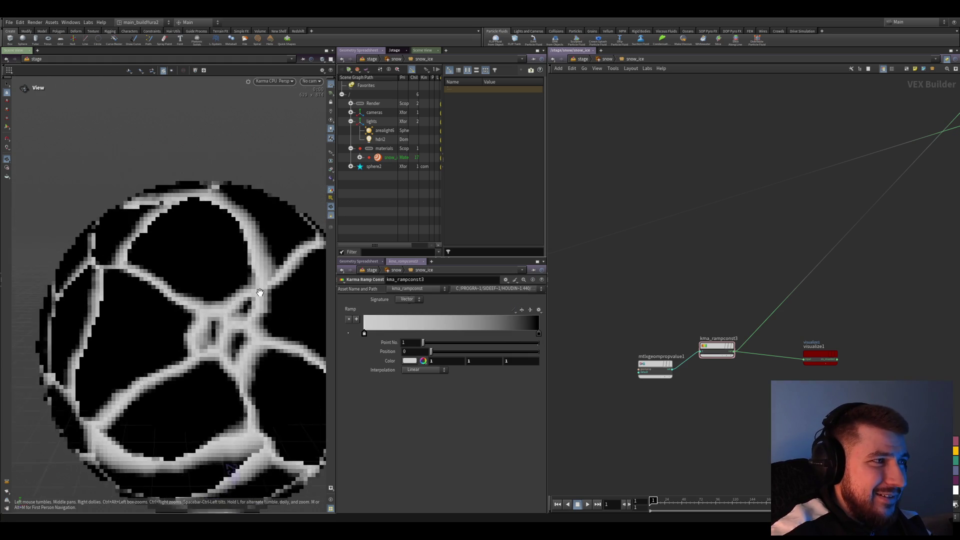
{"action": "left_click", "coordinate": [537, 334]}
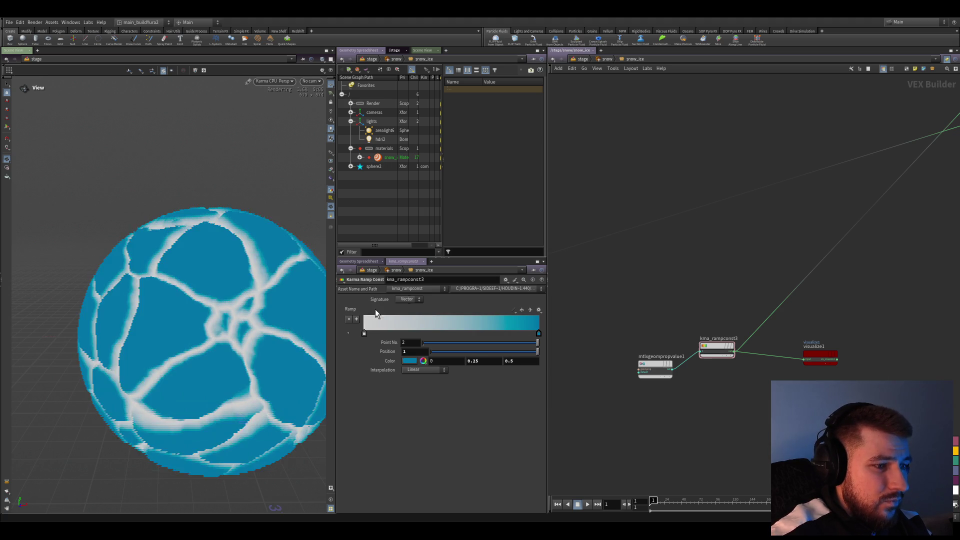
- Pull the end key to about 0.95, try red/blue/cyan, set deep blue (0, 0.315, 0.63), save
{"action": "left_click_drag", "start_coordinate": [539, 333], "coordinate": [524, 333]}
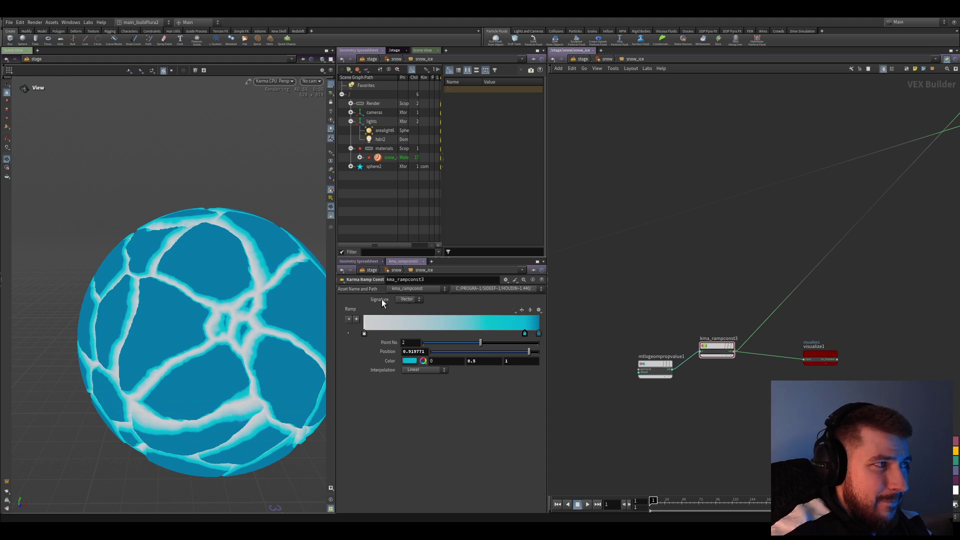
{"action": "middle_click_drag", "start_coordinate": [751, 424], "coordinate": [744, 417]}
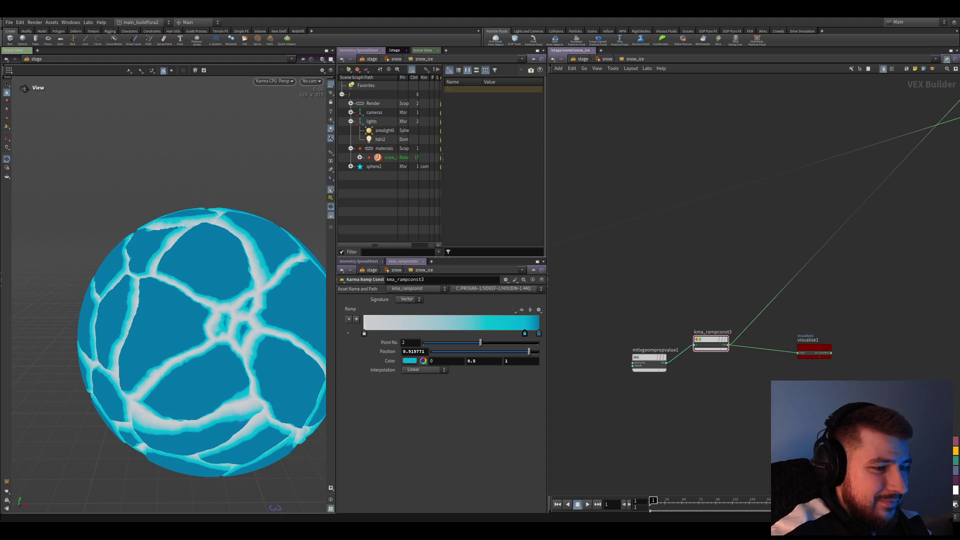
{"action": "mouse_move", "coordinate": [526, 332]}
{"action": "left_mouse_down"}
{"action": "mouse_move", "coordinate": [513, 333]}
{"action": "mouse_move", "coordinate": [534, 336]}
{"action": "left_mouse_up"}
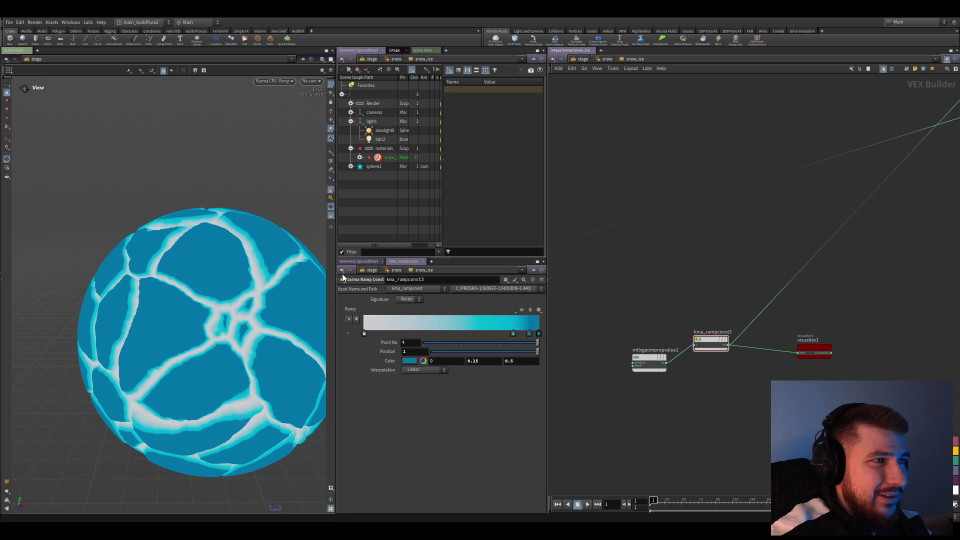
{"action": "key", "text": "ctrl+v"}
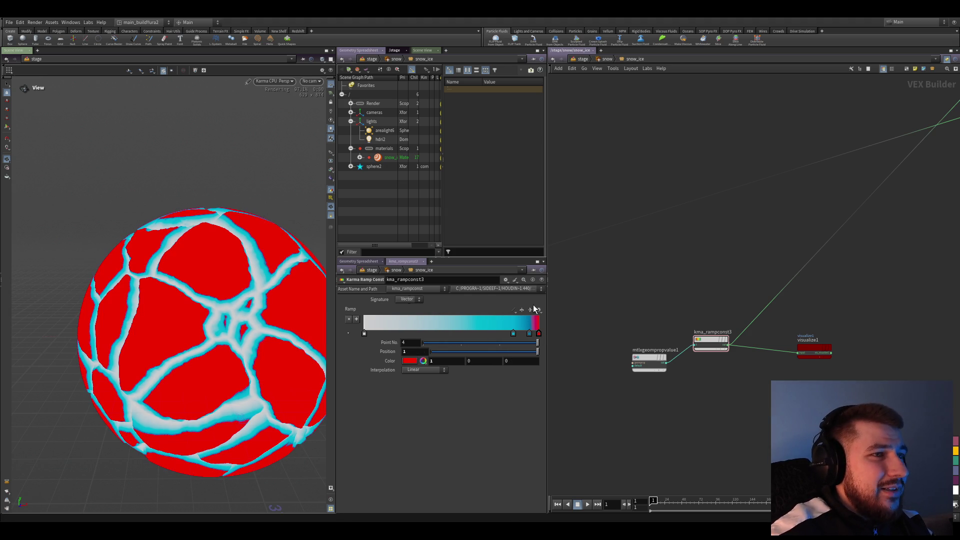
{"action": "key", "text": "ctrl+z"}
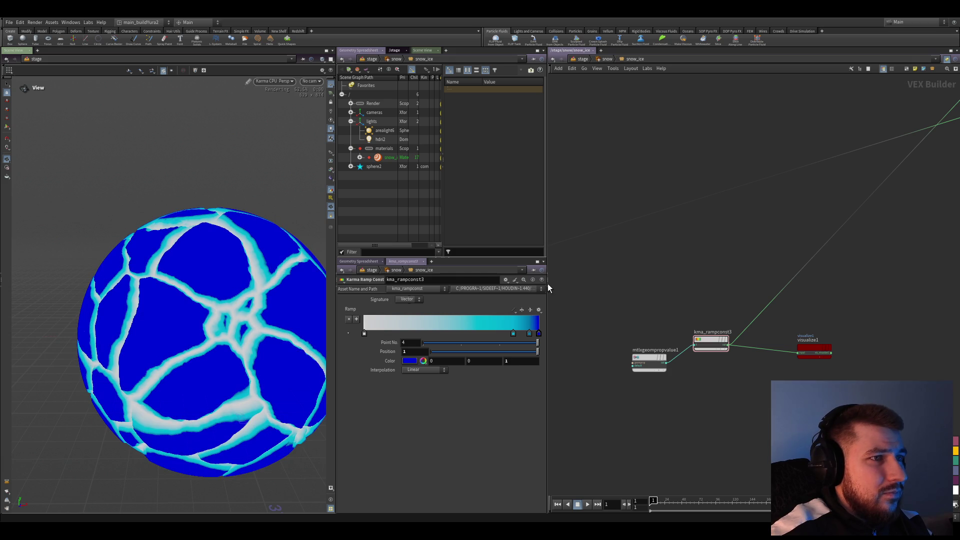
{"action": "key", "text": "ctrl+z"}
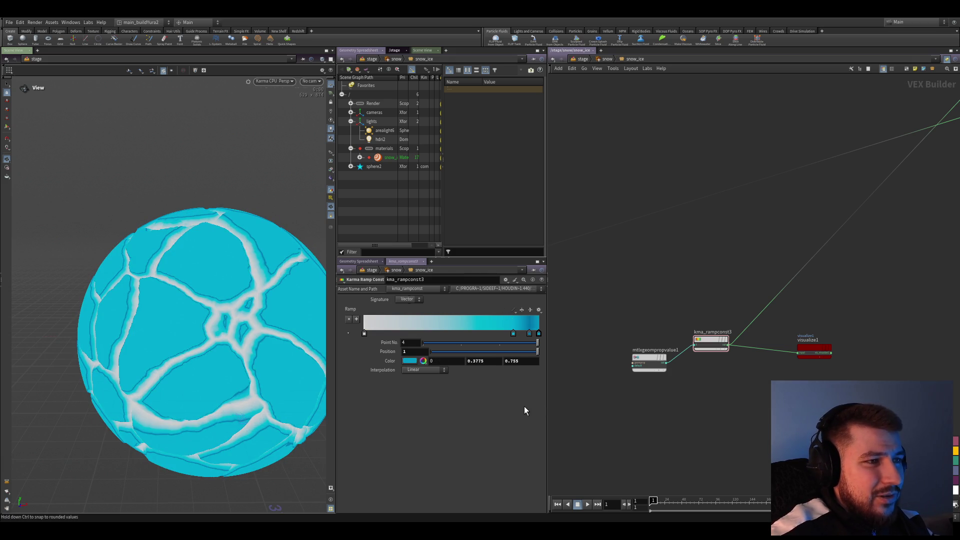
{"action": "key", "text": "ctrl+z"}
{"action": "key", "text": "ctrl+s"}
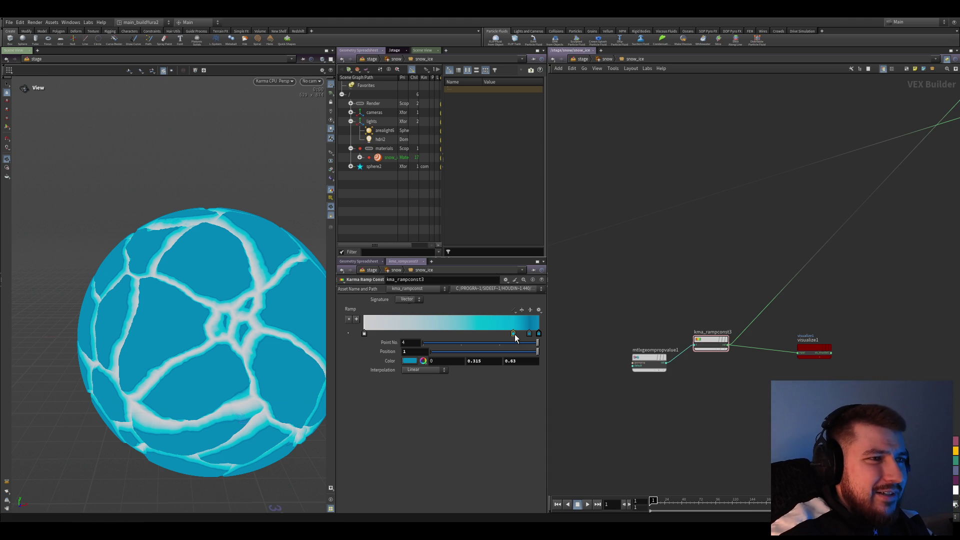
- Slide the middle ramp keys left to thin the white cracks and save the scene
{"action": "left_click_drag", "start_coordinate": [513, 333], "coordinate": [462, 331]}
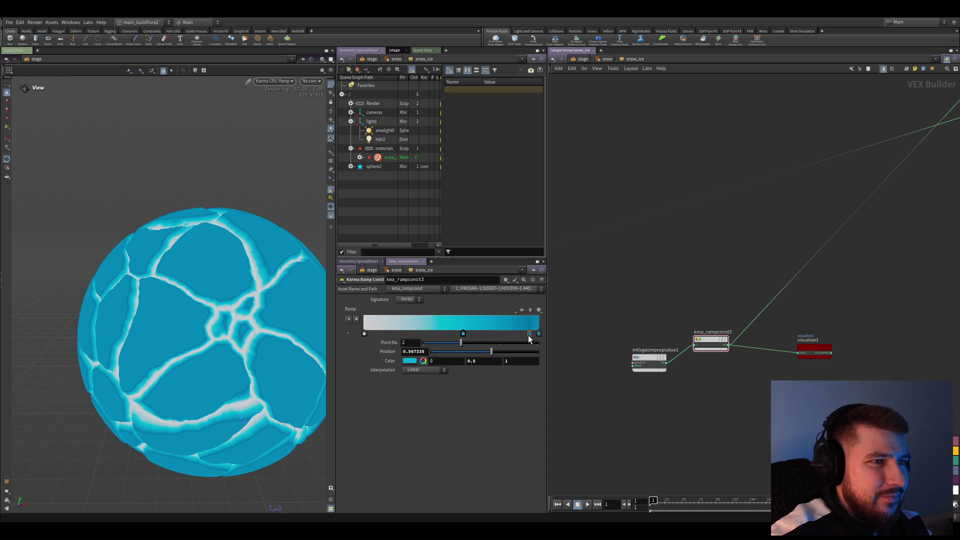
{"action": "left_click_drag", "start_coordinate": [529, 334], "coordinate": [488, 334]}
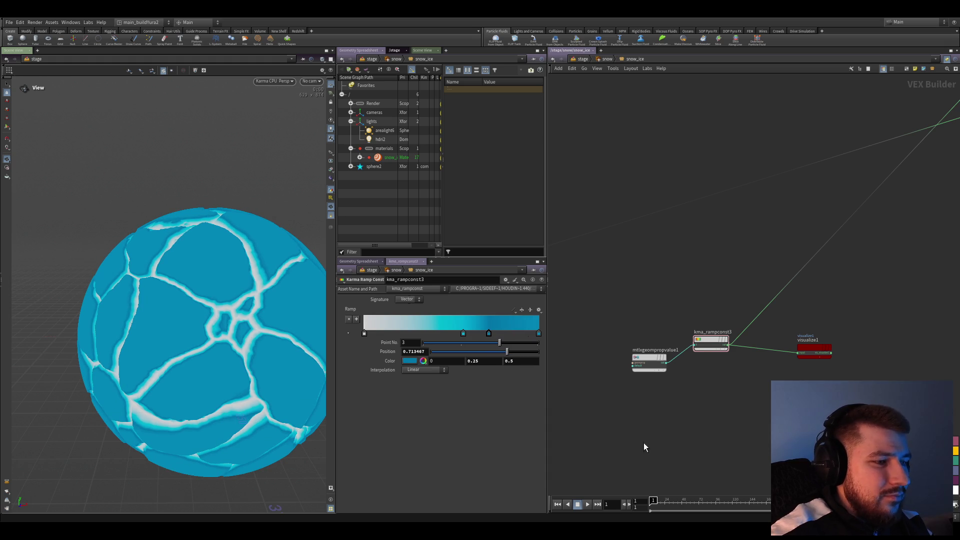
{"action": "middle_click_drag", "start_coordinate": [645, 437], "coordinate": [663, 427]}
{"action": "left_click_drag", "start_coordinate": [463, 334], "coordinate": [494, 334]}
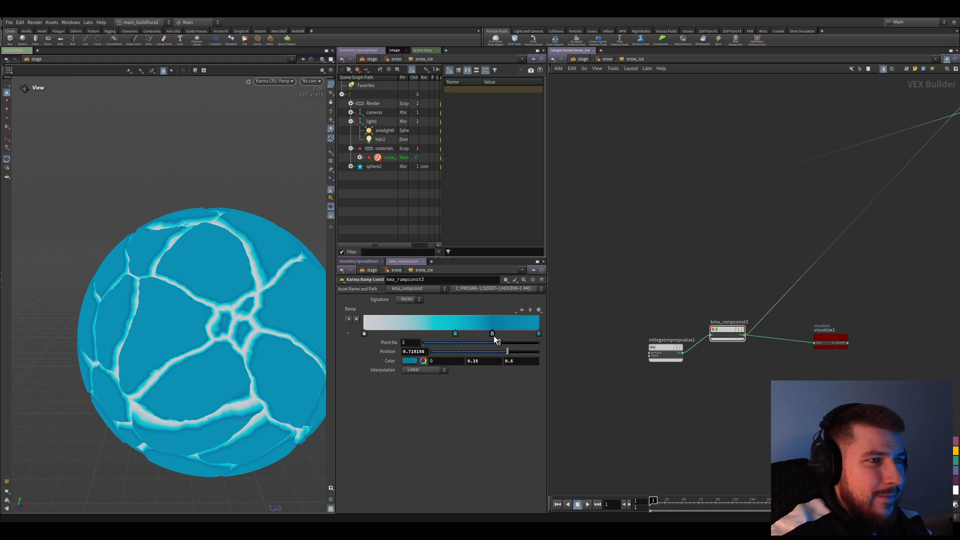
{"action": "key", "text": "ctrl+s"}
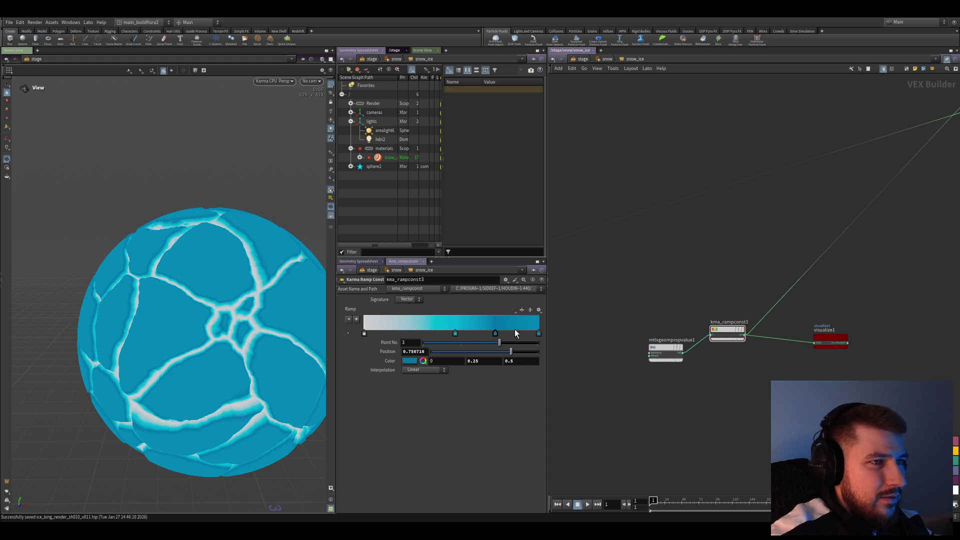
{"action": "left_click_drag", "start_coordinate": [428, 334], "coordinate": [464, 335]}
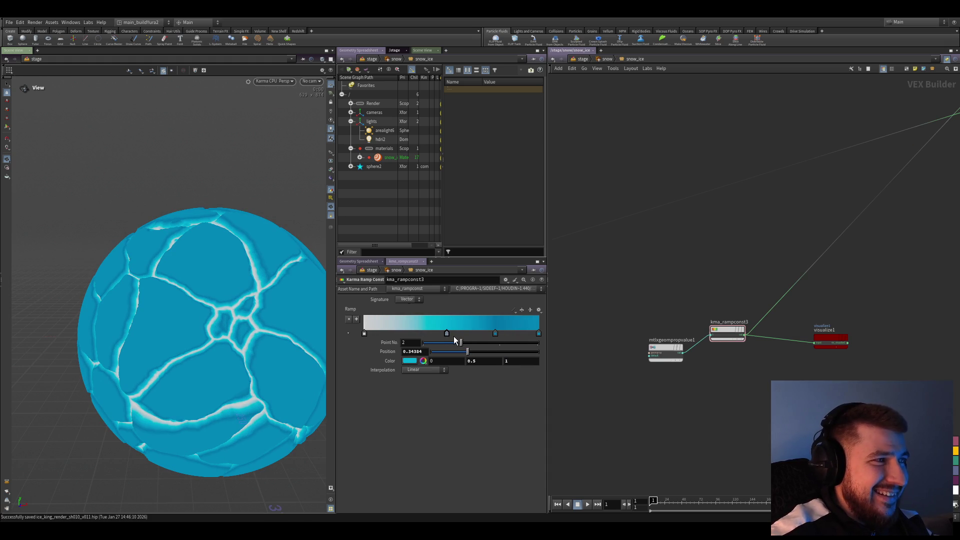
{"action": "scroll", "coordinate": [686, 443], "scroll_direction": "down", "scroll_amount": 2}
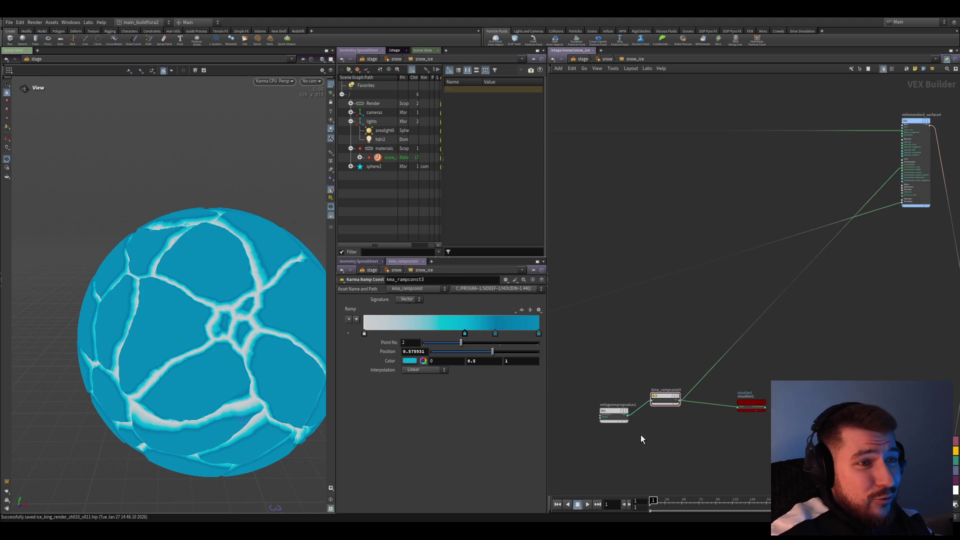
{"action": "left_click", "coordinate": [609, 411]}
{"action": "scroll", "coordinate": [757, 397], "scroll_direction": "up", "scroll_amount": 3}
{"action": "scroll", "coordinate": [857, 294], "scroll_direction": "down", "scroll_amount": 3}
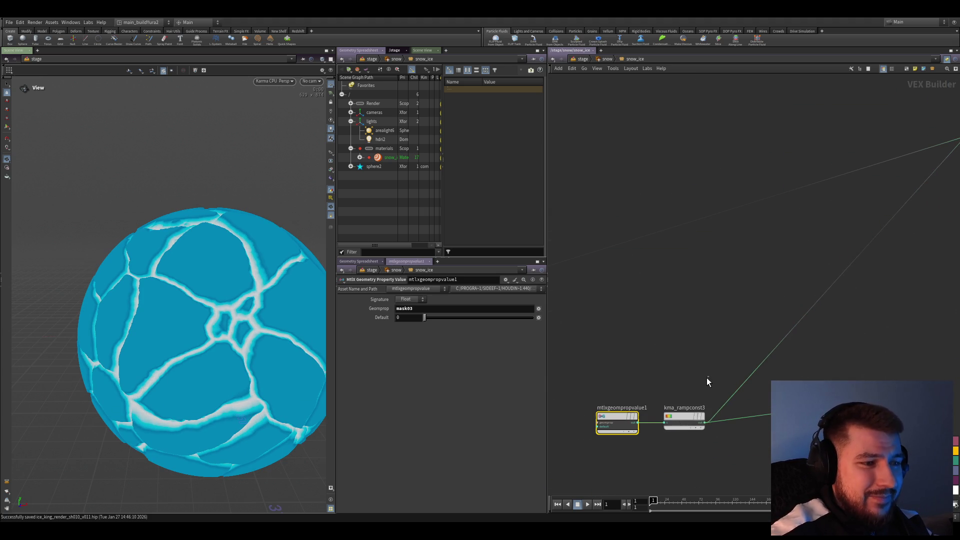
{"action": "left_click", "coordinate": [690, 395]}
{"action": "left_click", "coordinate": [715, 446]}
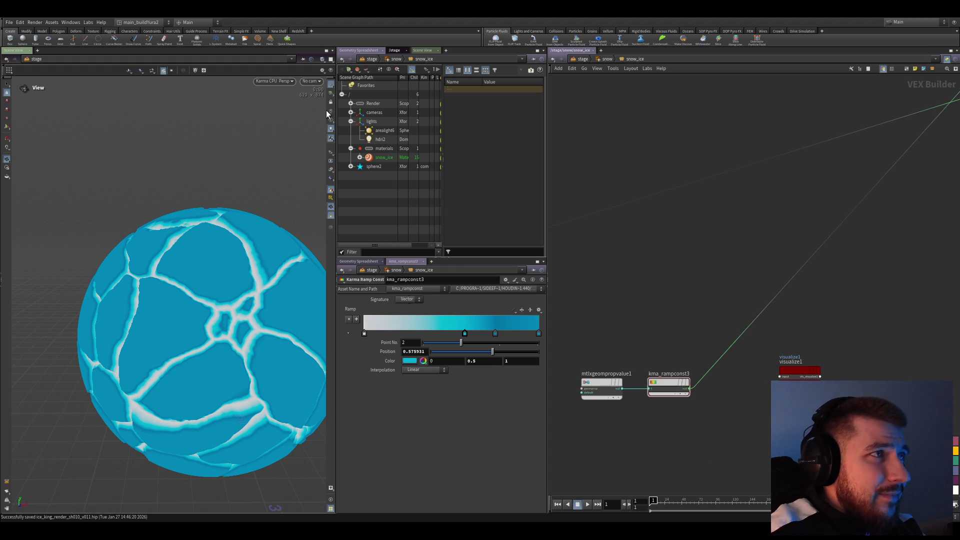
- Toggle the viewport from Karma to solid shading and back to refresh the render
{"action": "left_click", "coordinate": [276, 81]}
{"action": "left_click", "coordinate": [288, 97]}
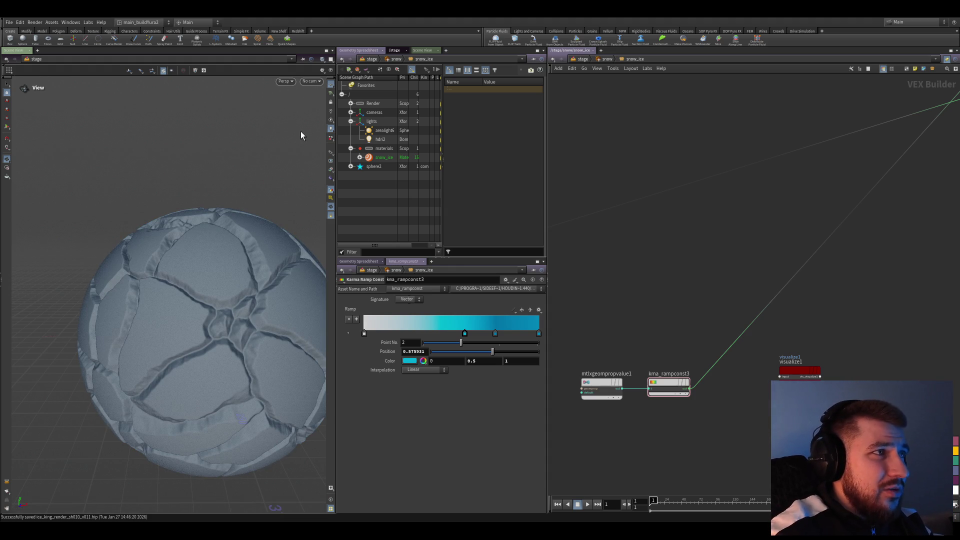
{"action": "left_click", "coordinate": [285, 81]}
{"action": "left_click", "coordinate": [292, 110]}
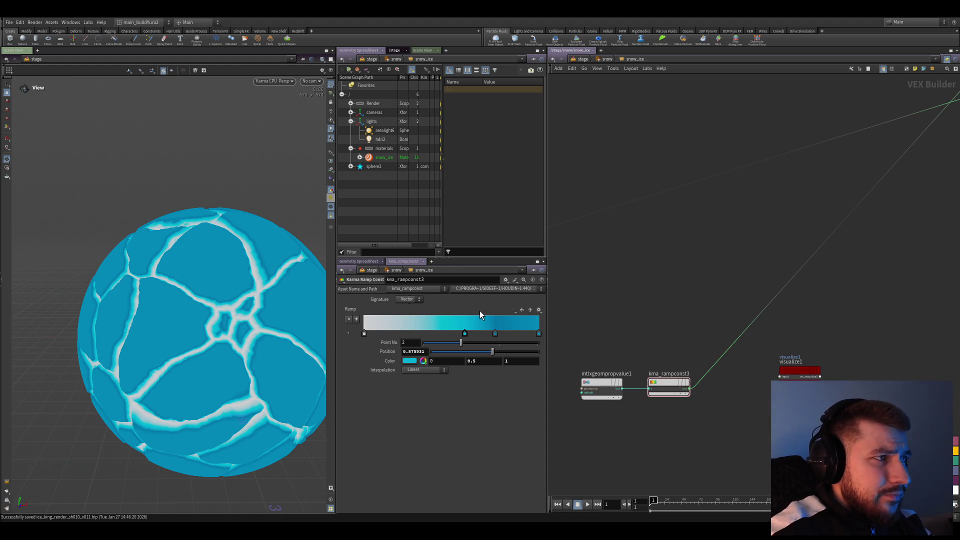
- Add a Normal SOP wired under attribvop1 in the sphere2 geometry network
{"action": "key", "text": "u"}
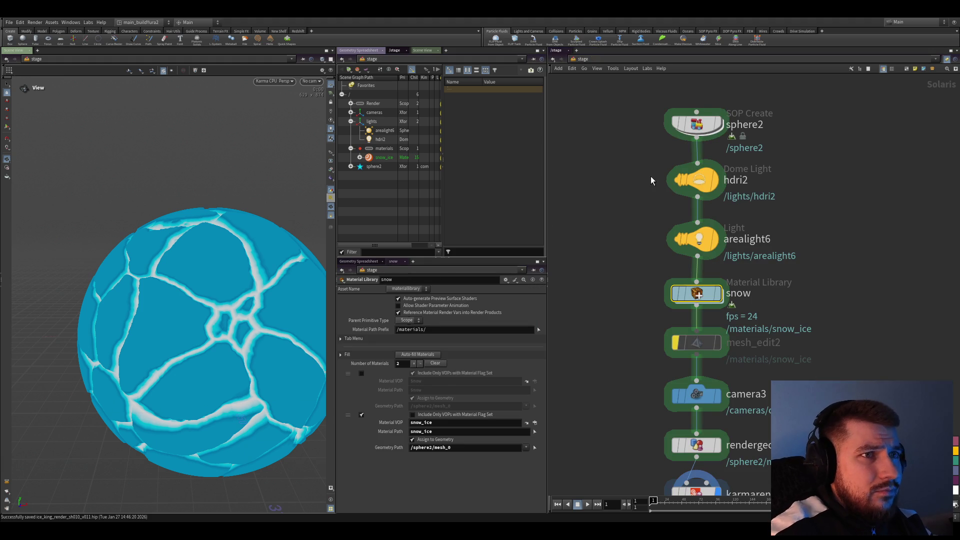
{"action": "double_click", "coordinate": [695, 128]}
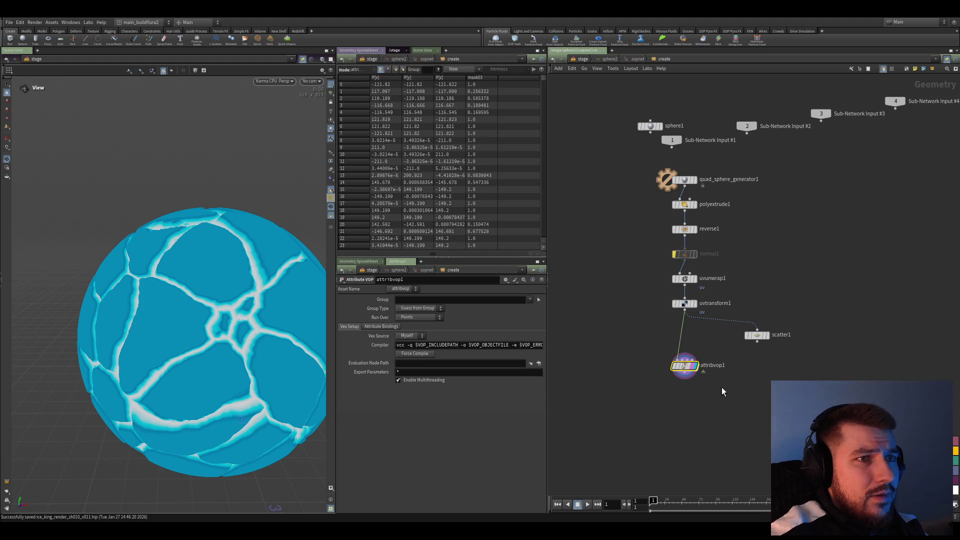
{"action": "key", "text": "Tab"}
{"action": "type", "text": "normal"}
{"action": "key", "text": "Return"}
{"action": "scroll", "coordinate": [705, 390], "scroll_direction": "up", "scroll_amount": 3}
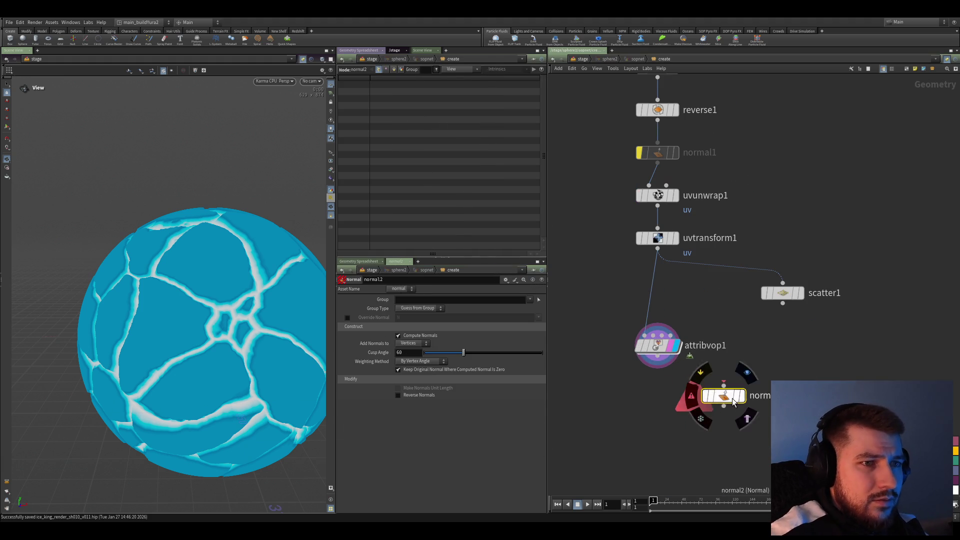
{"action": "left_click_drag", "start_coordinate": [634, 411], "coordinate": [646, 406]}
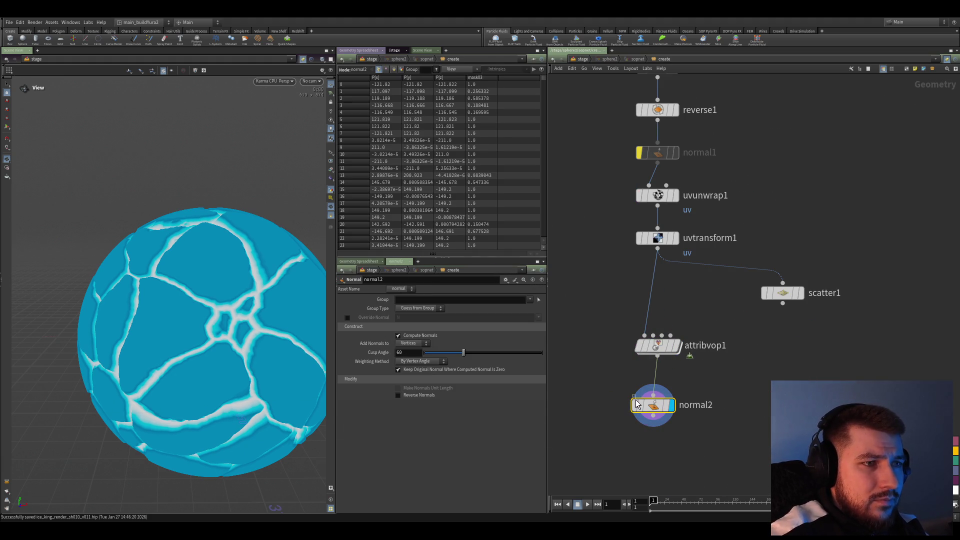
- Return through the snow material library into the snow_ice shader network
{"action": "key", "text": "u"}
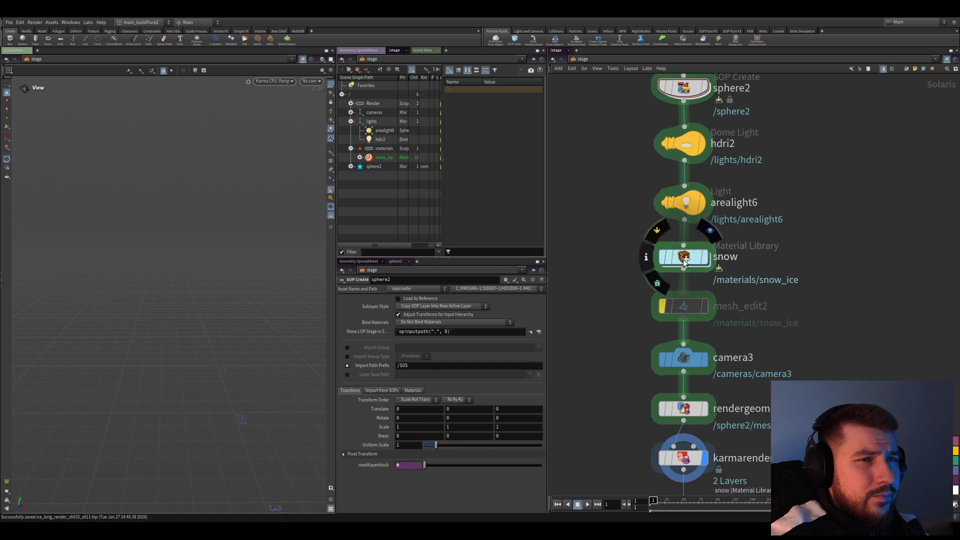
{"action": "double_click", "coordinate": [678, 258]}
{"action": "key", "text": "u"}
{"action": "key", "text": "i"}
{"action": "scroll", "coordinate": [750, 385], "scroll_direction": "up", "scroll_amount": 5}
{"action": "double_click", "coordinate": [587, 272]}
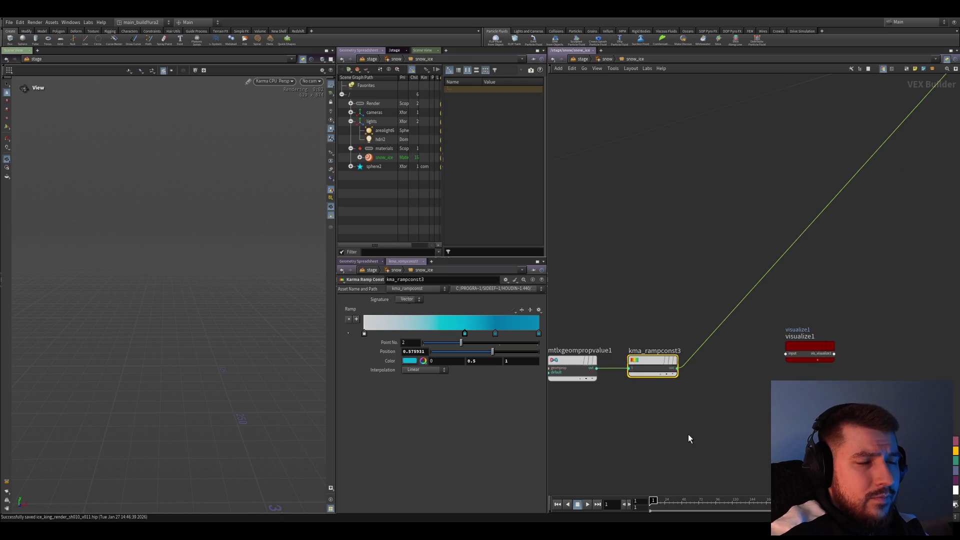
- Select mtlxstandard_surface4 and show its Transmission settings
{"action": "middle_click_drag", "start_coordinate": [685, 429], "coordinate": [686, 317]}
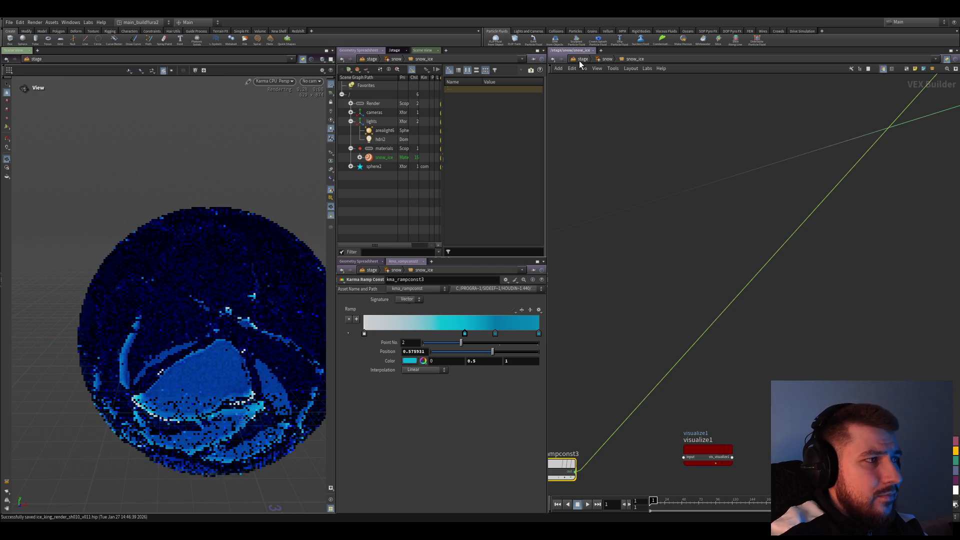
{"action": "scroll", "coordinate": [660, 289], "scroll_direction": "down", "scroll_amount": 3}
{"action": "scroll", "coordinate": [751, 268], "scroll_direction": "up", "scroll_amount": 3}
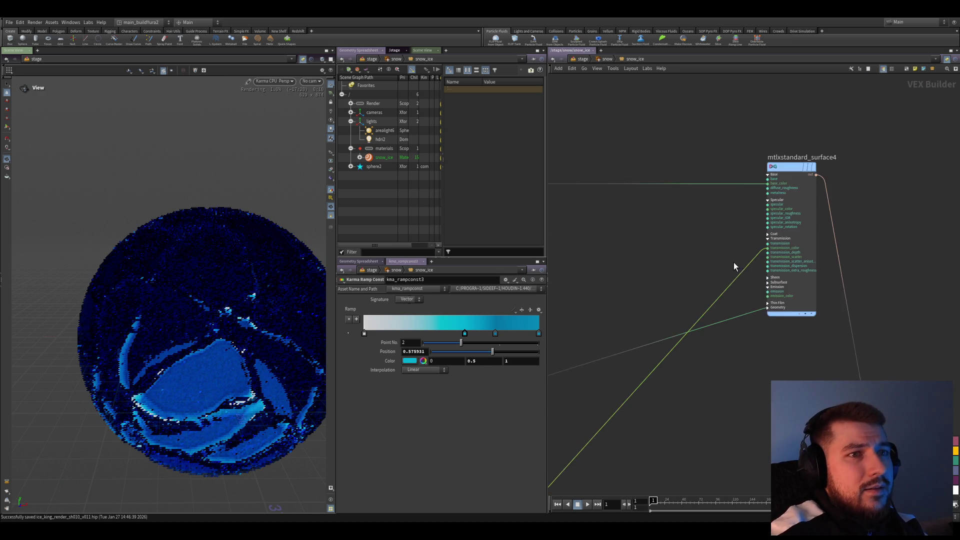
{"action": "left_click", "coordinate": [757, 255]}
{"action": "scroll", "coordinate": [493, 458], "scroll_direction": "down", "scroll_amount": 5}
{"action": "scroll", "coordinate": [449, 442], "scroll_direction": "up", "scroll_amount": 1}
{"action": "scroll", "coordinate": [393, 420], "scroll_direction": "up", "scroll_amount": 1}
{"action": "scroll", "coordinate": [394, 420], "scroll_direction": "up", "scroll_amount": 1}
{"action": "scroll", "coordinate": [389, 426], "scroll_direction": "up", "scroll_amount": 2}
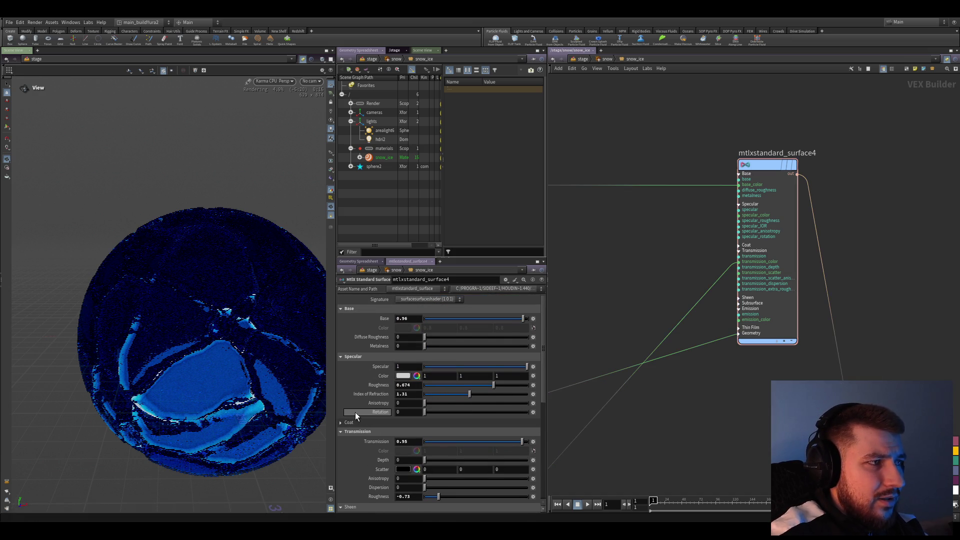
{"action": "scroll", "coordinate": [393, 427], "scroll_direction": "down", "scroll_amount": 1}
{"action": "scroll", "coordinate": [405, 446], "scroll_direction": "down", "scroll_amount": 2}
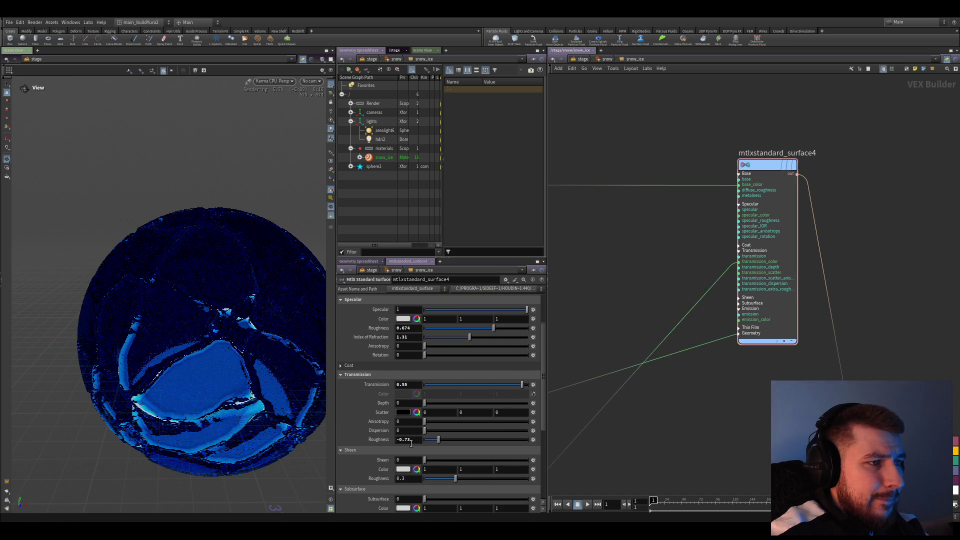
- Set transmission roughness to 0.259, scatter colour cyan, depth 1.5, and save
{"action": "left_click_drag", "start_coordinate": [450, 439], "coordinate": [513, 442]}
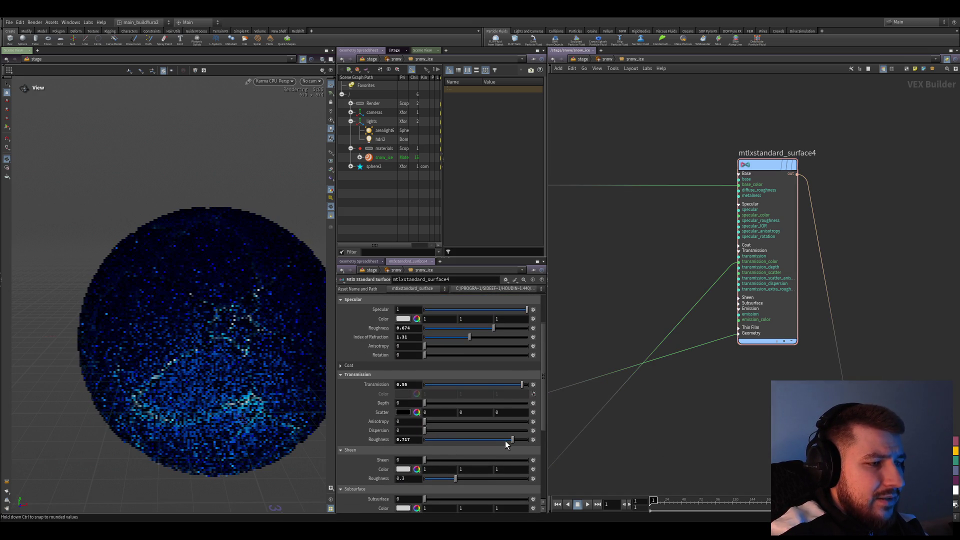
{"action": "left_click_drag", "start_coordinate": [495, 438], "coordinate": [488, 440]}
{"action": "middle_click_drag", "start_coordinate": [636, 438], "coordinate": [645, 424]}
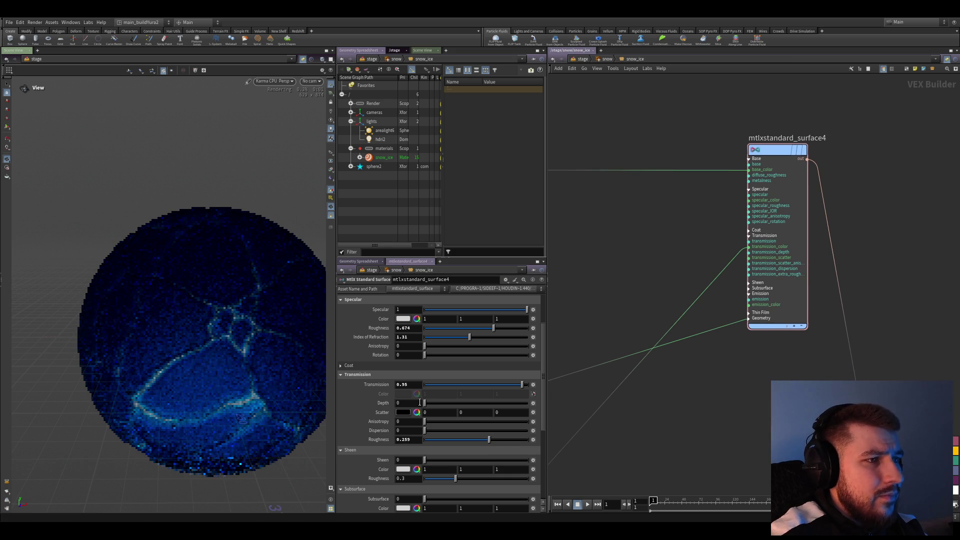
{"action": "left_click_drag", "start_coordinate": [403, 412], "coordinate": [426, 298]}
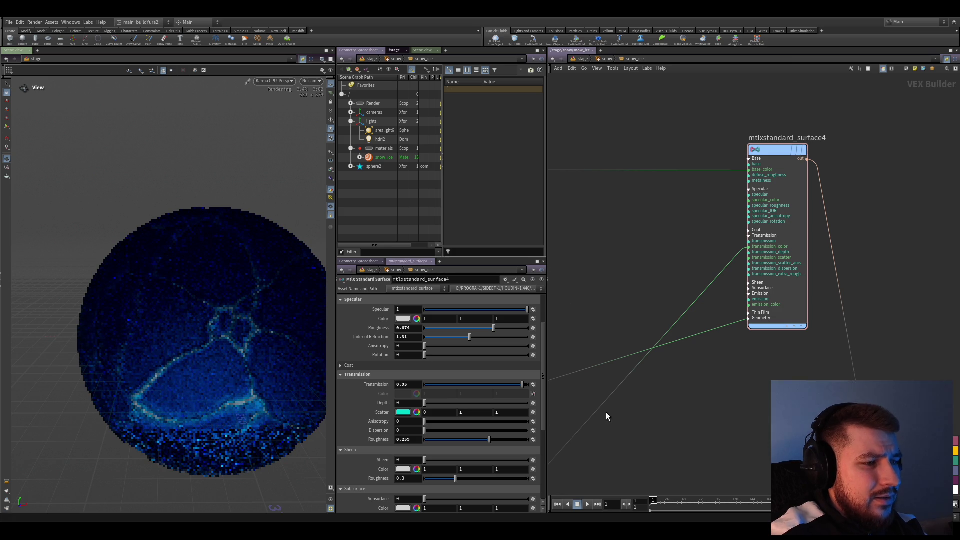
{"action": "left_click_drag", "start_coordinate": [424, 405], "coordinate": [426, 406]}
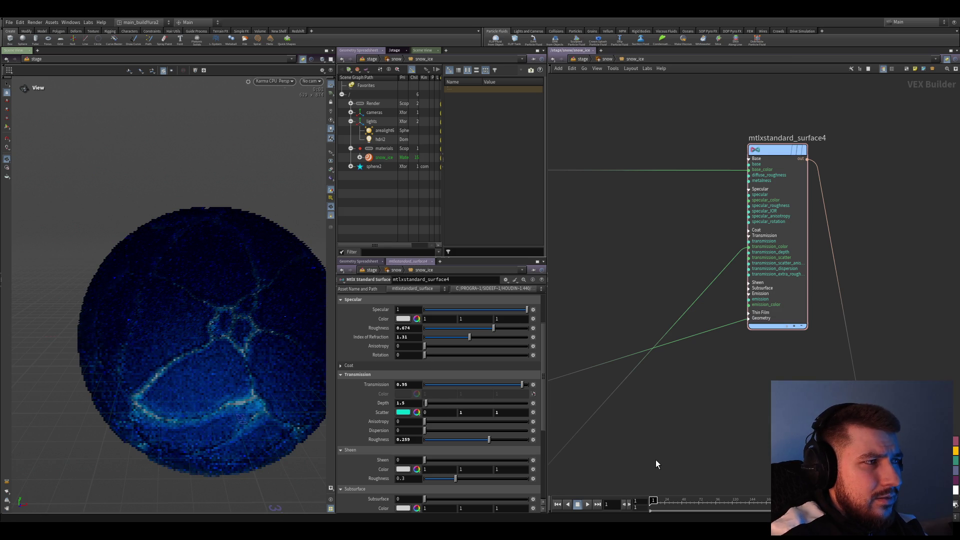
{"action": "middle_click_drag", "start_coordinate": [655, 460], "coordinate": [661, 435]}
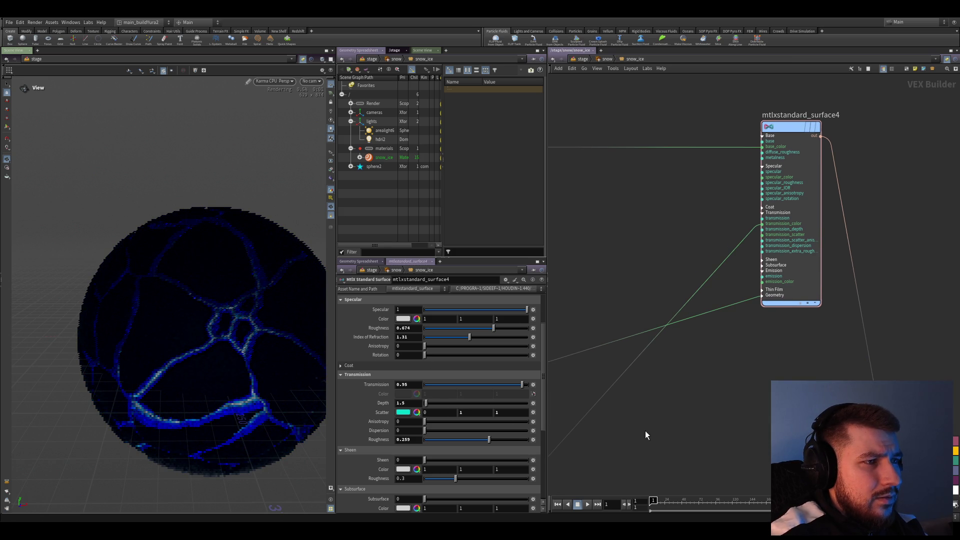
{"action": "scroll", "coordinate": [670, 405], "scroll_direction": "down", "scroll_amount": 1}
{"action": "key", "text": "ctrl+s"}
{"action": "scroll", "coordinate": [657, 433], "scroll_direction": "up", "scroll_amount": 2}
{"action": "scroll", "coordinate": [734, 272], "scroll_direction": "up", "scroll_amount": 3}
- Rewire the ramp from transmission_color to transmission scatter and raise depth to 25
{"action": "left_click_drag", "start_coordinate": [770, 245], "coordinate": [768, 268]}
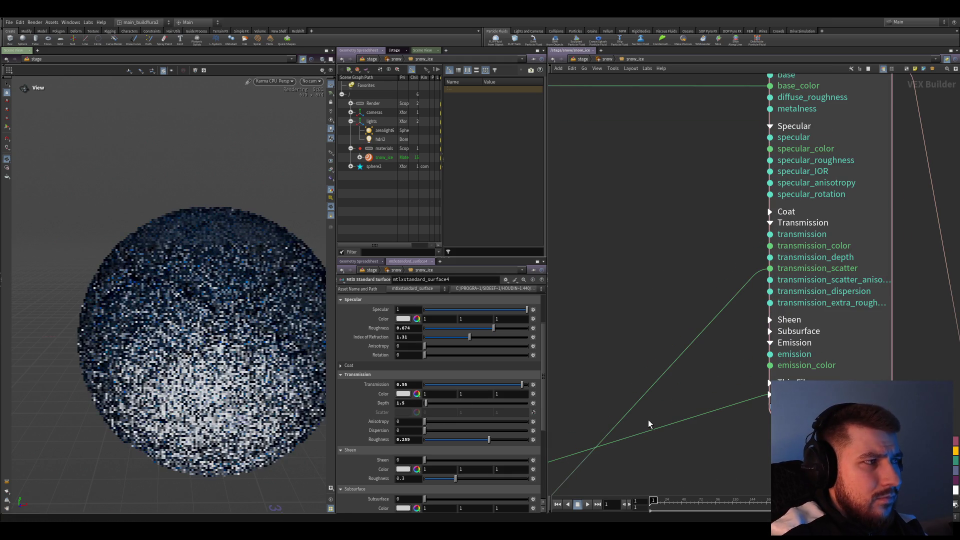
{"action": "key", "text": "ctrl+s"}
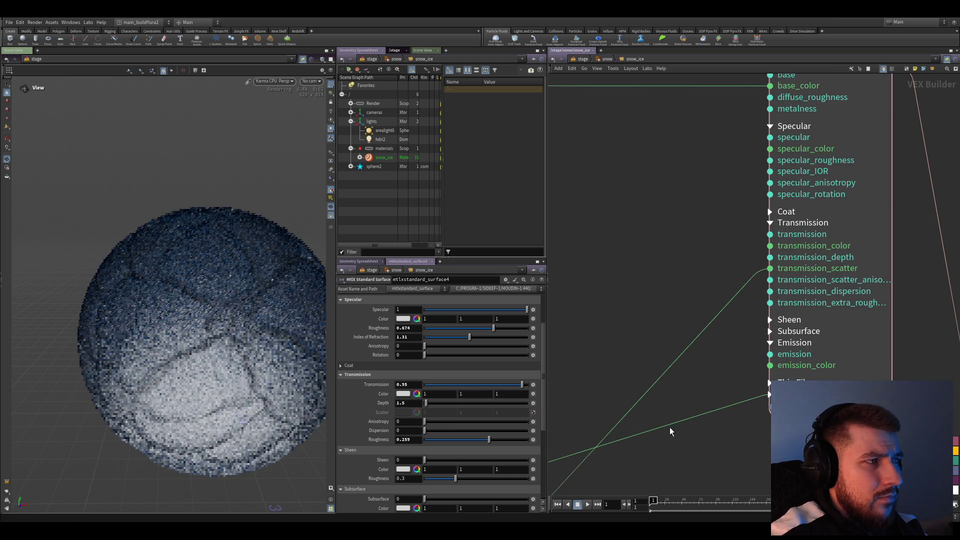
{"action": "middle_click_drag", "start_coordinate": [674, 434], "coordinate": [677, 415]}
{"action": "middle_click_drag", "start_coordinate": [678, 447], "coordinate": [686, 427]}
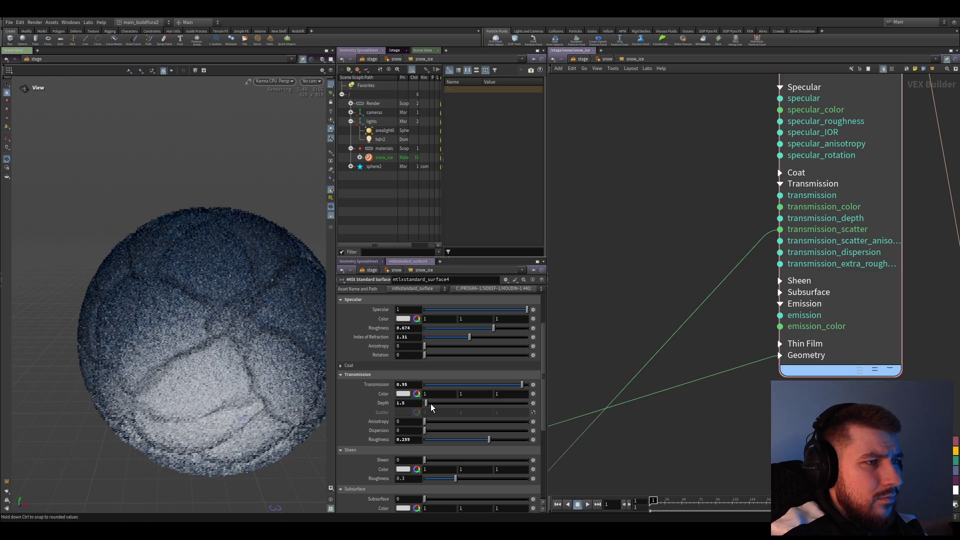
{"action": "left_click", "coordinate": [409, 403]}
{"action": "type", "text": "25"}
{"action": "key", "text": "Return"}
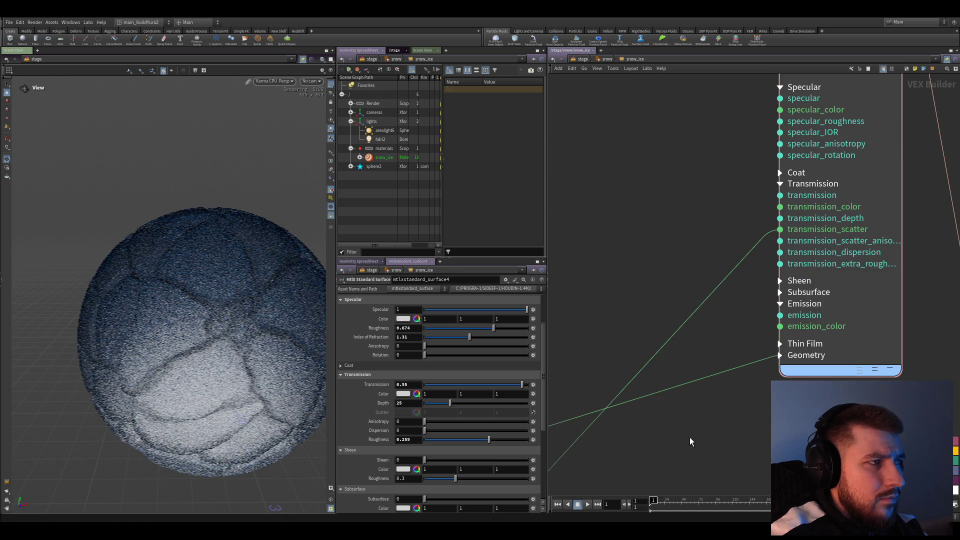
{"action": "scroll", "coordinate": [697, 468], "scroll_direction": "down", "scroll_amount": 5}
{"action": "scroll", "coordinate": [668, 428], "scroll_direction": "down", "scroll_amount": 5}
- Reposition the geomprop and ramp nodes in the shader network
{"action": "middle_click_drag", "start_coordinate": [683, 372], "coordinate": [670, 354]}
{"action": "left_click_drag", "start_coordinate": [670, 353], "coordinate": [558, 398]}
{"action": "left_click_drag", "start_coordinate": [638, 382], "coordinate": [721, 141]}
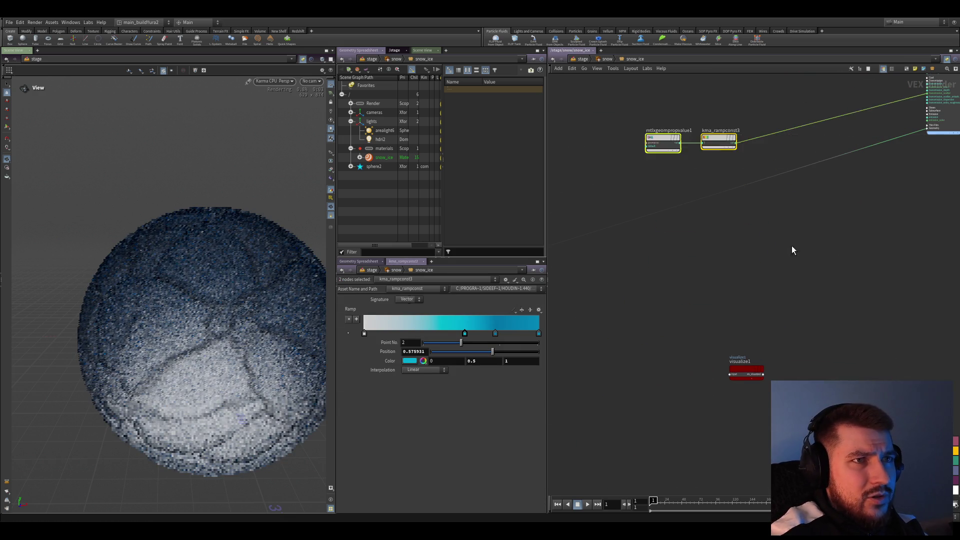
{"action": "scroll", "coordinate": [767, 385], "scroll_direction": "up", "scroll_amount": 3}
- Add an mtlxrange node between the geompropvalue attribute and the shader's transmission input
{"action": "left_click", "coordinate": [693, 292]}
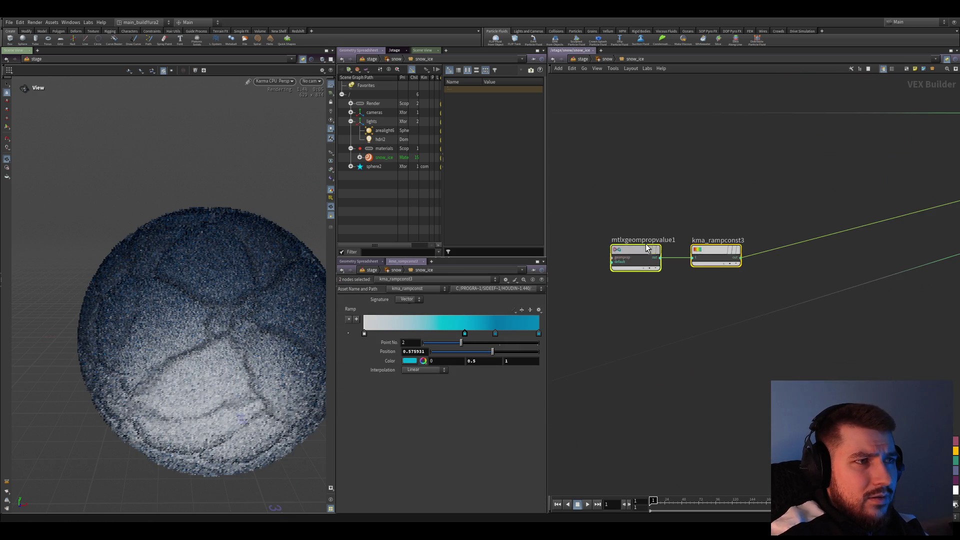
{"action": "scroll", "coordinate": [690, 305], "scroll_direction": "up", "scroll_amount": 2}
{"action": "key", "text": "Tab"}
{"action": "left_click", "coordinate": [695, 333]}
{"action": "scroll", "coordinate": [696, 334], "scroll_direction": "up", "scroll_amount": 2}
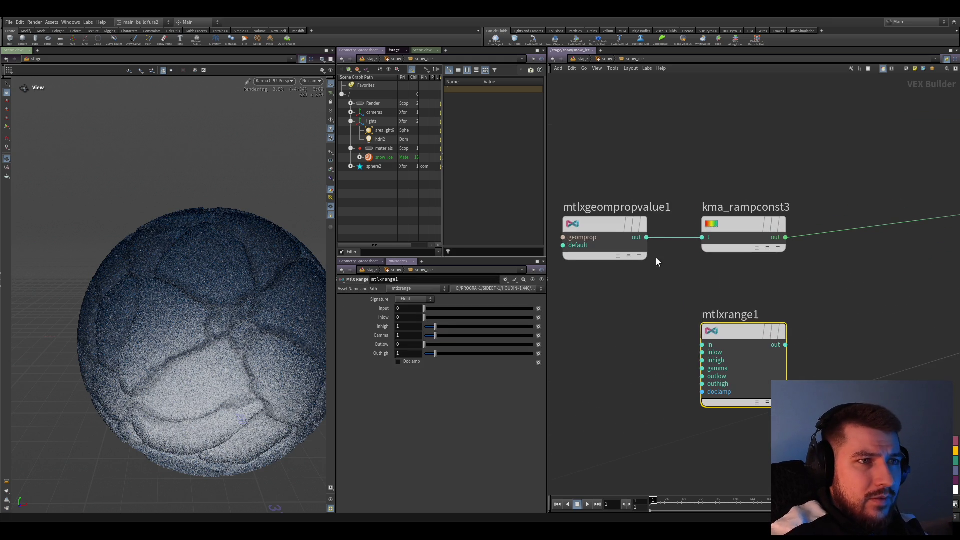
{"action": "mouse_move", "coordinate": [663, 275]}
{"action": "left_mouse_down"}
{"action": "mouse_move", "coordinate": [646, 235]}
{"action": "mouse_move", "coordinate": [709, 344]}
{"action": "left_mouse_up"}
{"action": "middle_click_drag", "start_coordinate": [626, 391], "coordinate": [598, 409]}
{"action": "left_click", "coordinate": [678, 386]}
{"action": "middle_click_drag", "start_coordinate": [678, 387], "coordinate": [694, 387]}
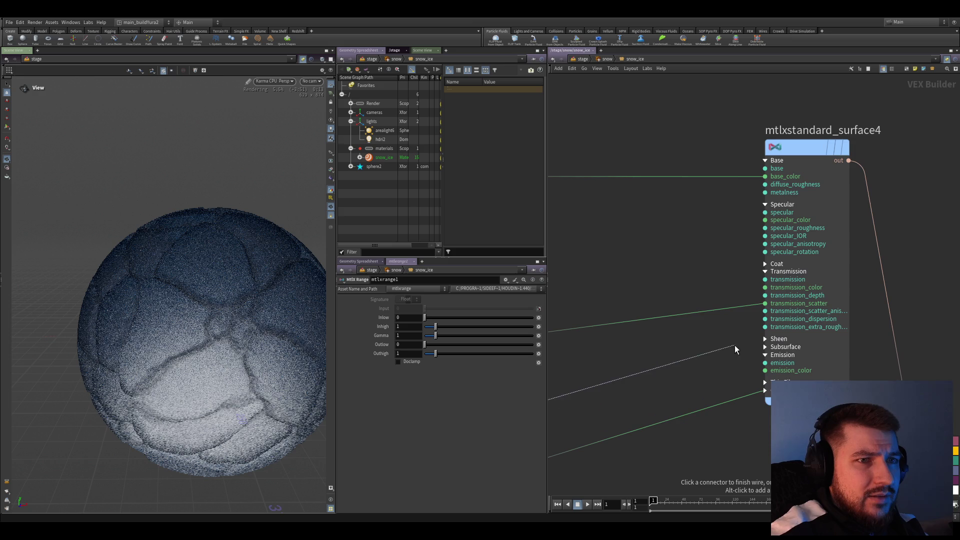
{"action": "left_click", "coordinate": [765, 295]}
- Clamp the range node with output 0.5 to 25, preview it on the sphere and save
{"action": "key", "text": "f"}
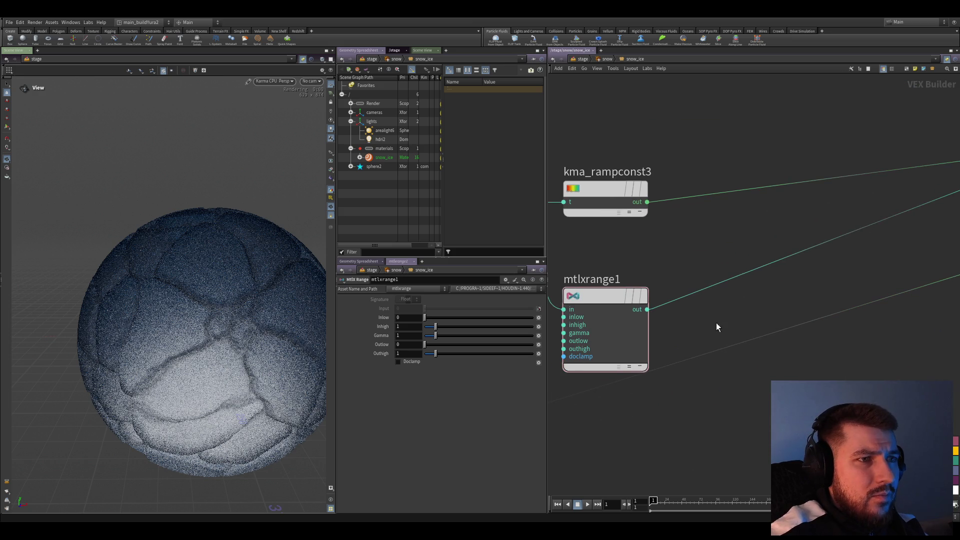
{"action": "left_click", "coordinate": [399, 361]}
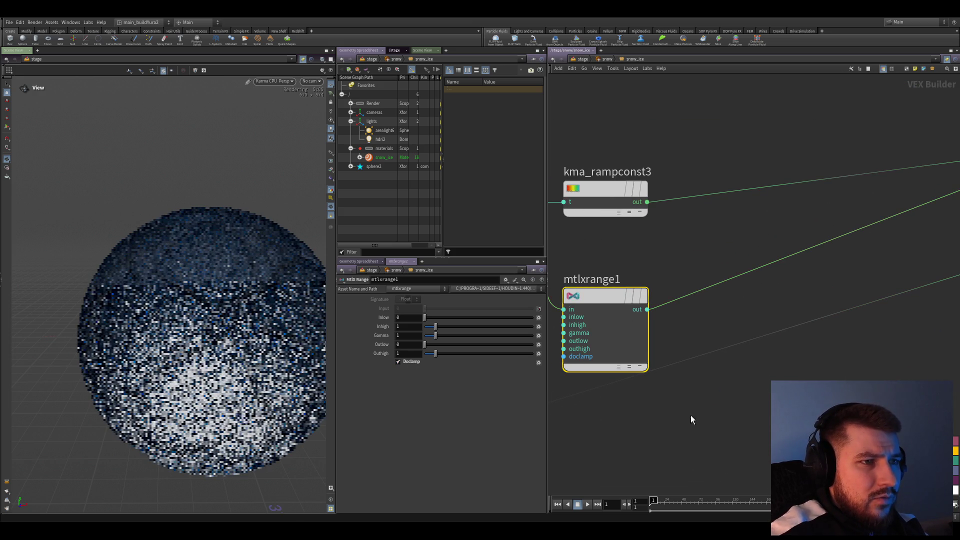
{"action": "left_click_drag", "start_coordinate": [796, 285], "coordinate": [799, 379]}
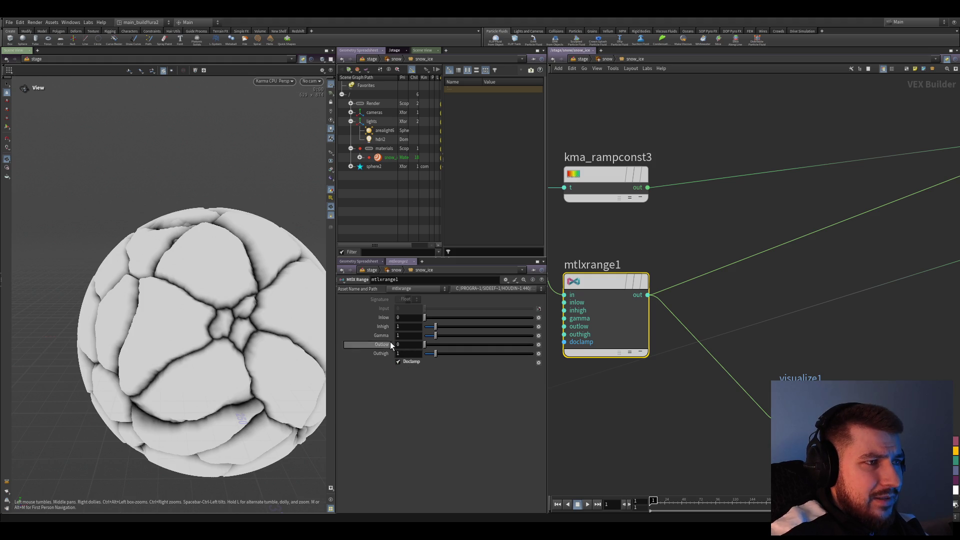
{"action": "type", "text": "5"}
{"action": "key", "text": "Tab"}
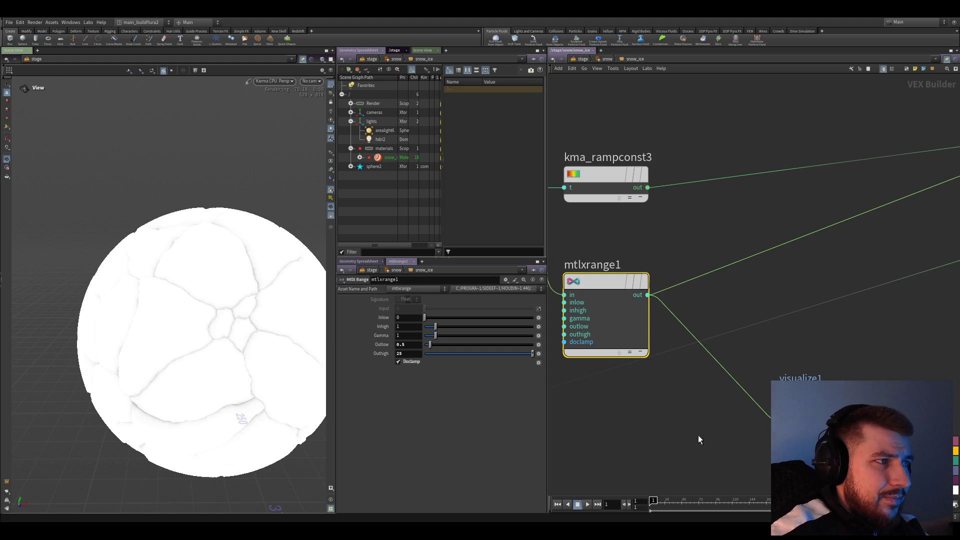
{"action": "scroll", "coordinate": [666, 389], "scroll_direction": "down", "scroll_amount": 3}
{"action": "scroll", "coordinate": [695, 366], "scroll_direction": "down", "scroll_amount": 1}
{"action": "key", "text": "ctrl+s"}
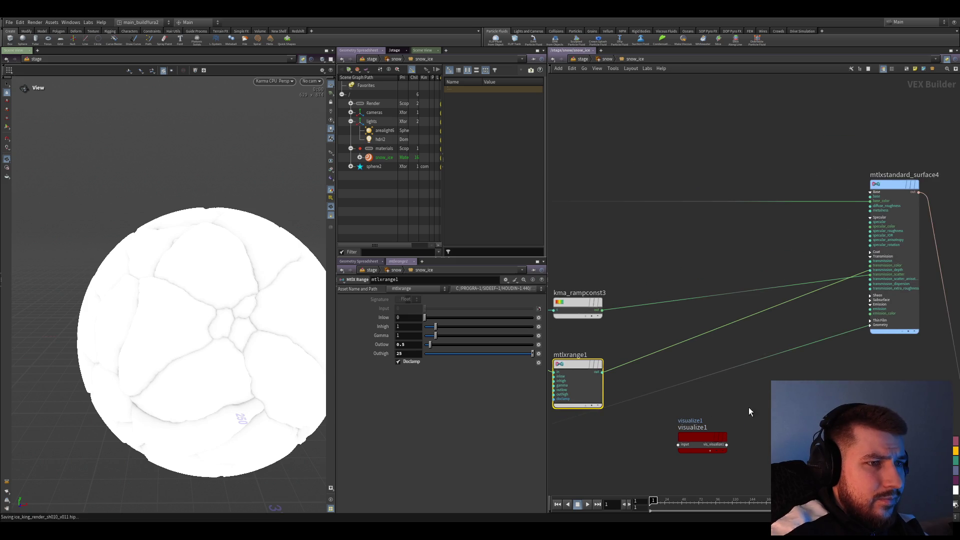
{"action": "scroll", "coordinate": [752, 415], "scroll_direction": "down", "scroll_amount": 2}
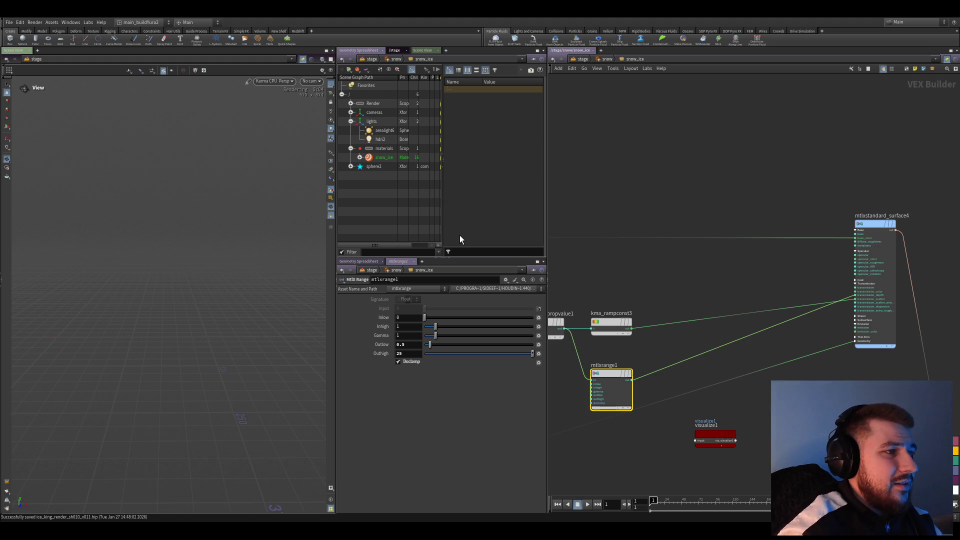
{"action": "scroll", "coordinate": [766, 357], "scroll_direction": "down", "scroll_amount": 2}
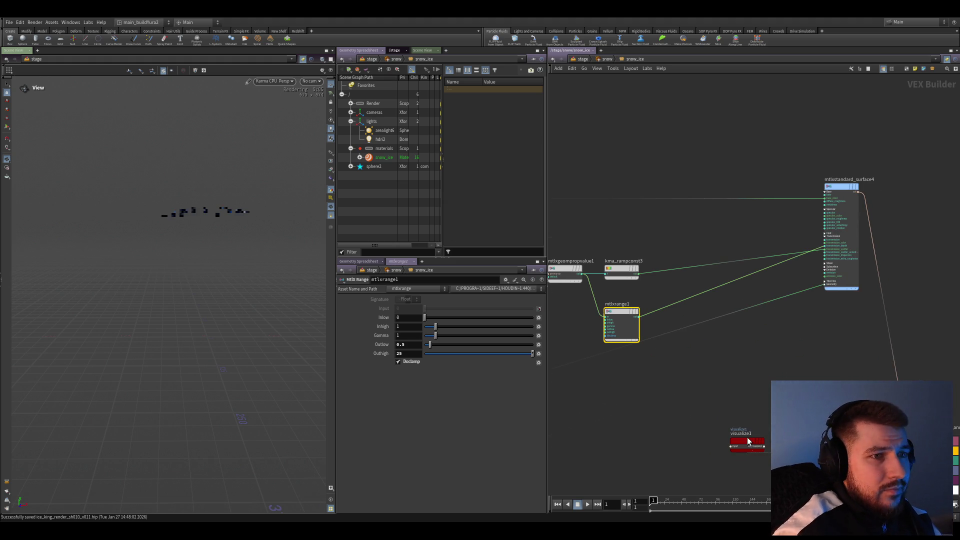
{"action": "scroll", "coordinate": [742, 375], "scroll_direction": "down", "scroll_amount": 2}
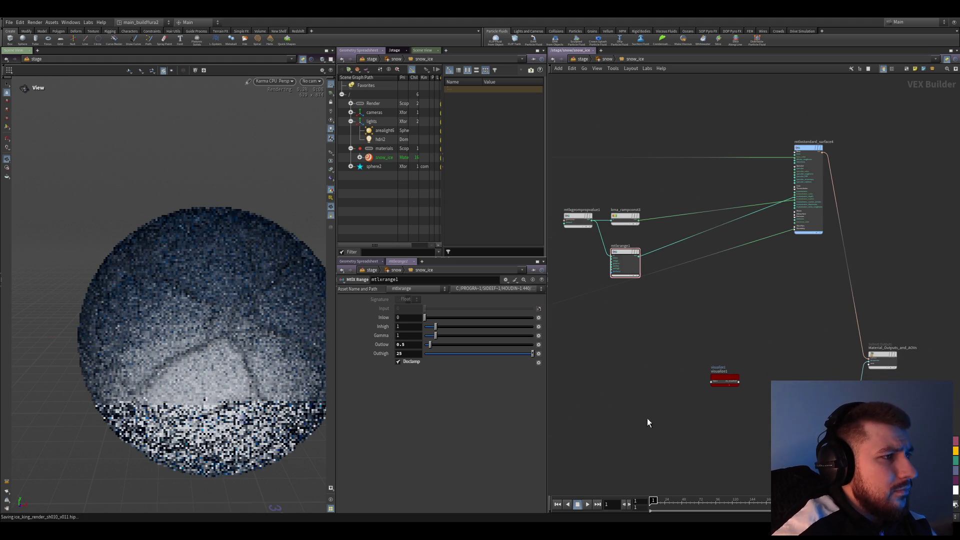
{"action": "scroll", "coordinate": [754, 310], "scroll_direction": "up", "scroll_amount": 2}
{"action": "left_click", "coordinate": [754, 310]}
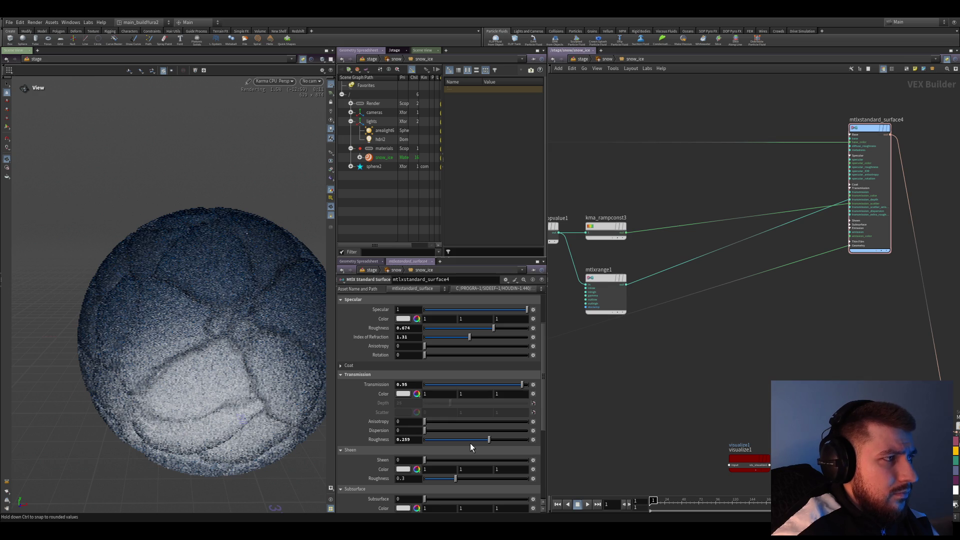
{"action": "scroll", "coordinate": [628, 309], "scroll_direction": "up", "scroll_amount": 2}
- Duplicate the range node into transmission_extra_roughness, unclamped, with output -1 to 0.5
{"action": "mouse_move", "coordinate": [597, 256]}
{"action": "left_mouse_down", "text": "alt"}
{"action": "mouse_move", "coordinate": [593, 346]}
{"action": "mouse_move", "coordinate": [743, 310]}
{"action": "left_mouse_up", "text": "alt"}
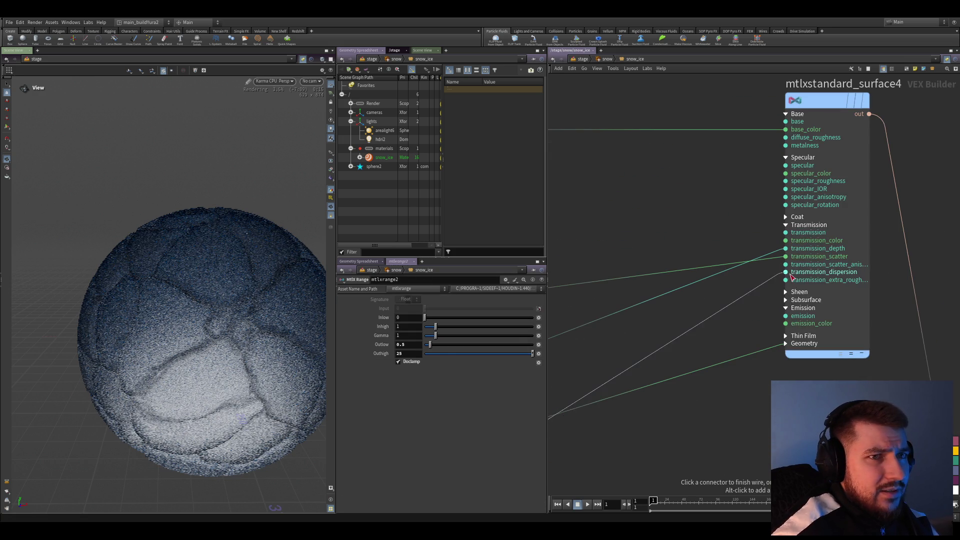
{"action": "left_click", "coordinate": [792, 285]}
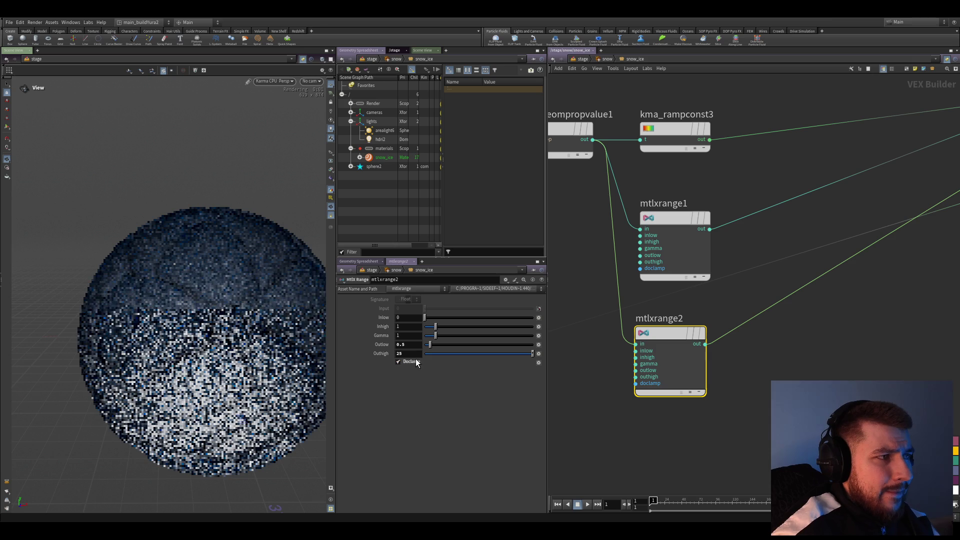
{"action": "key", "text": "Return"}
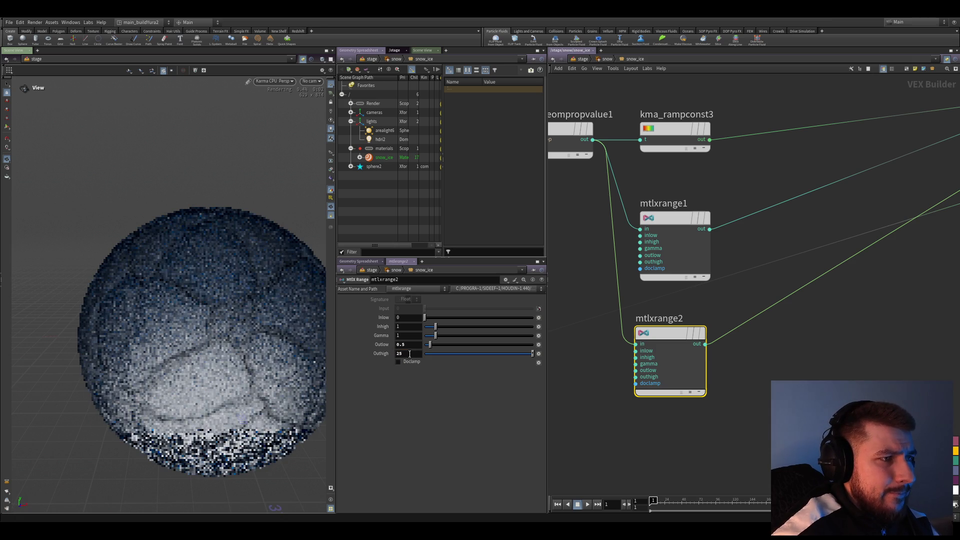
{"action": "type", "text": "-1"}
{"action": "key", "text": "Tab"}
{"action": "type", "text": "0.5"}
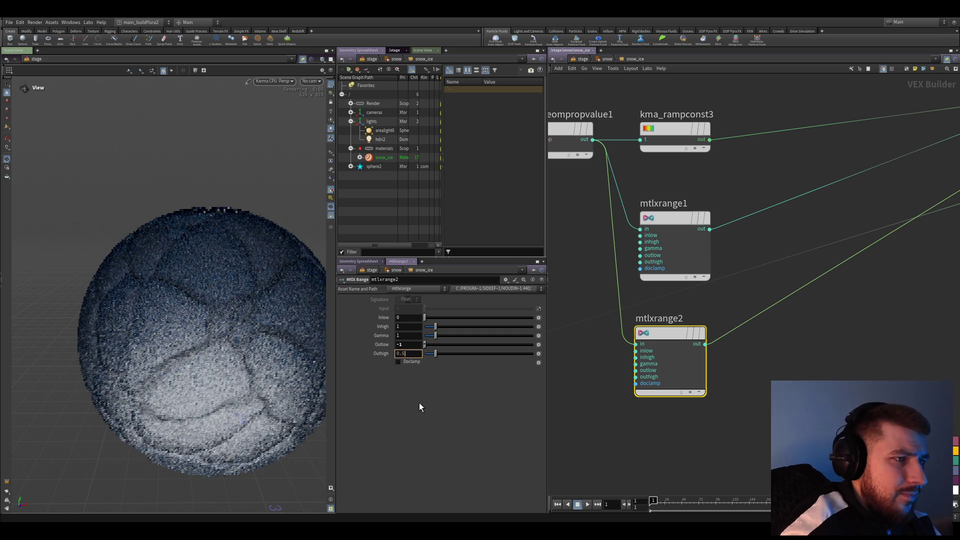
{"action": "key", "text": "Return"}
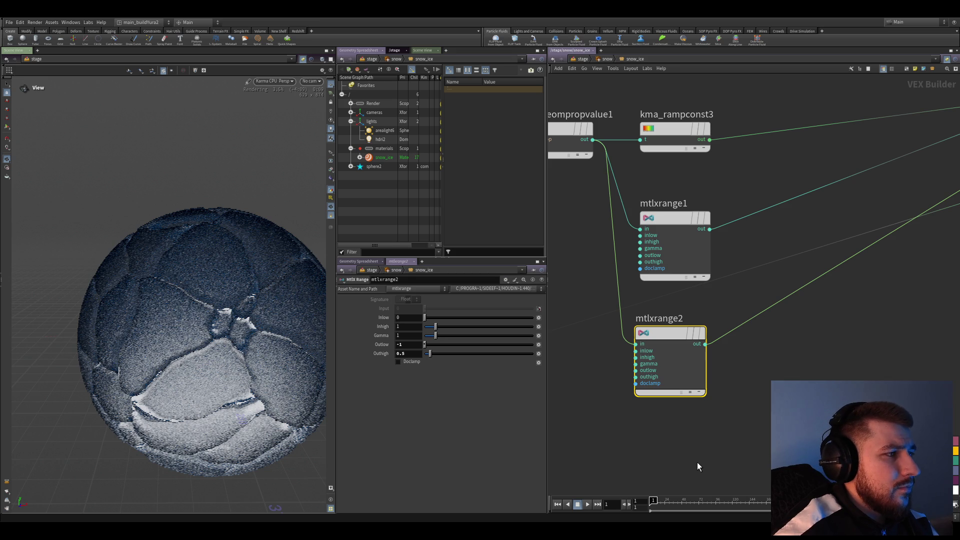
{"action": "key", "text": "u"}
{"action": "key", "text": "u"}
{"action": "scroll", "coordinate": [614, 328], "scroll_direction": "down", "scroll_amount": 3}
{"action": "scroll", "coordinate": [669, 391], "scroll_direction": "up", "scroll_amount": 3}
{"action": "scroll", "coordinate": [663, 382], "scroll_direction": "up", "scroll_amount": 3}
{"action": "scroll", "coordinate": [642, 370], "scroll_direction": "down", "scroll_amount": 3}
{"action": "key", "text": "i"}
{"action": "key", "text": "i"}
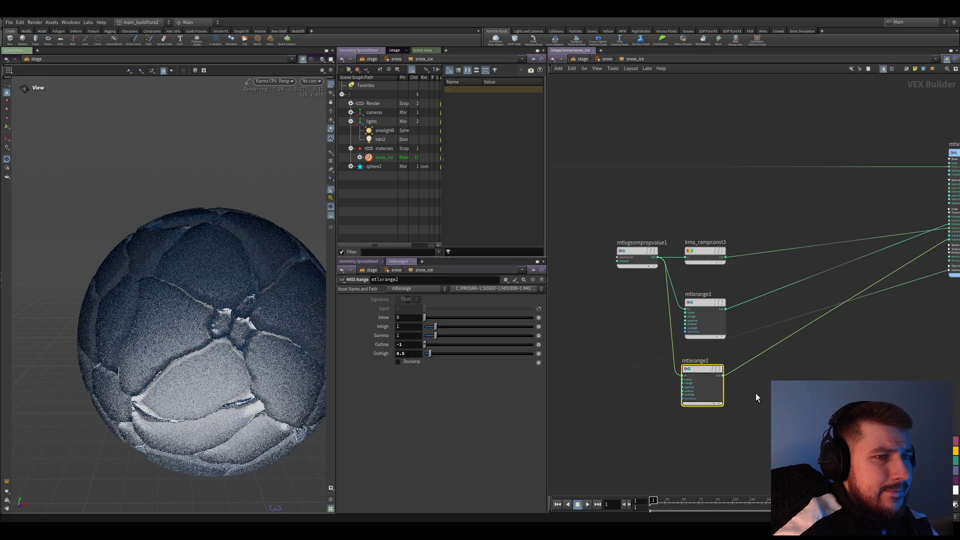
{"action": "scroll", "coordinate": [743, 404], "scroll_direction": "up", "scroll_amount": 3}
{"action": "scroll", "coordinate": [401, 431], "scroll_direction": "down", "scroll_amount": 5}
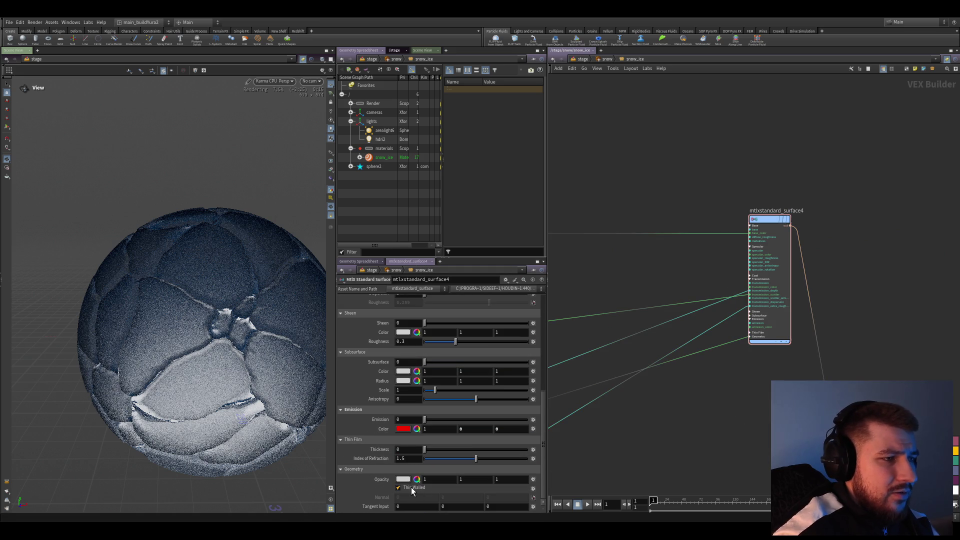
- Enable Thin Walled on mtlxstandard_surface4 and go back up to /stage
{"action": "left_click", "coordinate": [411, 487]}
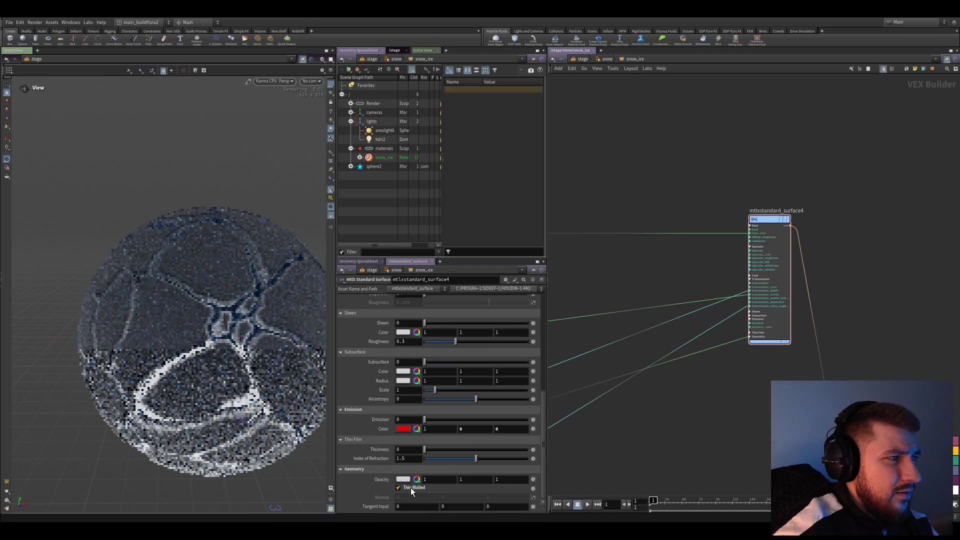
{"action": "middle_click_drag", "start_coordinate": [685, 458], "coordinate": [715, 401]}
{"action": "scroll", "coordinate": [711, 410], "scroll_direction": "down", "scroll_amount": 2}
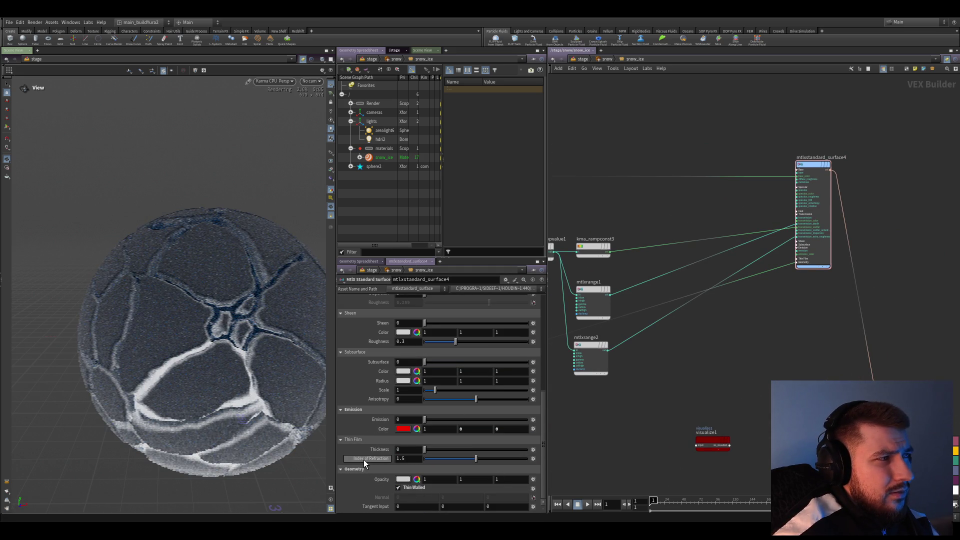
{"action": "left_click", "coordinate": [582, 59]}
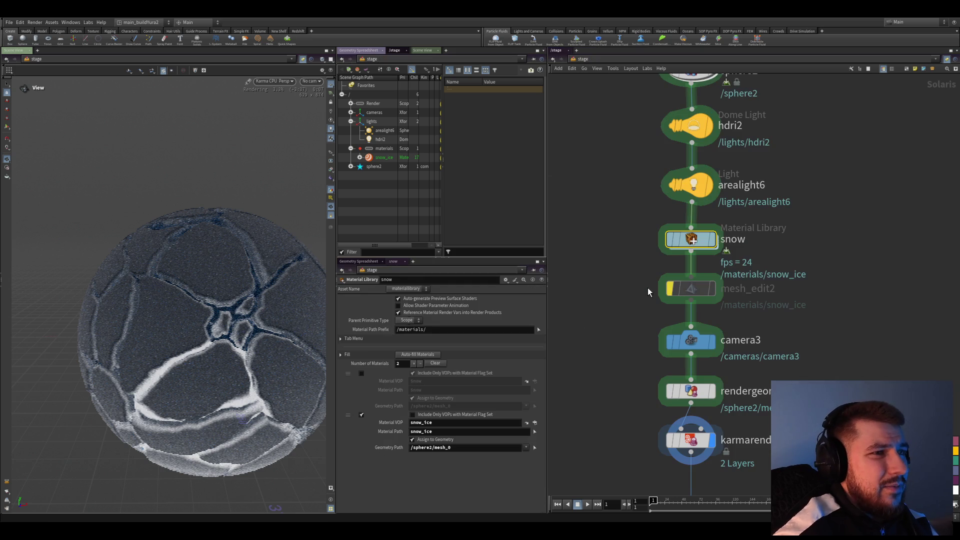
- Bypass the area light and try a dome light exposure of 2, then undo back to 1
{"action": "left_click", "coordinate": [690, 185]}
{"action": "key", "text": "b"}
{"action": "left_click_drag", "start_coordinate": [627, 233], "coordinate": [696, 210]}
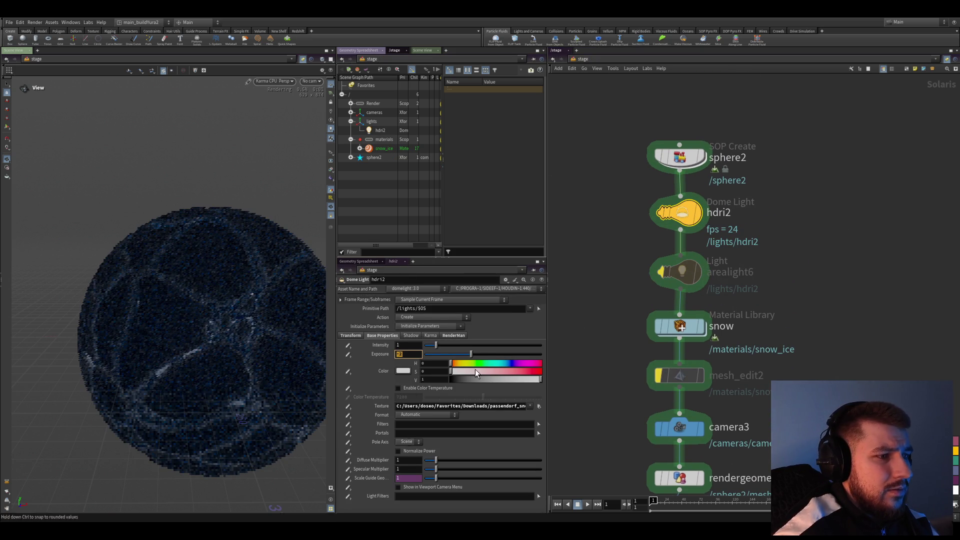
{"action": "key", "text": "Return"}
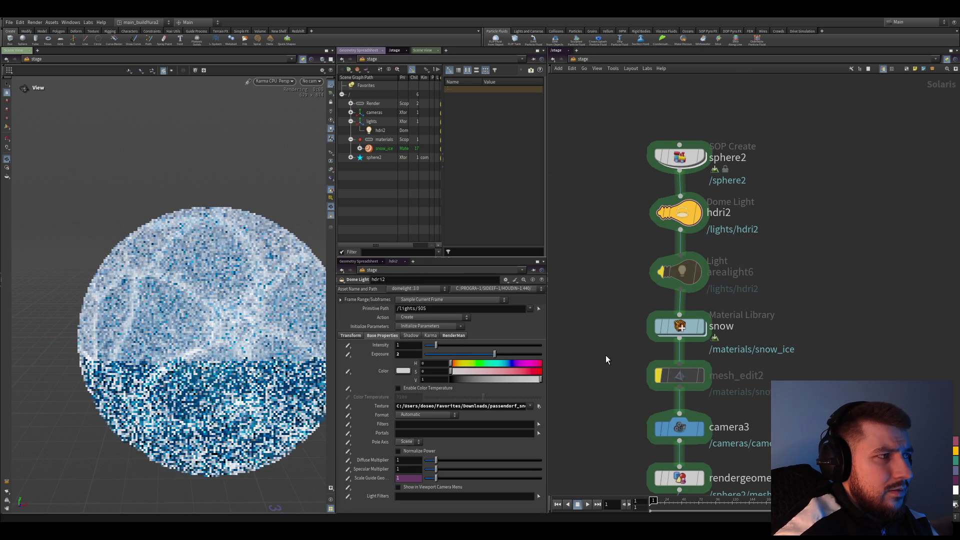
{"action": "key", "text": "ctrl+z"}
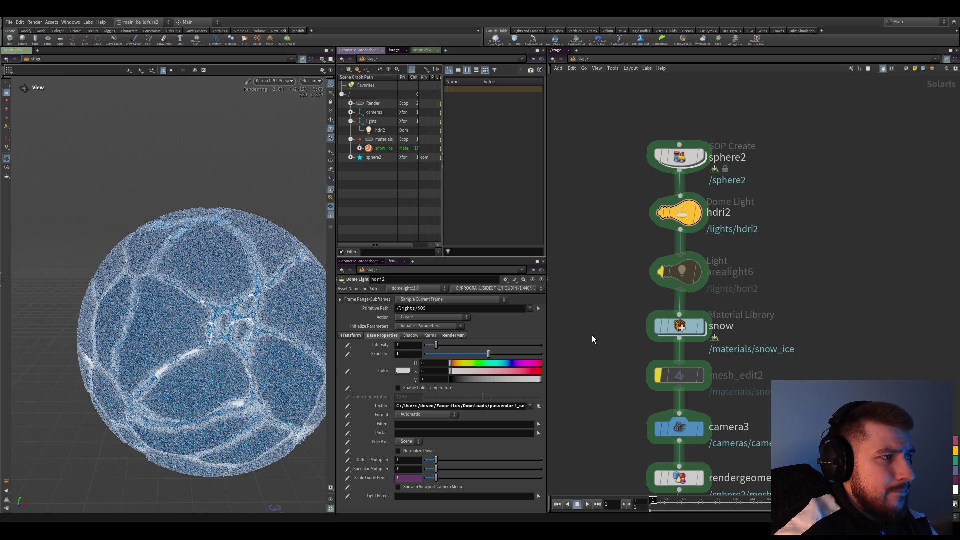
- Set the hdri2 dome light exposure to 0, save, and dive into the snow material library
{"action": "middle_click_drag", "start_coordinate": [592, 338], "coordinate": [579, 322]}
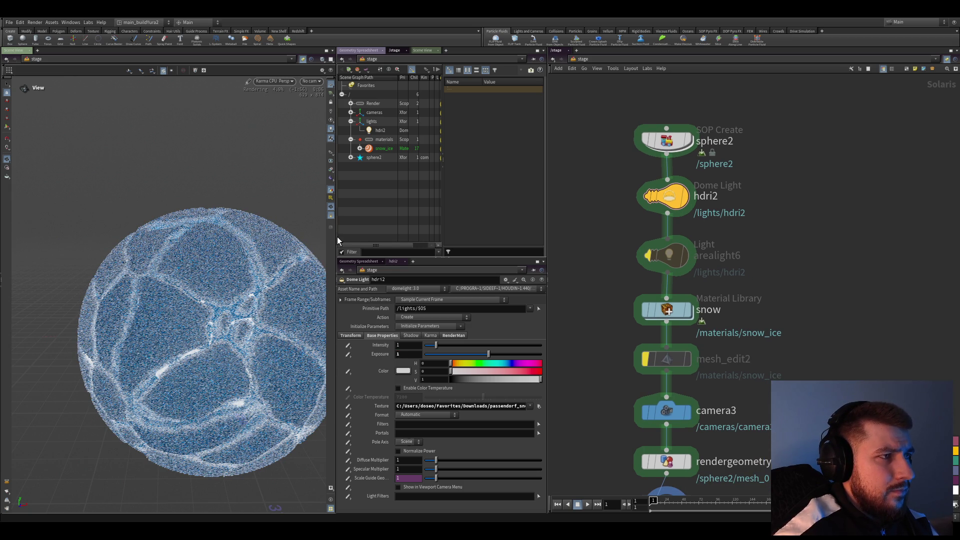
{"action": "left_click_drag", "start_coordinate": [337, 237], "coordinate": [428, 238]}
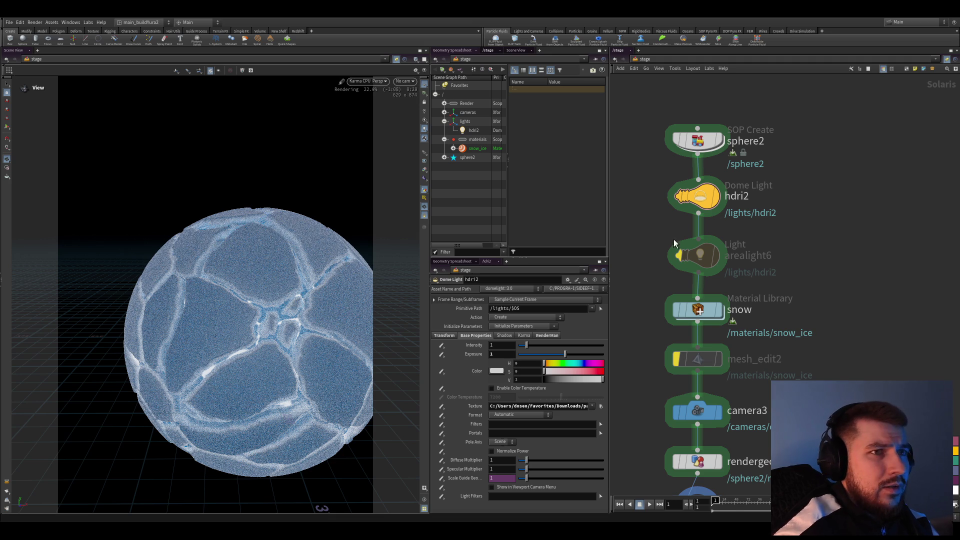
{"action": "type", "text": "0"}
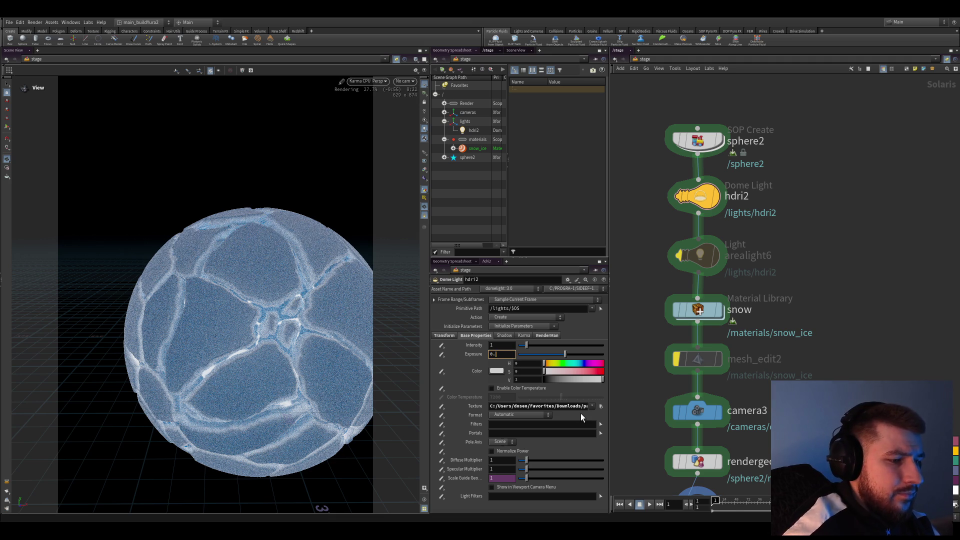
{"action": "key", "text": "Return"}
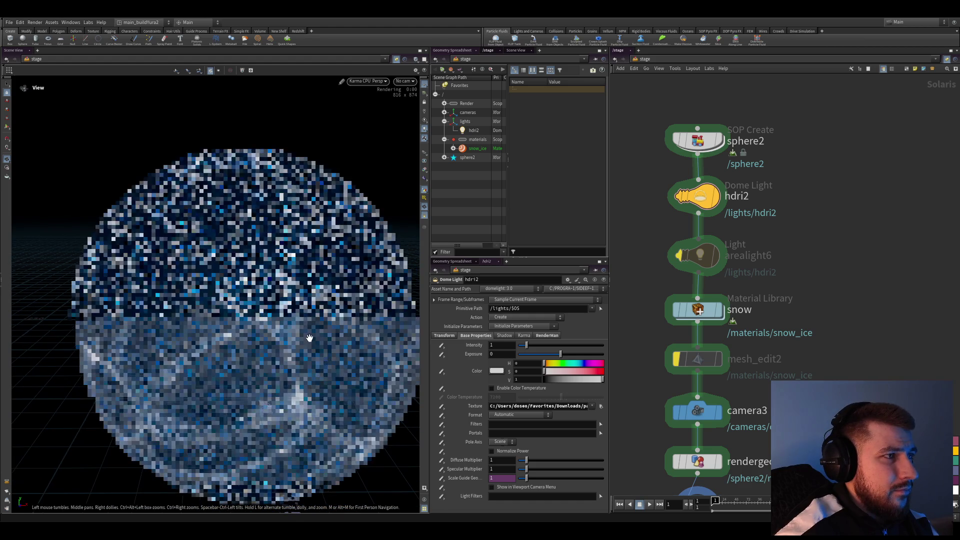
{"action": "key", "text": "ctrl+s"}
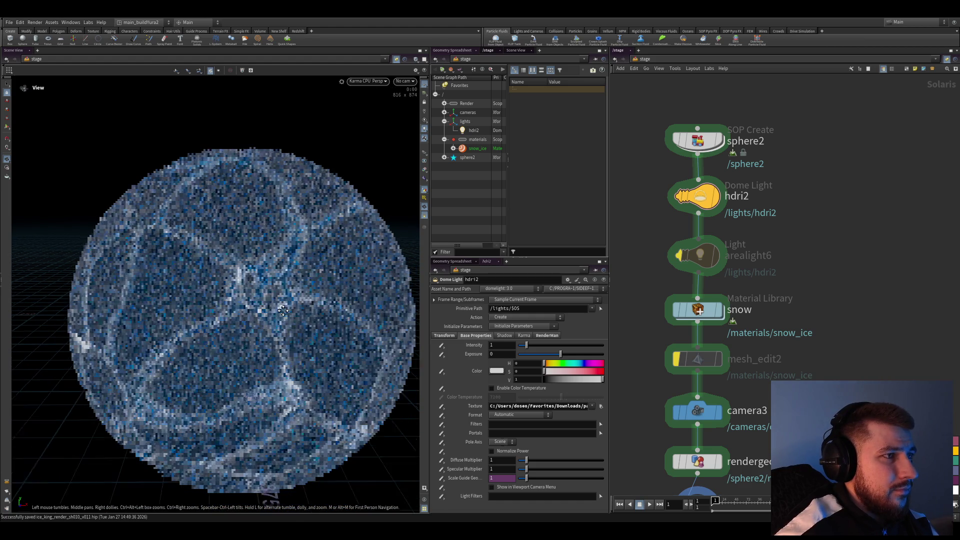
{"action": "scroll", "coordinate": [286, 332], "scroll_direction": "down", "scroll_amount": 2}
{"action": "scroll", "coordinate": [262, 327], "scroll_direction": "up", "scroll_amount": 2}
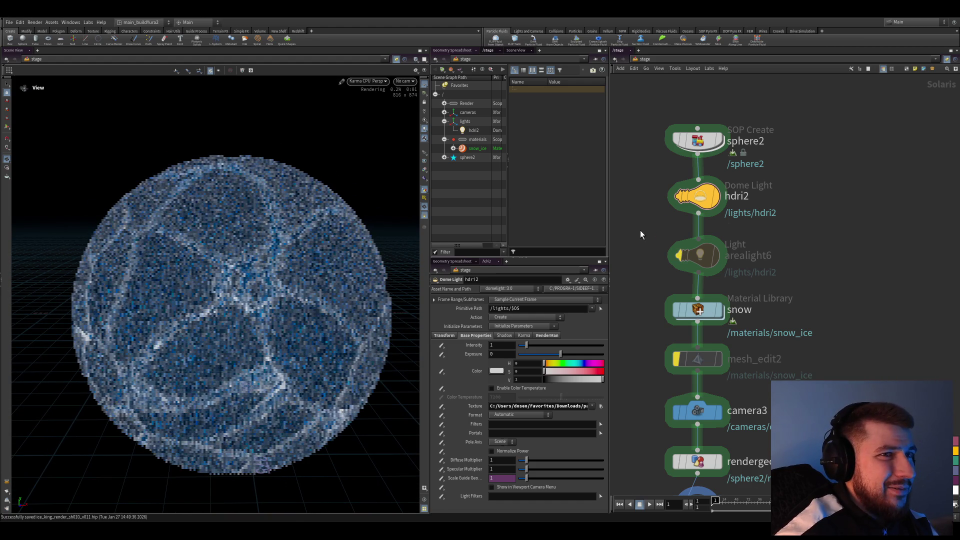
{"action": "middle_click_drag", "start_coordinate": [650, 236], "coordinate": [653, 252]}
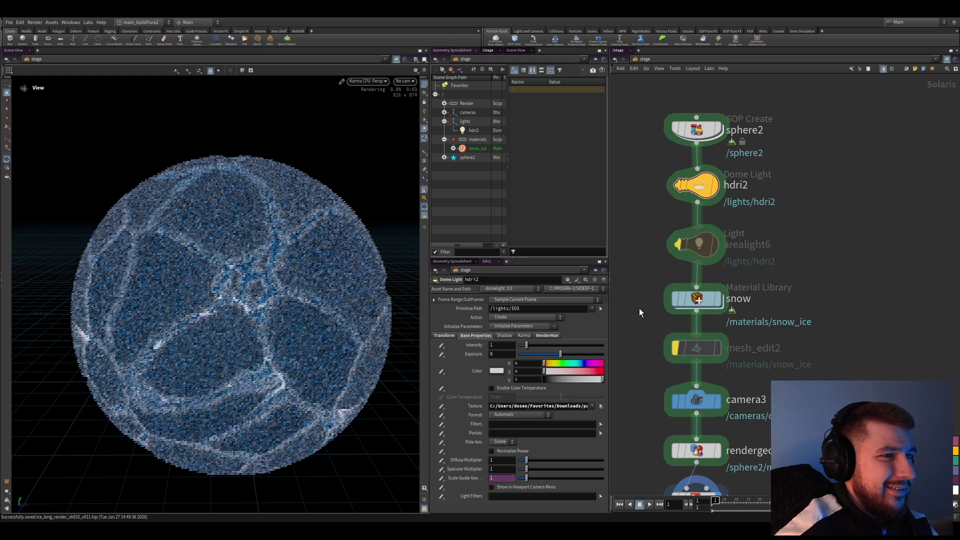
{"action": "double_click", "coordinate": [698, 321]}
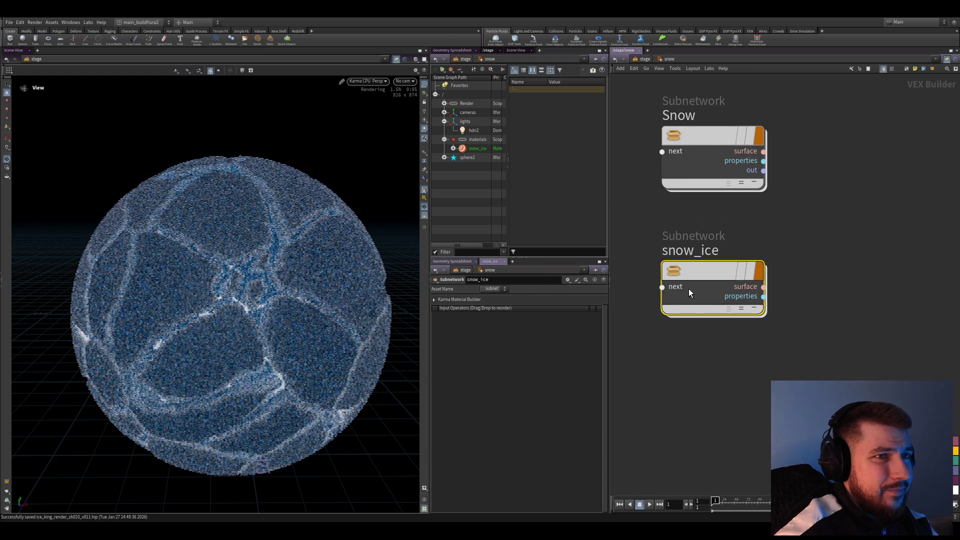
- Inside snow_ice, tidy the graph and confirm mtlximage27 uses the Roughness.jpg texture
{"action": "double_click", "coordinate": [690, 288]}
{"action": "scroll", "coordinate": [771, 275], "scroll_direction": "down", "scroll_amount": 3}
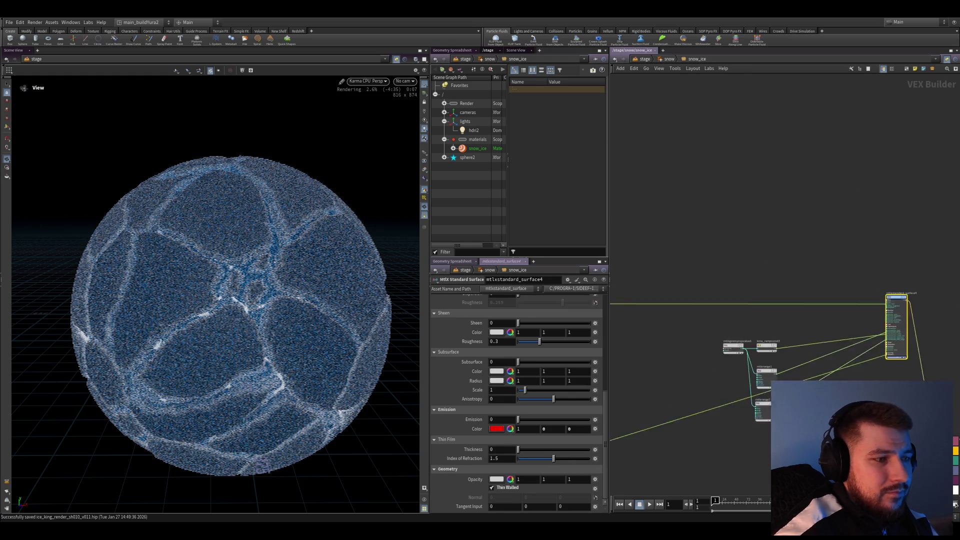
{"action": "scroll", "coordinate": [799, 325], "scroll_direction": "down", "scroll_amount": 4}
{"action": "scroll", "coordinate": [849, 352], "scroll_direction": "up", "scroll_amount": 2}
{"action": "scroll", "coordinate": [866, 342], "scroll_direction": "up", "scroll_amount": 4}
{"action": "scroll", "coordinate": [749, 342], "scroll_direction": "up", "scroll_amount": 2}
{"action": "scroll", "coordinate": [819, 350], "scroll_direction": "up", "scroll_amount": 2}
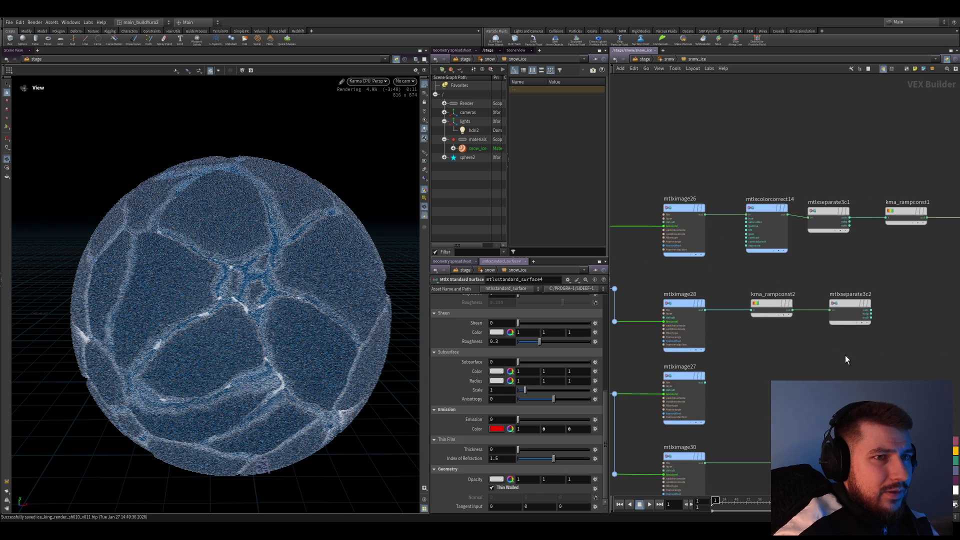
{"action": "scroll", "coordinate": [884, 375], "scroll_direction": "down", "scroll_amount": 2}
{"action": "left_click", "coordinate": [720, 296]}
{"action": "scroll", "coordinate": [716, 271], "scroll_direction": "up", "scroll_amount": 2}
{"action": "left_click_drag", "start_coordinate": [762, 303], "coordinate": [776, 345]}
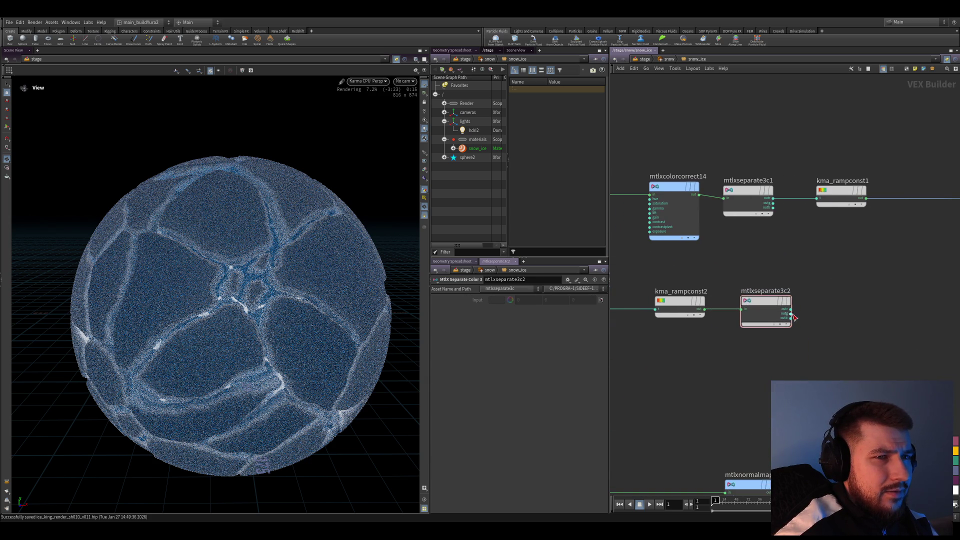
{"action": "middle_click_drag", "start_coordinate": [776, 311], "coordinate": [918, 311]}
{"action": "left_click", "coordinate": [716, 304]}
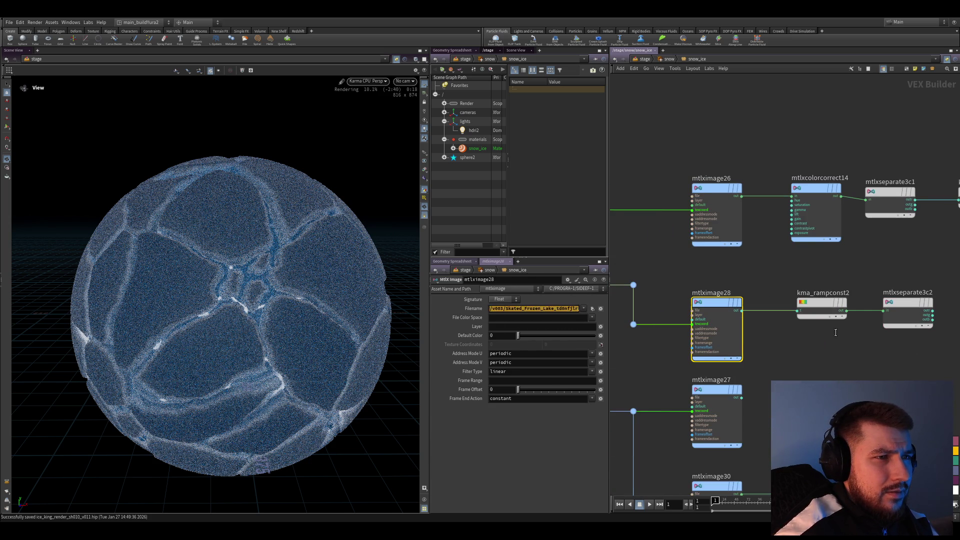
{"action": "left_click", "coordinate": [716, 405]}
{"action": "middle_click_drag", "start_coordinate": [686, 382], "coordinate": [675, 355]}
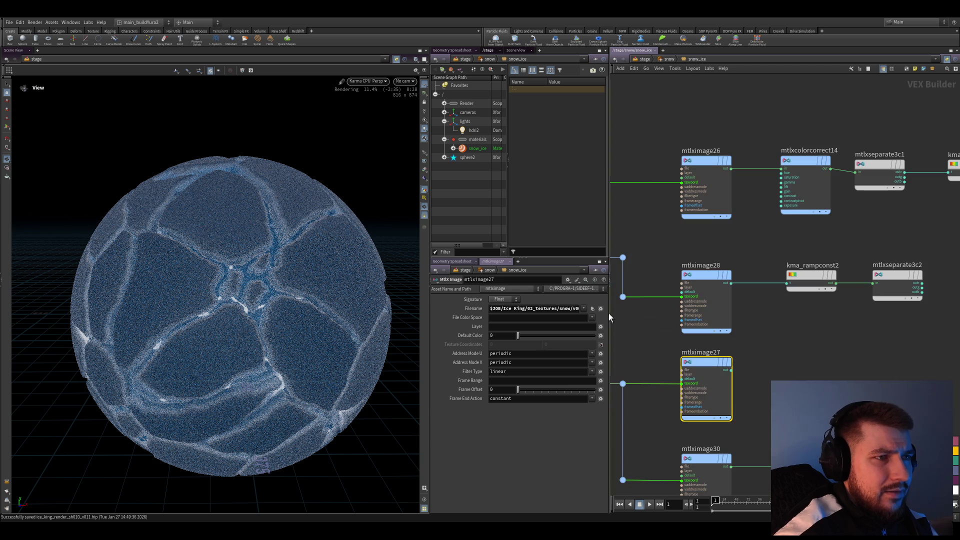
{"action": "key", "text": "Return"}
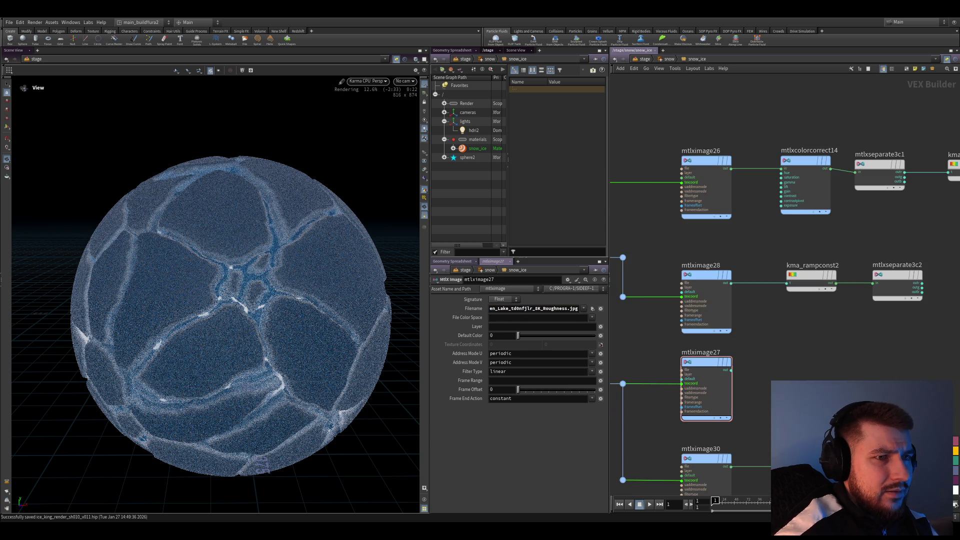
- Wire mtlximage27's output into specular_roughness on mtlxstandard_surface4
{"action": "left_click", "coordinate": [728, 370]}
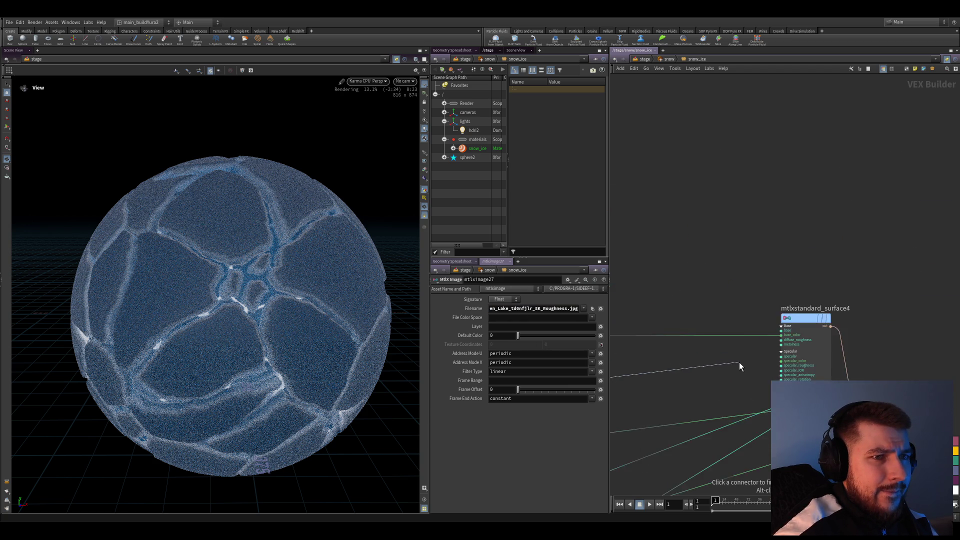
{"action": "middle_click_drag", "start_coordinate": [739, 362], "coordinate": [793, 365]}
{"action": "left_click", "coordinate": [794, 364]}
{"action": "middle_click_drag", "start_coordinate": [738, 384], "coordinate": [844, 280]}
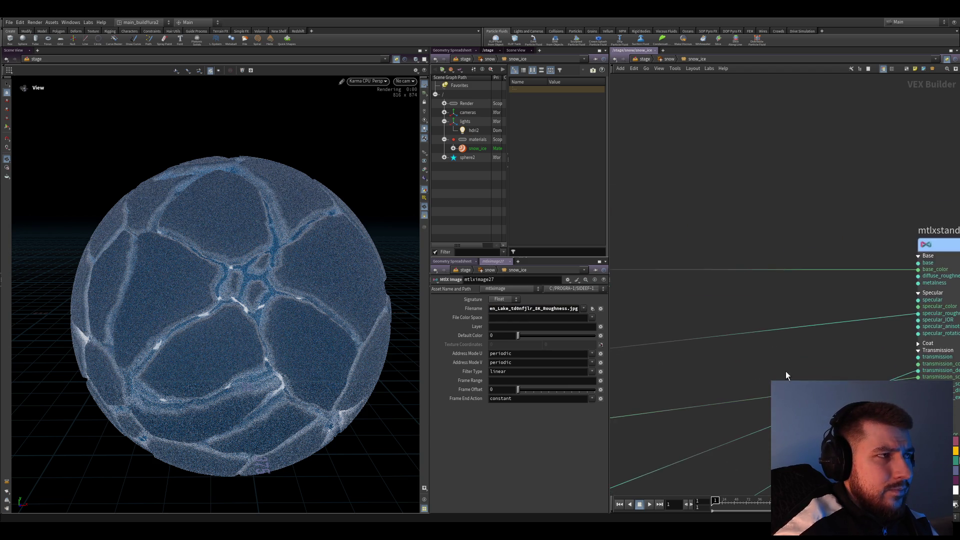
{"action": "scroll", "coordinate": [742, 374], "scroll_direction": "down", "scroll_amount": 2}
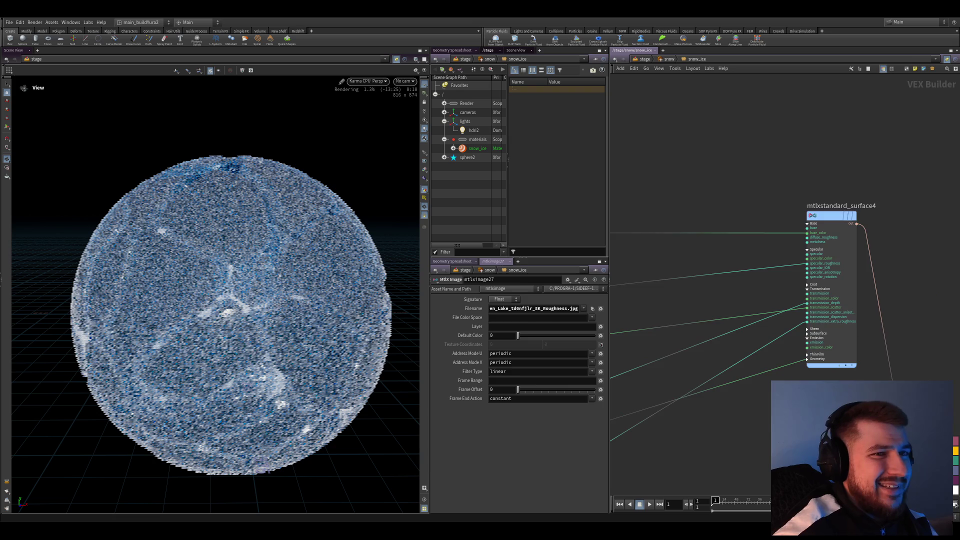
- Review mtlxrange2 and the surface shader's transmission settings and inputs
{"action": "left_click", "coordinate": [833, 211]}
{"action": "middle_click_drag", "start_coordinate": [638, 433], "coordinate": [810, 353]}
{"action": "left_click", "coordinate": [707, 352]}
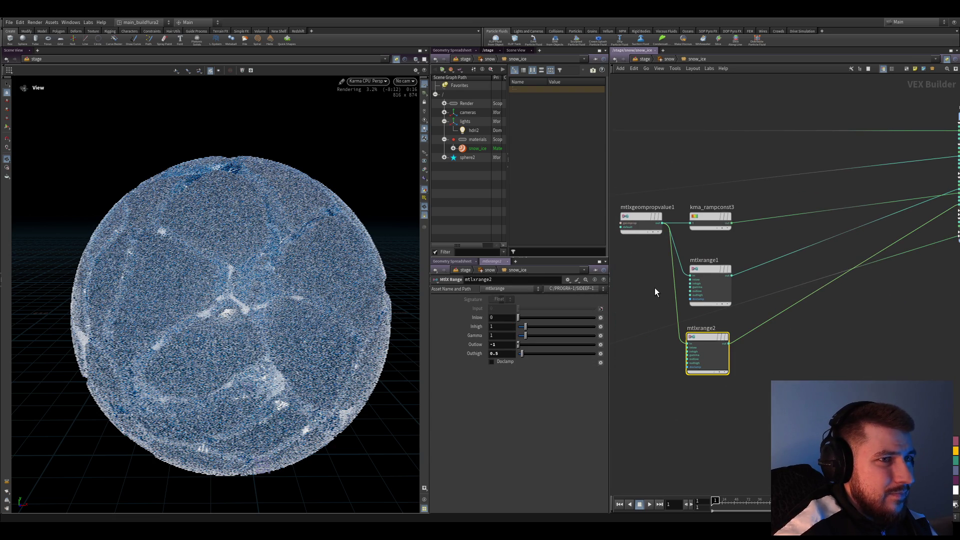
{"action": "middle_click_drag", "start_coordinate": [655, 288], "coordinate": [842, 373]}
{"action": "left_click", "coordinate": [870, 308]}
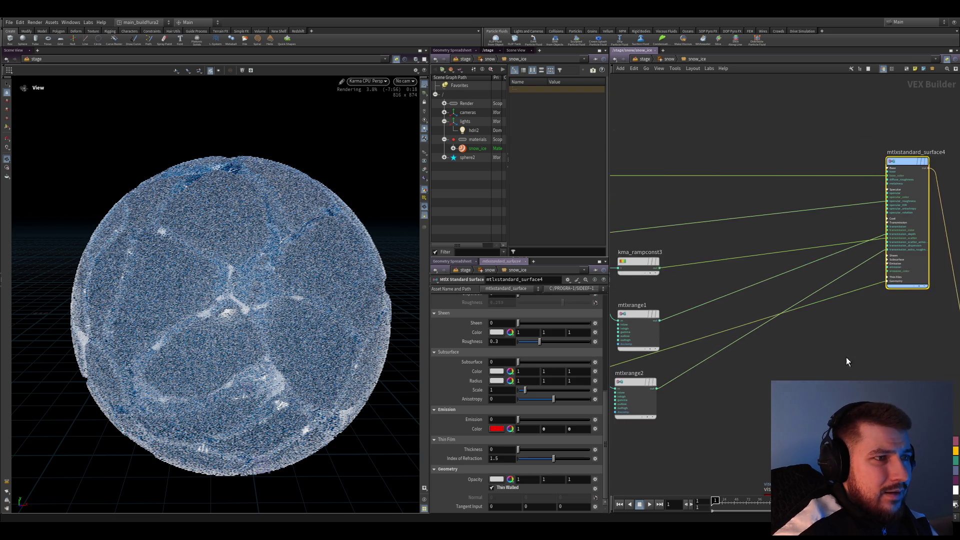
{"action": "scroll", "coordinate": [488, 368], "scroll_direction": "down", "scroll_amount": 5}
{"action": "scroll", "coordinate": [481, 374], "scroll_direction": "up", "scroll_amount": 2}
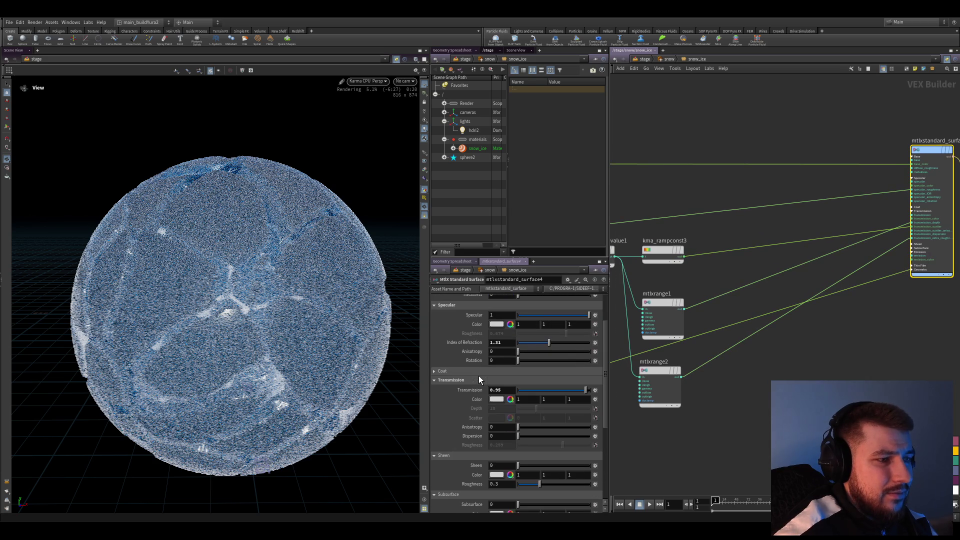
{"action": "scroll", "coordinate": [738, 322], "scroll_direction": "up", "scroll_amount": 3}
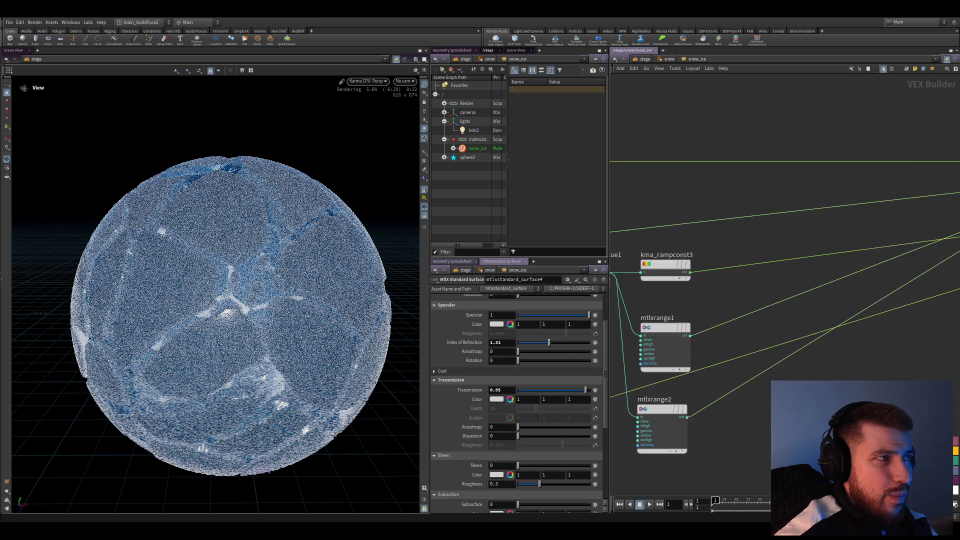
{"action": "mouse_move", "coordinate": [737, 321]}
{"action": "middle_mouse_down"}
{"action": "mouse_move", "coordinate": [825, 300]}
{"action": "mouse_move", "coordinate": [741, 307]}
{"action": "middle_mouse_up"}
{"action": "scroll", "coordinate": [838, 293], "scroll_direction": "up", "scroll_amount": 2}
- Place a Karma Ramp Constant node, kma_rampconst4, wired into transmission_color
{"action": "left_click", "coordinate": [779, 272]}
{"action": "mouse_move", "coordinate": [864, 278]}
{"action": "middle_mouse_down"}
{"action": "mouse_move", "coordinate": [816, 300]}
{"action": "mouse_move", "coordinate": [664, 322]}
{"action": "middle_mouse_up"}
{"action": "scroll", "coordinate": [782, 278], "scroll_direction": "up", "scroll_amount": 2}
{"action": "left_click", "coordinate": [875, 298]}
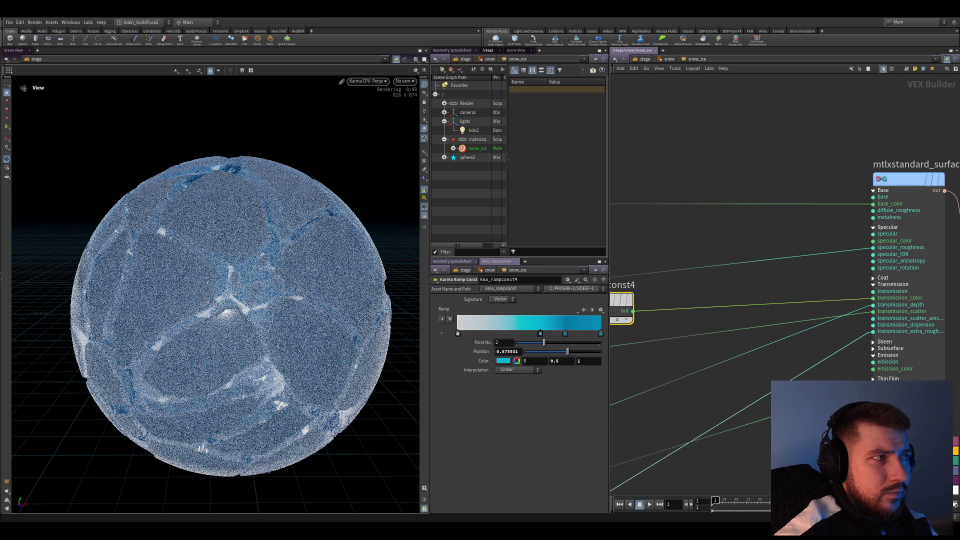
{"action": "scroll", "coordinate": [742, 404], "scroll_direction": "down", "scroll_amount": 1}
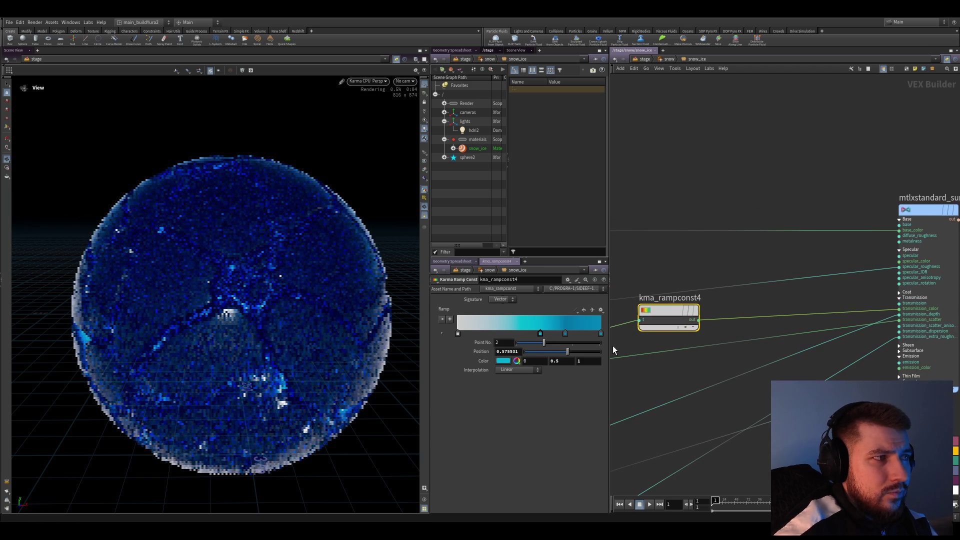
- Set kma_rampconst4's last key to deep blue (0, 0.315, 0.63), save, and cut a stray wire
{"action": "left_click", "coordinate": [600, 334]}
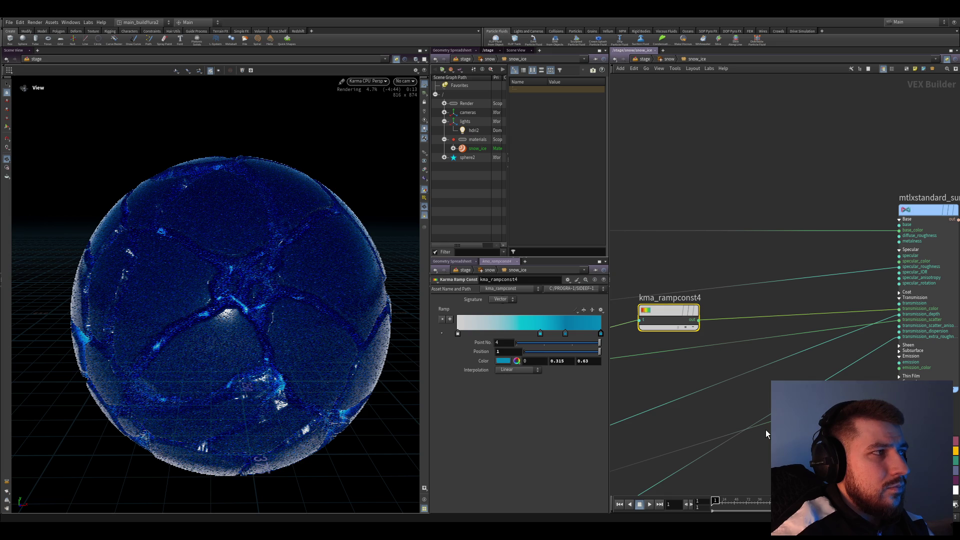
{"action": "middle_click_drag", "start_coordinate": [765, 430], "coordinate": [749, 405]}
{"action": "key", "text": "ctrl+s"}
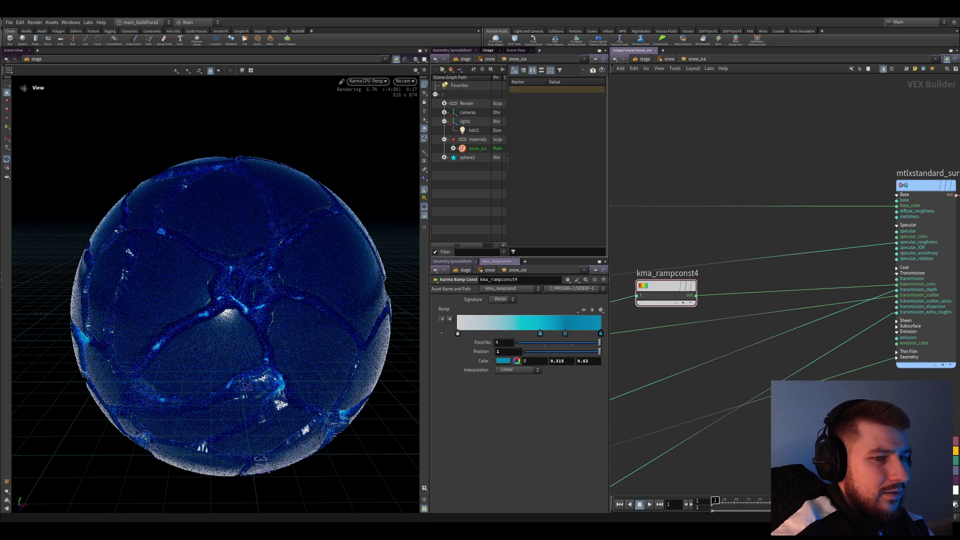
{"action": "middle_click_drag", "start_coordinate": [771, 469], "coordinate": [770, 451]}
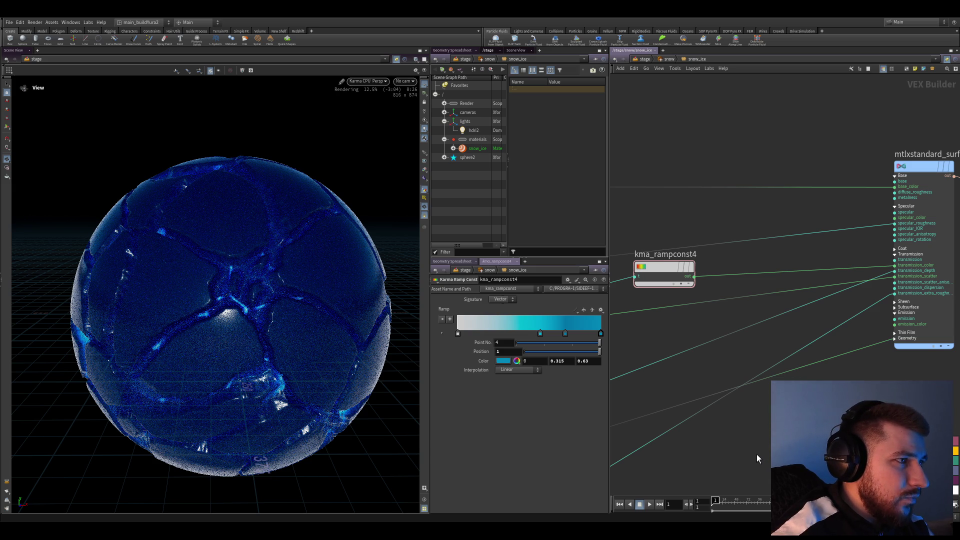
{"action": "middle_click_drag", "start_coordinate": [759, 449], "coordinate": [760, 442]}
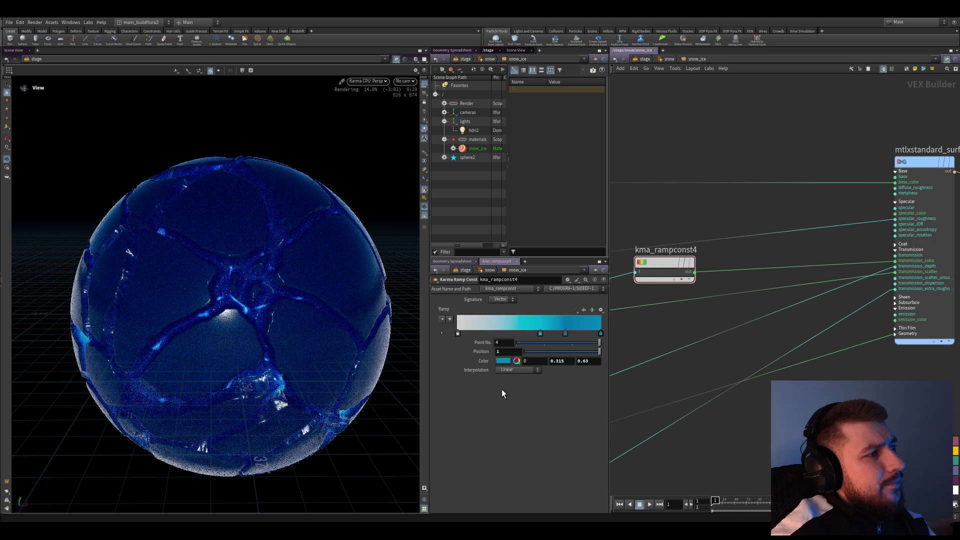
{"action": "middle_click_drag", "start_coordinate": [739, 332], "coordinate": [725, 277]}
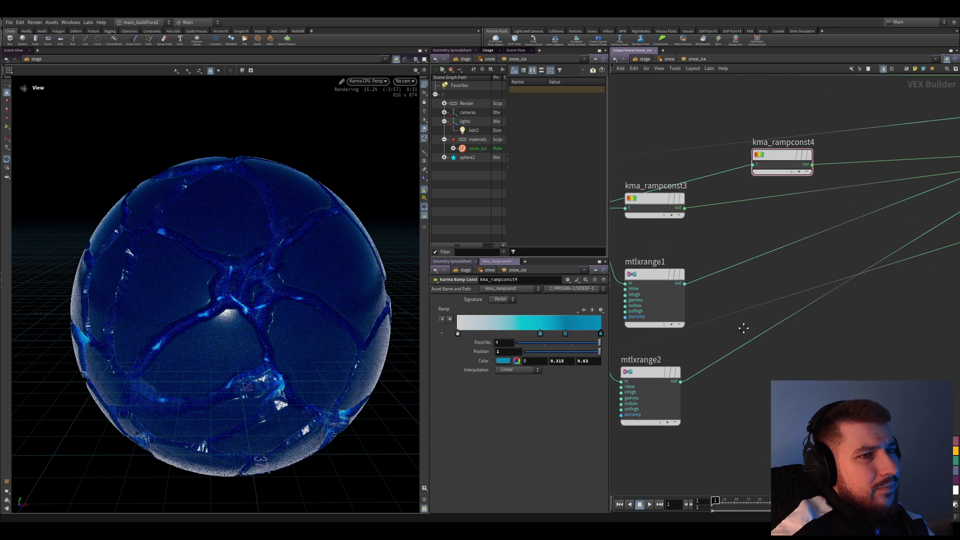
{"action": "left_click_drag", "start_coordinate": [712, 266], "coordinate": [716, 302]}
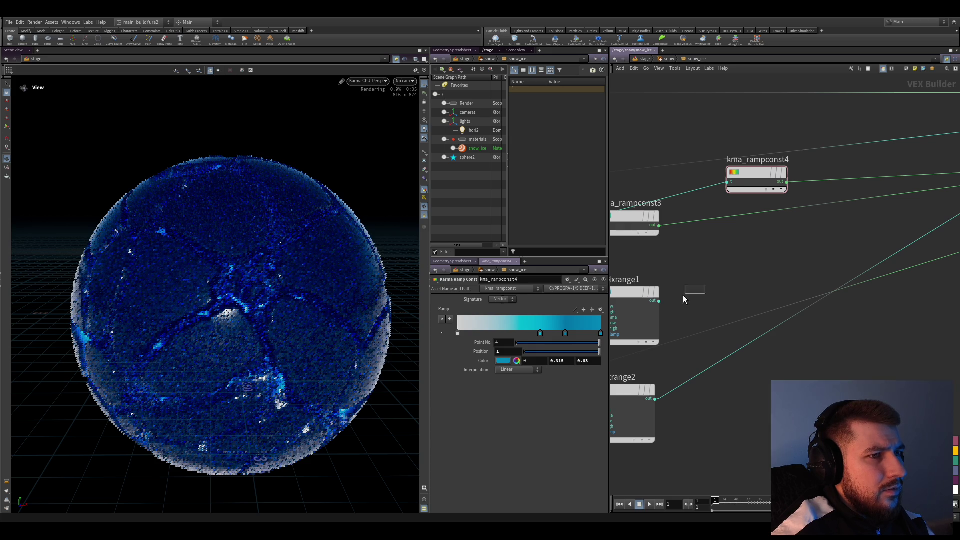
- Check mtlxrange1's output range, save, and hide the render view's reference grid
{"action": "left_click", "coordinate": [637, 296]}
{"action": "middle_click_drag", "start_coordinate": [750, 385], "coordinate": [757, 370]}
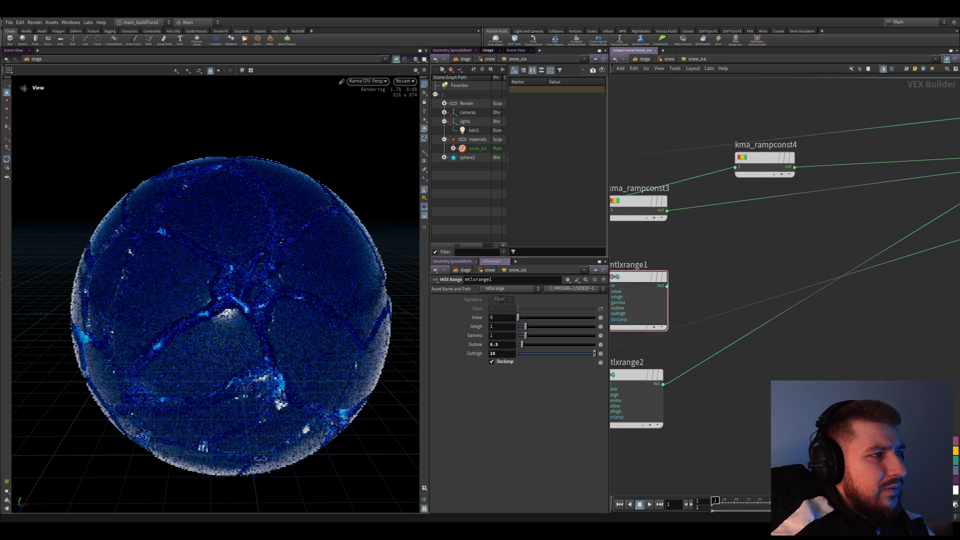
{"action": "scroll", "coordinate": [285, 323], "scroll_direction": "down", "scroll_amount": 5}
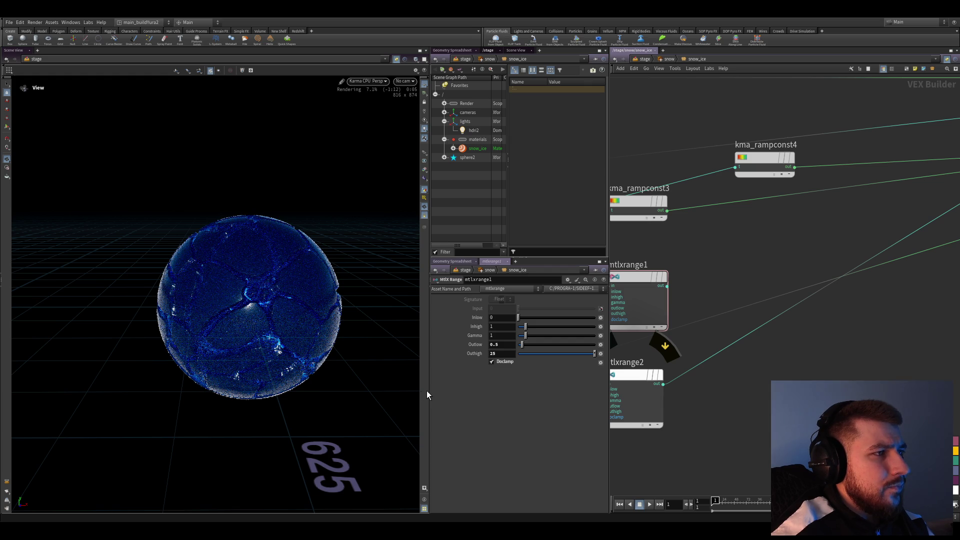
{"action": "key", "text": "ctrl+s"}
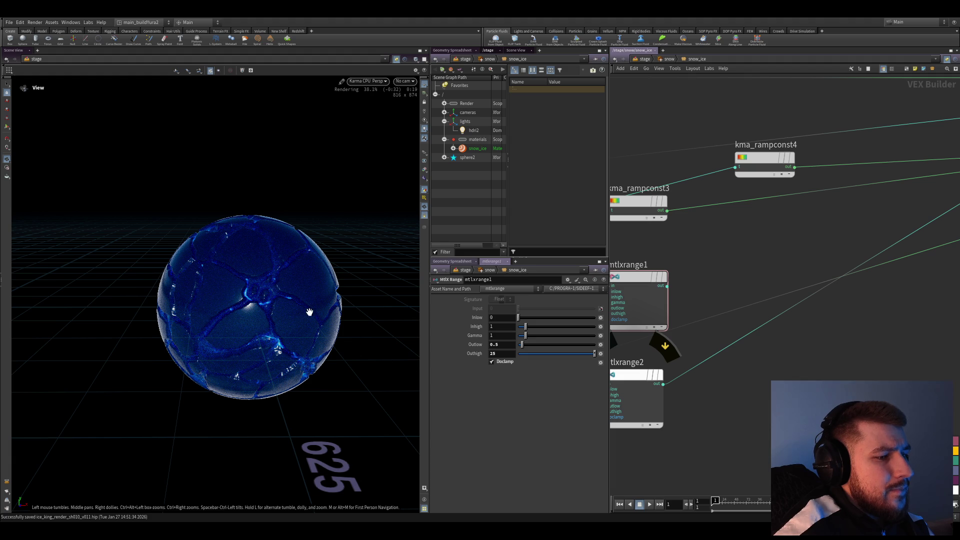
{"action": "left_click", "coordinate": [425, 89]}
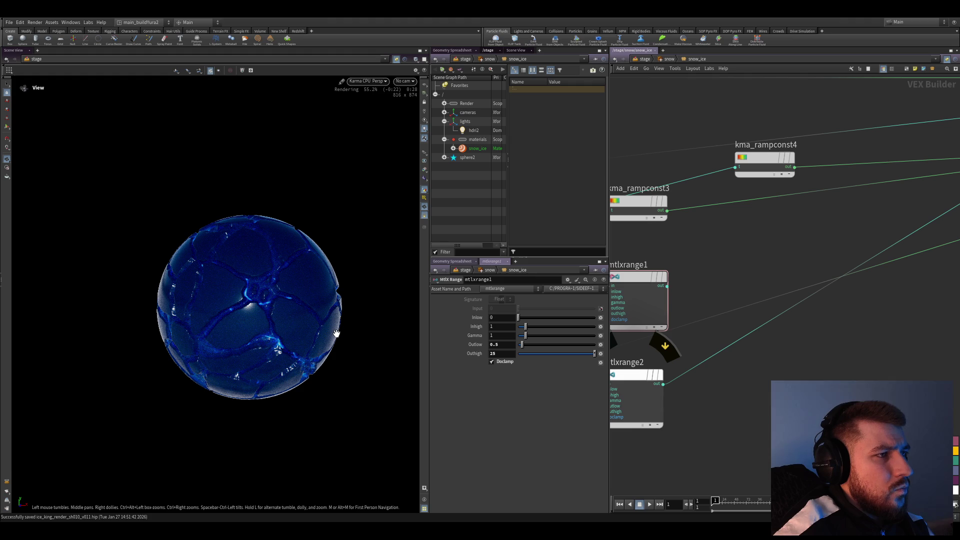
{"action": "middle_click_drag", "start_coordinate": [719, 379], "coordinate": [711, 429]}
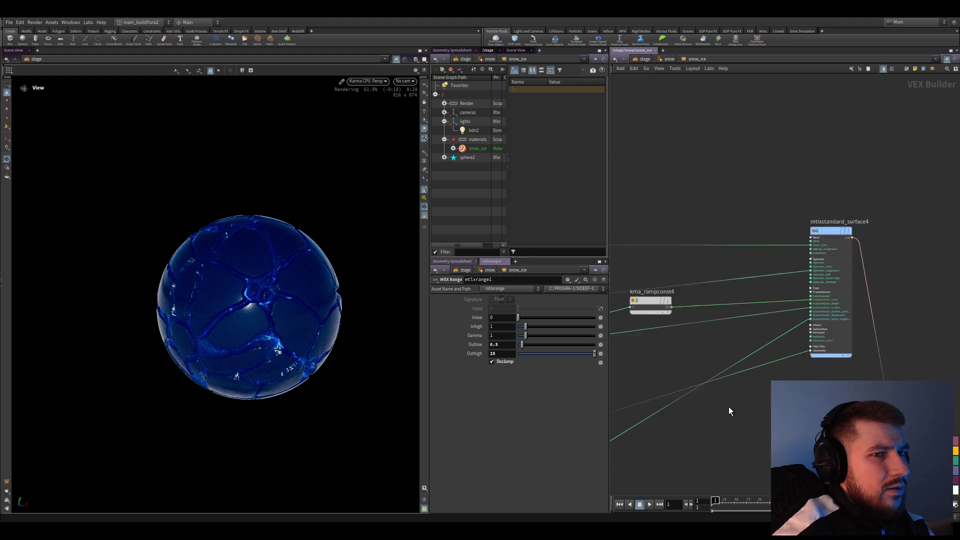
- Uncheck Thin Walled on mtlxstandard_surface4 and navigate back toward the range nodes
{"action": "left_click", "coordinate": [810, 263]}
{"action": "scroll", "coordinate": [467, 438], "scroll_direction": "down", "scroll_amount": 5}
{"action": "scroll", "coordinate": [480, 458], "scroll_direction": "down", "scroll_amount": 5}
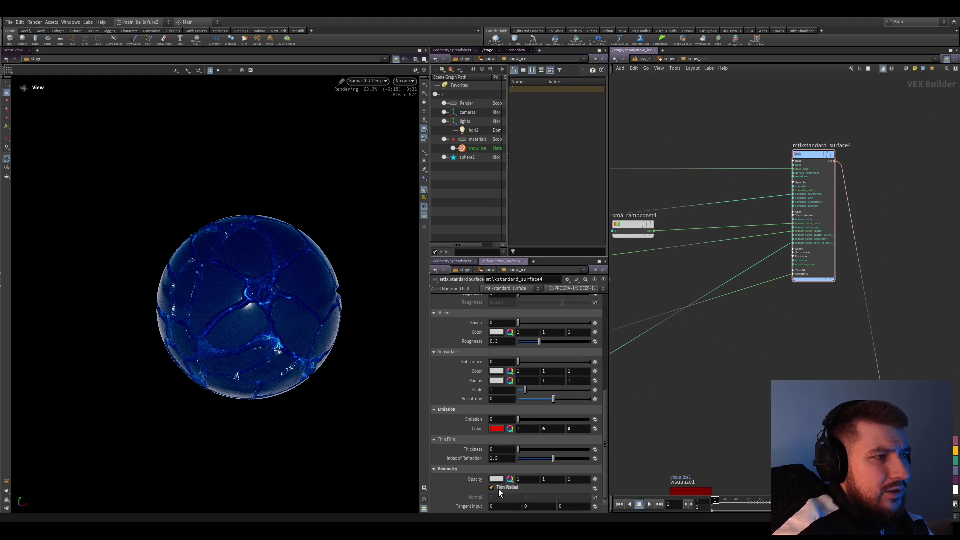
{"action": "left_click", "coordinate": [493, 488]}
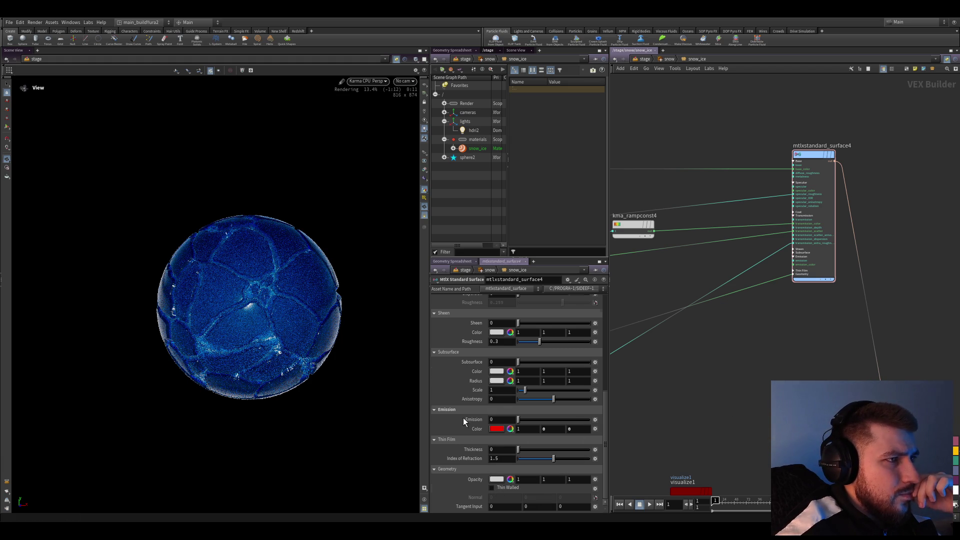
{"action": "scroll", "coordinate": [463, 413], "scroll_direction": "up", "scroll_amount": 3}
{"action": "scroll", "coordinate": [461, 424], "scroll_direction": "up", "scroll_amount": 2}
{"action": "scroll", "coordinate": [462, 425], "scroll_direction": "up", "scroll_amount": 1}
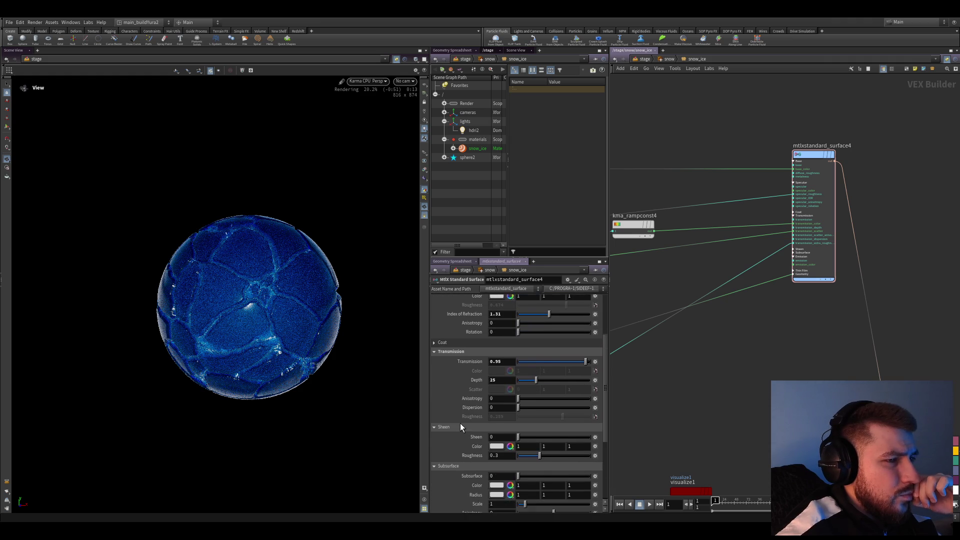
{"action": "scroll", "coordinate": [459, 422], "scroll_direction": "up", "scroll_amount": 1}
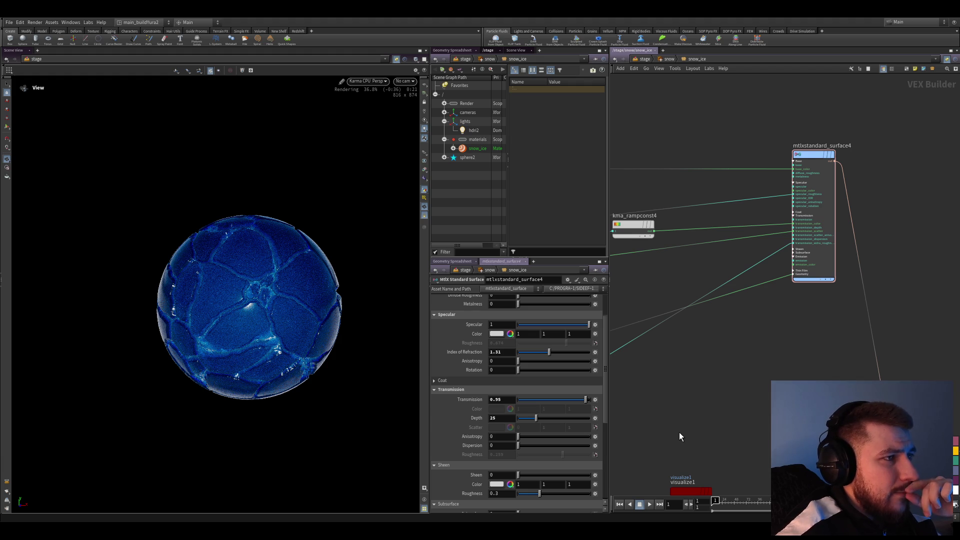
{"action": "middle_click_drag", "start_coordinate": [678, 437], "coordinate": [677, 422]}
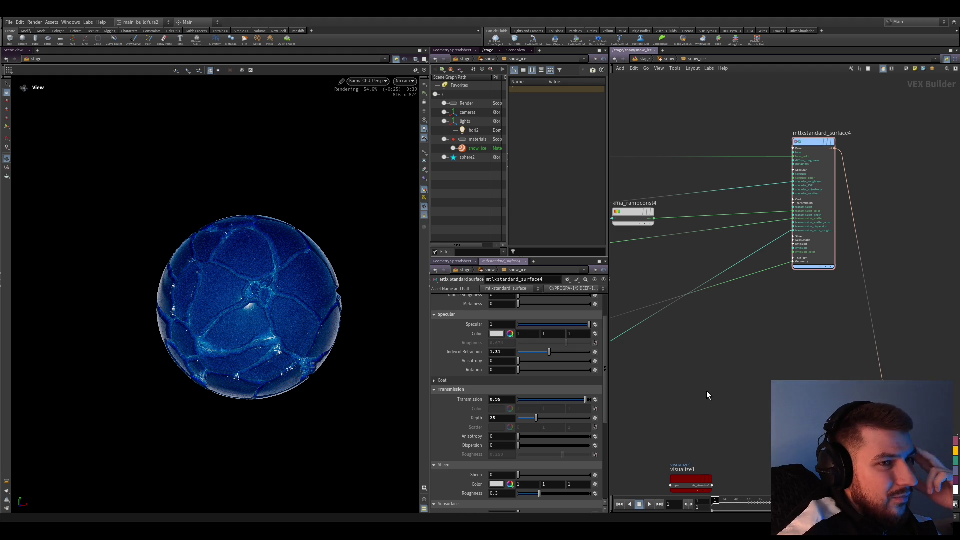
{"action": "middle_click_drag", "start_coordinate": [706, 391], "coordinate": [715, 388]}
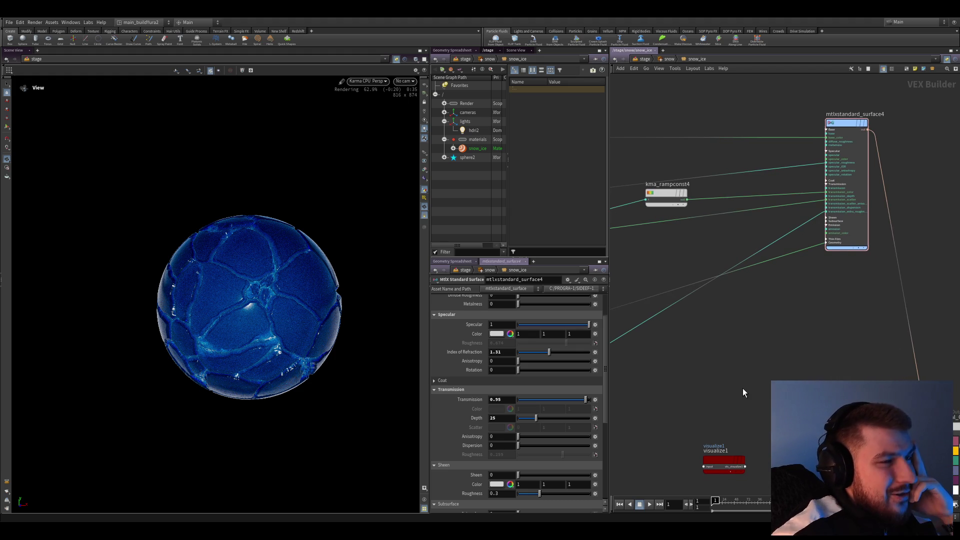
{"action": "middle_click_drag", "start_coordinate": [729, 373], "coordinate": [740, 388]}
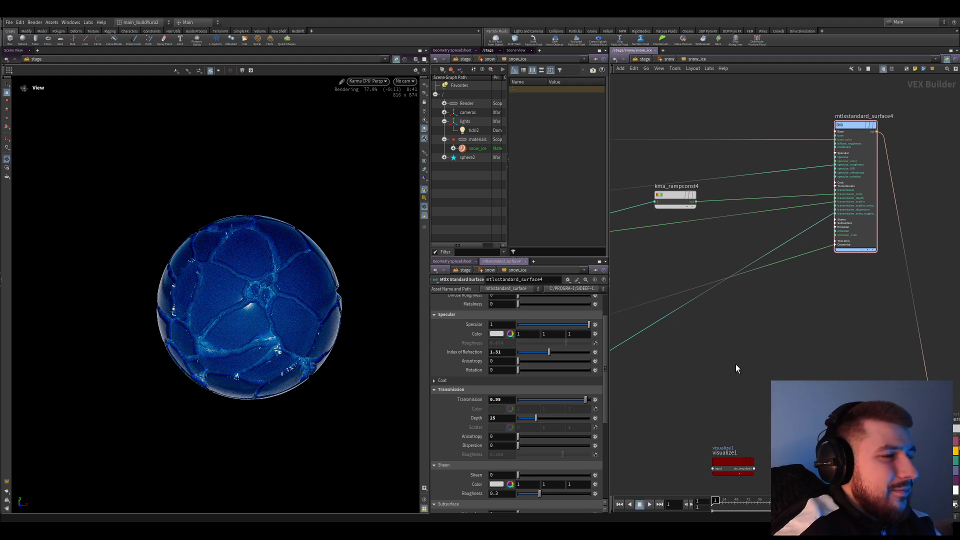
{"action": "middle_click_drag", "start_coordinate": [730, 367], "coordinate": [763, 317]}
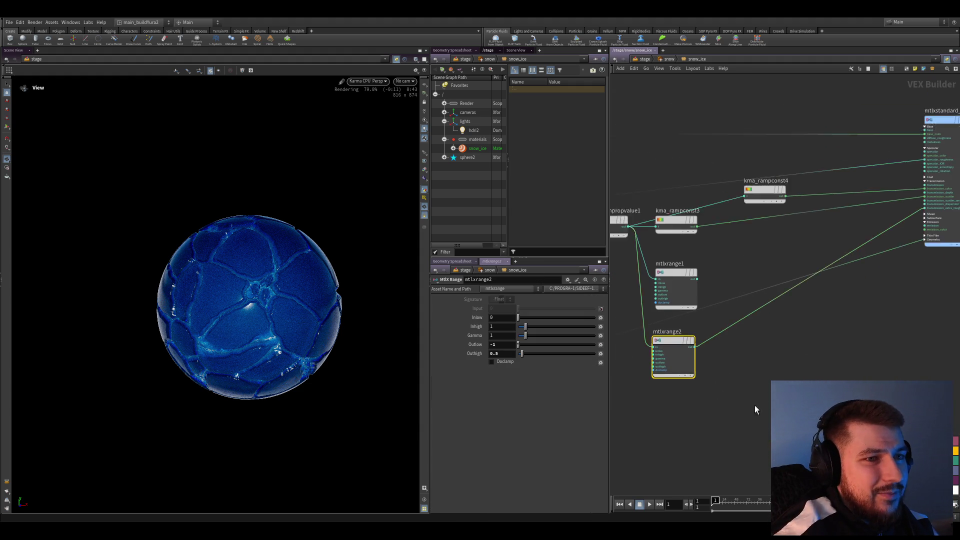
- Jump to the mtlxrange nodes, save, and select mtlxrange1
{"action": "key", "text": "f"}
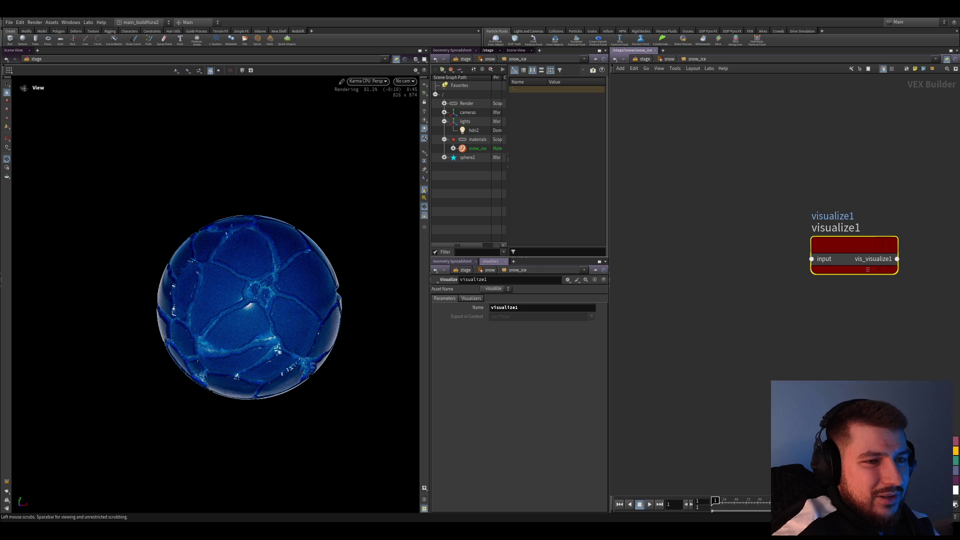
{"action": "key", "text": "ctrl+z"}
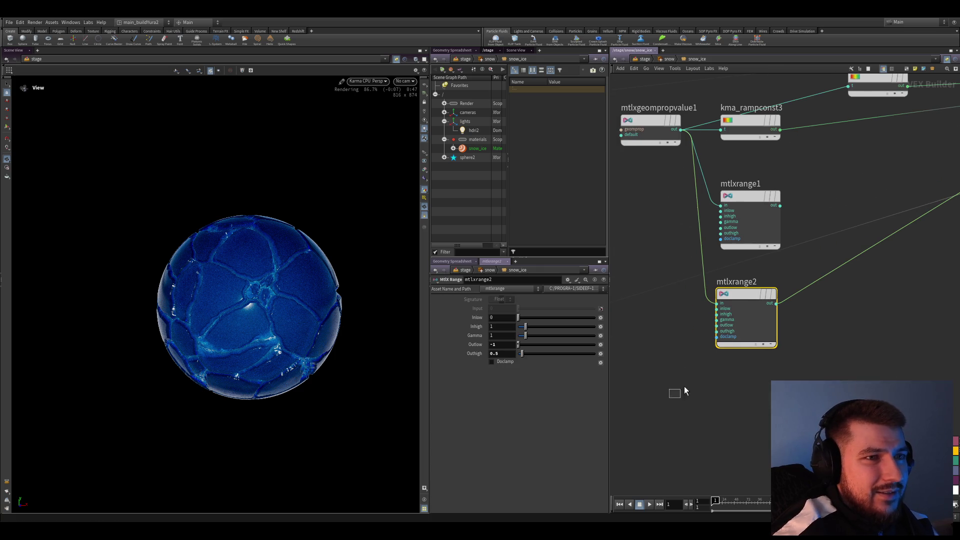
{"action": "key", "text": "ctrl+s"}
{"action": "scroll", "coordinate": [860, 318], "scroll_direction": "down", "scroll_amount": 2}
{"action": "scroll", "coordinate": [860, 319], "scroll_direction": "up", "scroll_amount": 2}
{"action": "left_click", "coordinate": [702, 301]}
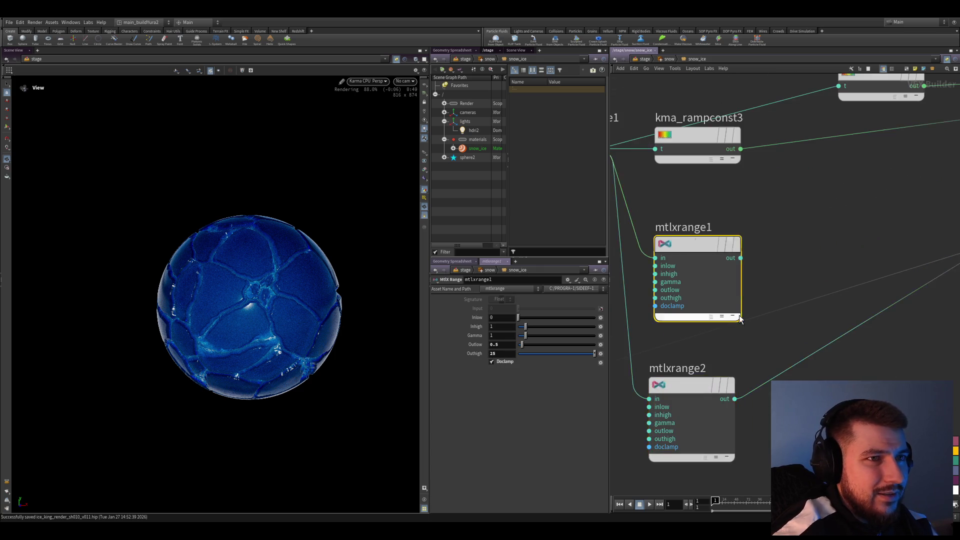
{"action": "scroll", "coordinate": [830, 272], "scroll_direction": "down", "scroll_amount": 3}
{"action": "scroll", "coordinate": [830, 272], "scroll_direction": "up", "scroll_amount": 3}
{"action": "scroll", "coordinate": [824, 275], "scroll_direction": "up", "scroll_amount": 1}
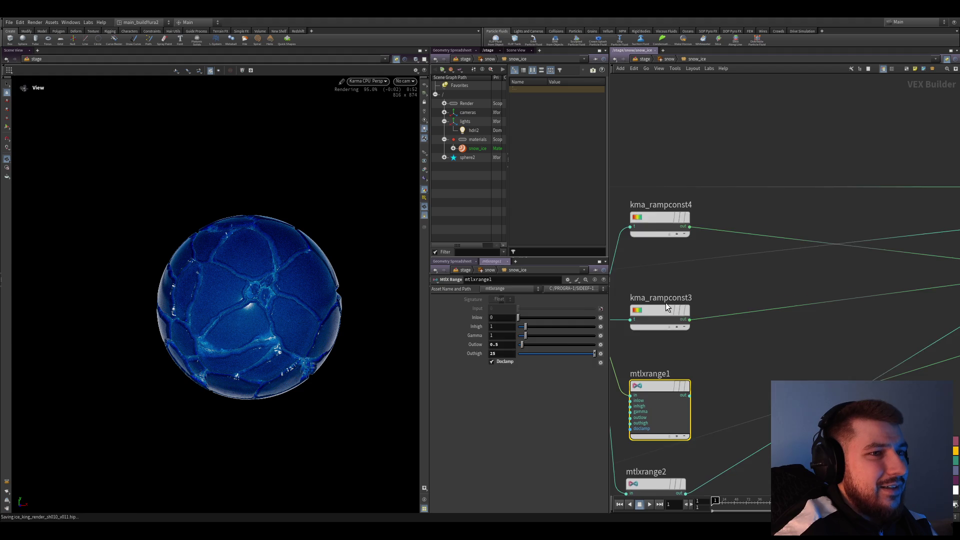
- Visualize kma_rampconst4, brighten its cyan end and move its white start to about 0.2
{"action": "left_click", "coordinate": [665, 303]}
{"action": "left_click", "coordinate": [690, 204]}
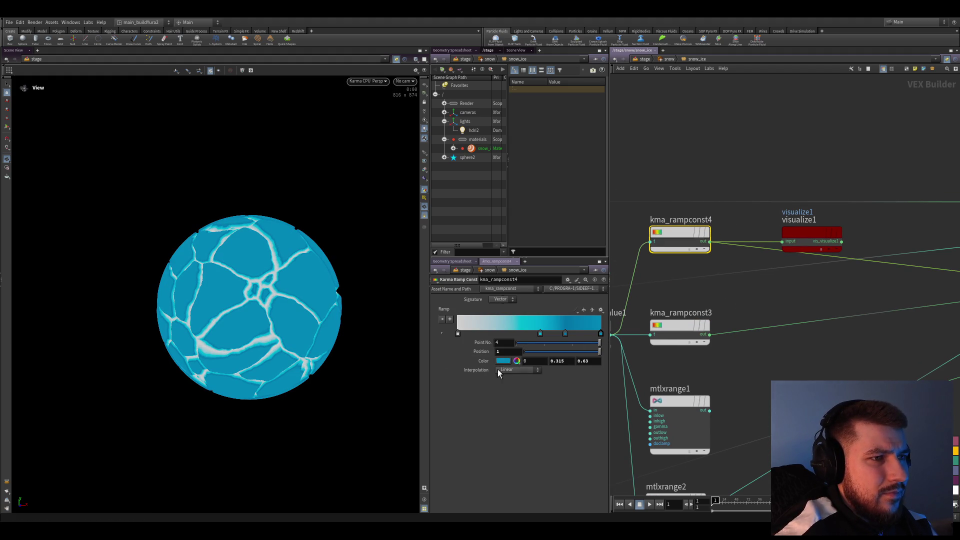
{"action": "left_click_drag", "start_coordinate": [505, 367], "coordinate": [514, 387]}
{"action": "left_click_drag", "start_coordinate": [459, 334], "coordinate": [486, 337]}
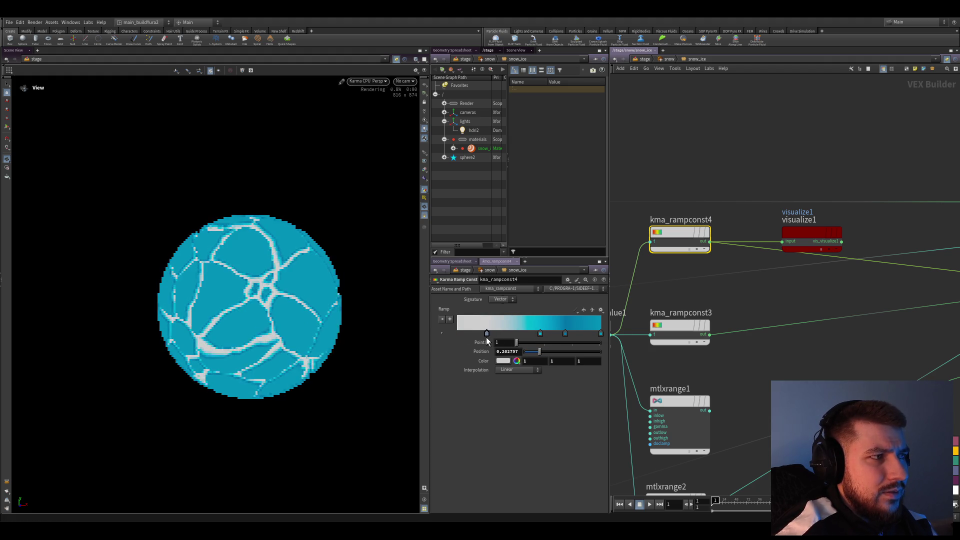
- Visualize kma_rampconst3, move its white start to about 0.22, turn its last stop black, and save
{"action": "middle_click_drag", "start_coordinate": [655, 321], "coordinate": [631, 329]}
{"action": "left_click", "coordinate": [632, 329]}
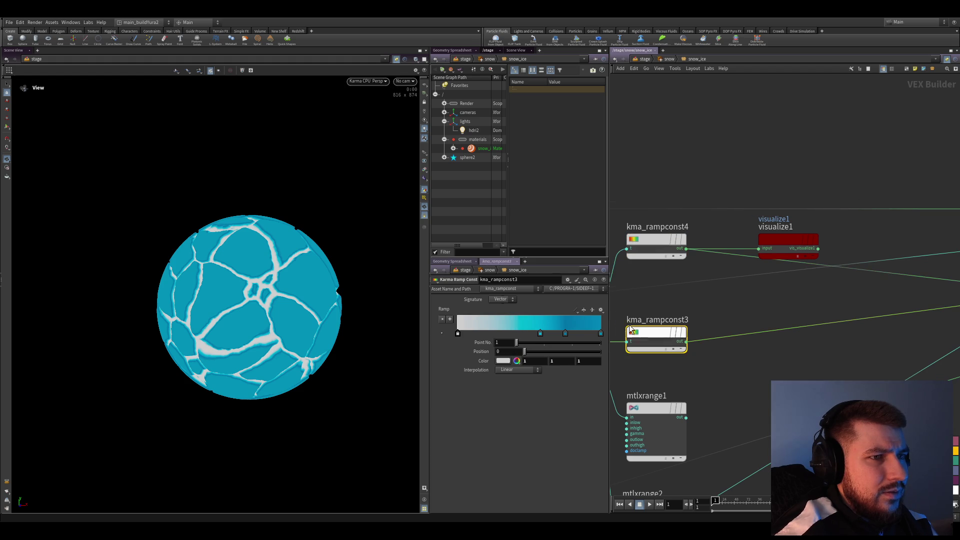
{"action": "middle_click_drag", "start_coordinate": [748, 404], "coordinate": [695, 372]}
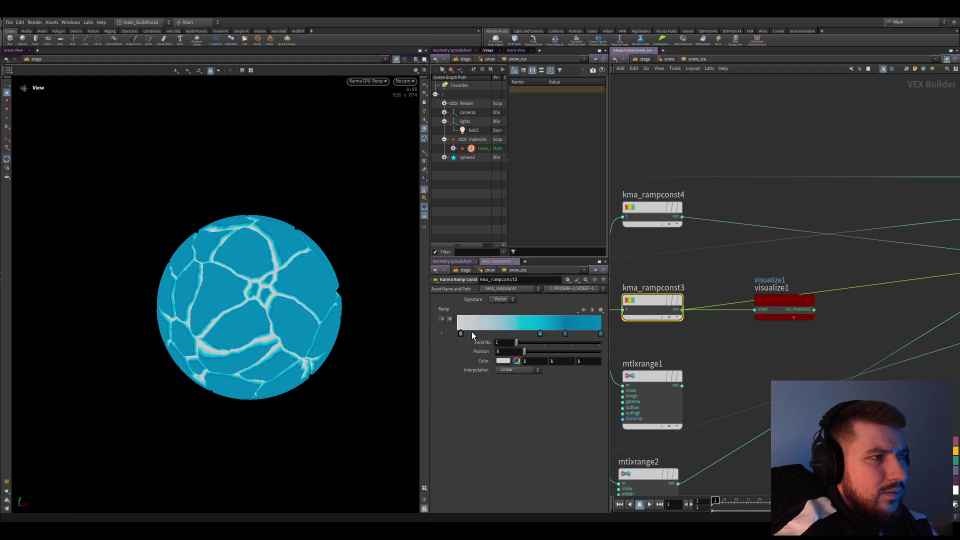
{"action": "left_click_drag", "start_coordinate": [462, 334], "coordinate": [489, 334]}
{"action": "left_click_drag", "start_coordinate": [796, 298], "coordinate": [786, 362]}
{"action": "mouse_move", "coordinate": [786, 361]}
{"action": "middle_mouse_down"}
{"action": "mouse_move", "coordinate": [760, 343]}
{"action": "mouse_move", "coordinate": [788, 335]}
{"action": "middle_mouse_up"}
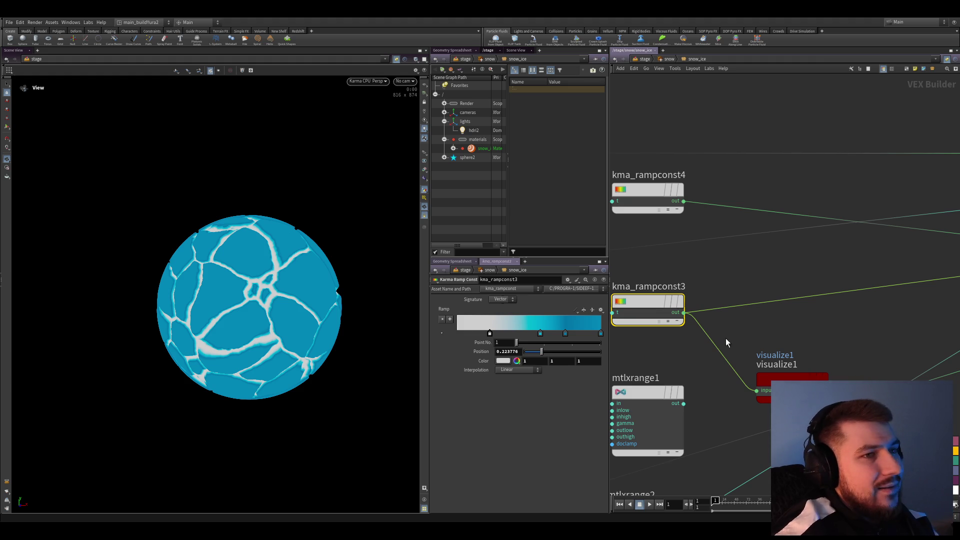
{"action": "left_click", "coordinate": [599, 333]}
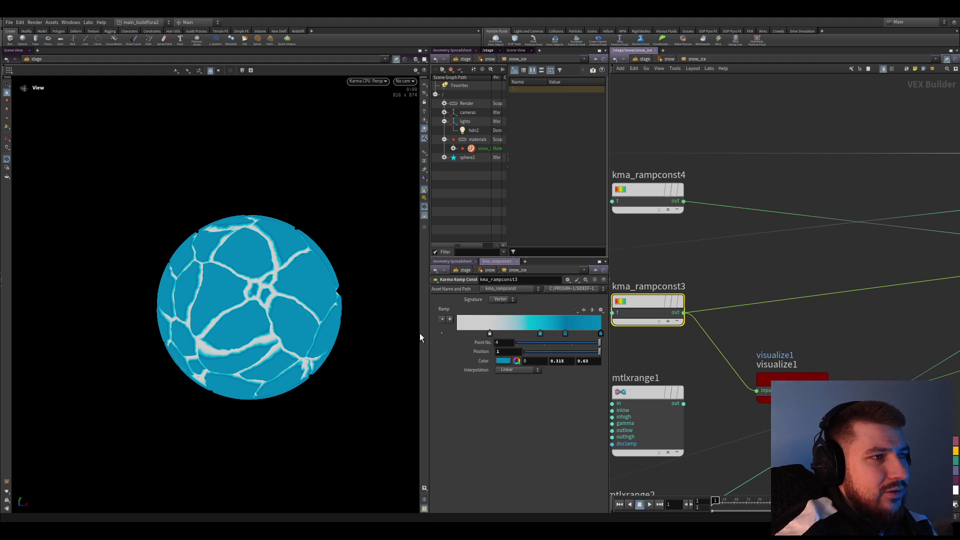
{"action": "key", "text": "ctrl+z"}
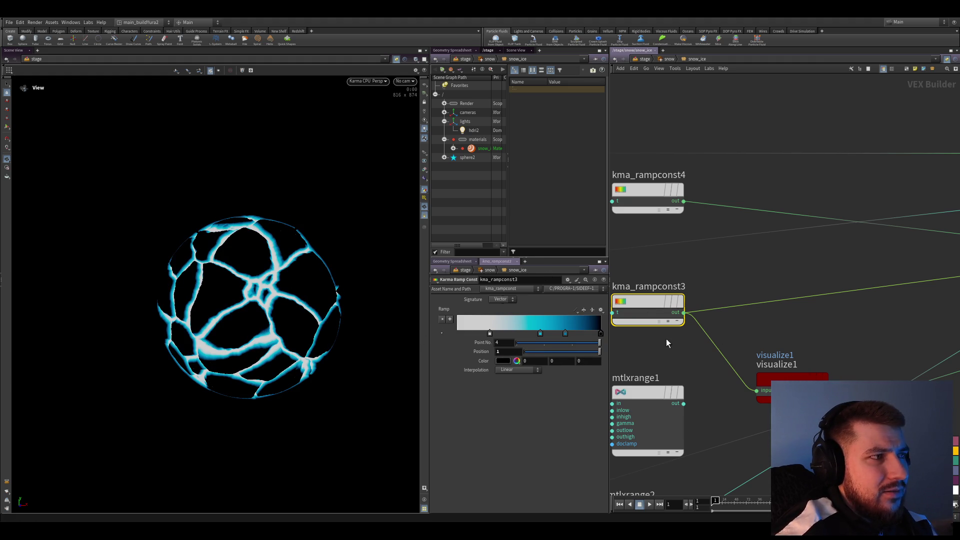
{"action": "key", "text": "ctrl+s"}
{"action": "scroll", "coordinate": [681, 315], "scroll_direction": "down", "scroll_amount": 2}
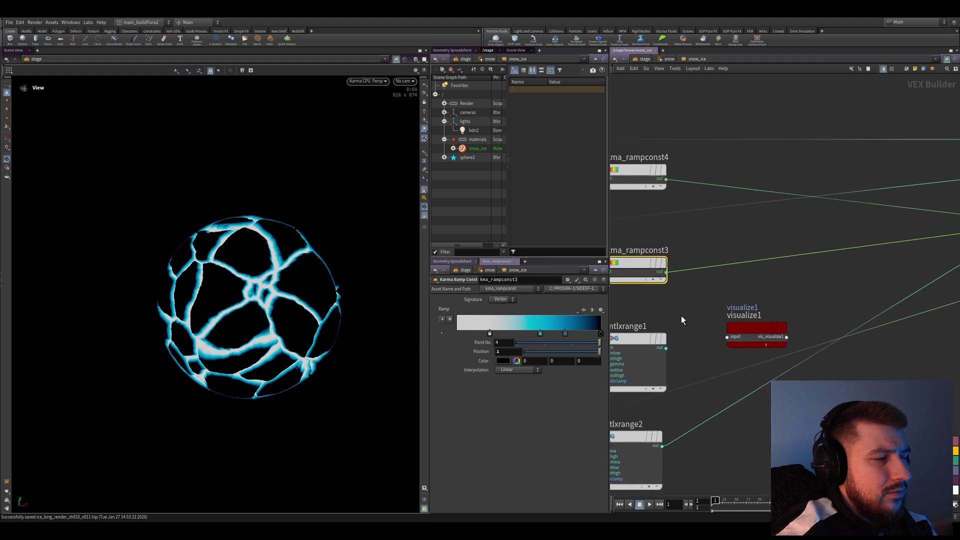
{"action": "scroll", "coordinate": [680, 314], "scroll_direction": "down", "scroll_amount": 2}
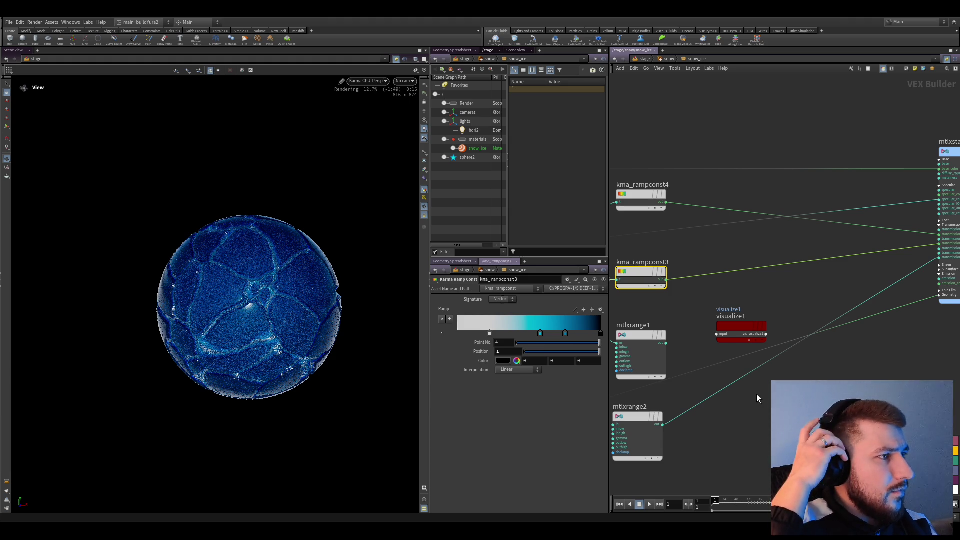
{"action": "scroll", "coordinate": [756, 394], "scroll_direction": "down", "scroll_amount": 3}
{"action": "scroll", "coordinate": [760, 220], "scroll_direction": "down", "scroll_amount": 3}
{"action": "scroll", "coordinate": [797, 253], "scroll_direction": "up", "scroll_amount": 4}
{"action": "scroll", "coordinate": [794, 315], "scroll_direction": "down", "scroll_amount": 2}
{"action": "scroll", "coordinate": [776, 319], "scroll_direction": "down", "scroll_amount": 2}
{"action": "scroll", "coordinate": [874, 295], "scroll_direction": "down", "scroll_amount": 2}
{"action": "scroll", "coordinate": [773, 342], "scroll_direction": "down", "scroll_amount": 2}
{"action": "scroll", "coordinate": [781, 323], "scroll_direction": "up", "scroll_amount": 3}
{"action": "scroll", "coordinate": [731, 337], "scroll_direction": "up", "scroll_amount": 3}
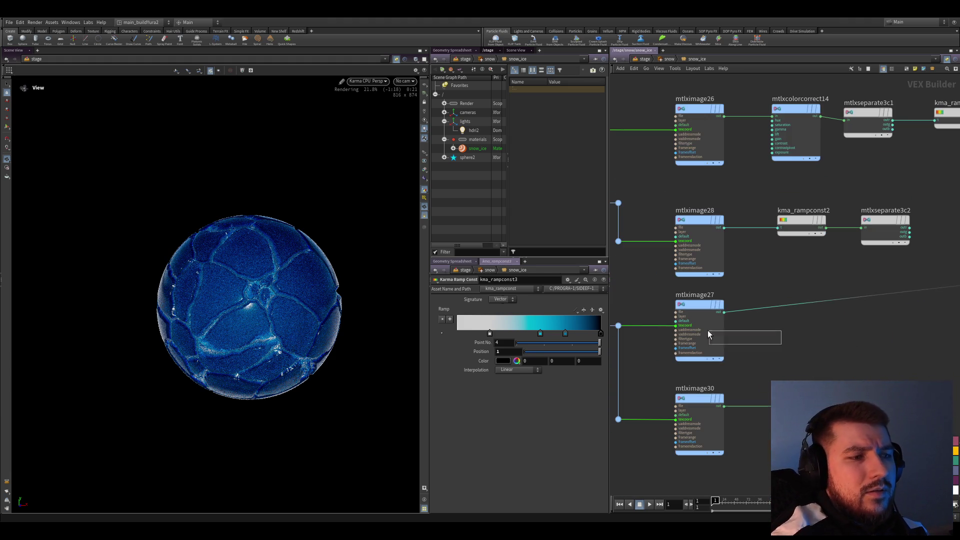
- Preview the mtlximage27 roughness texture on the sphere and park visualize1 aside
{"action": "left_click", "coordinate": [722, 334]}
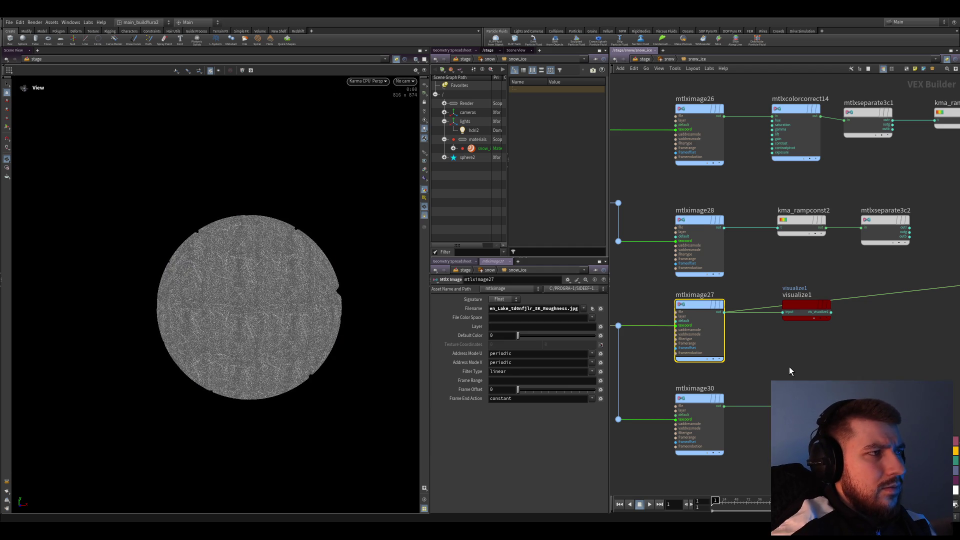
{"action": "left_click_drag", "start_coordinate": [806, 312], "coordinate": [907, 333]}
{"action": "scroll", "coordinate": [855, 364], "scroll_direction": "down", "scroll_amount": 2}
{"action": "left_click_drag", "start_coordinate": [829, 344], "coordinate": [914, 345]}
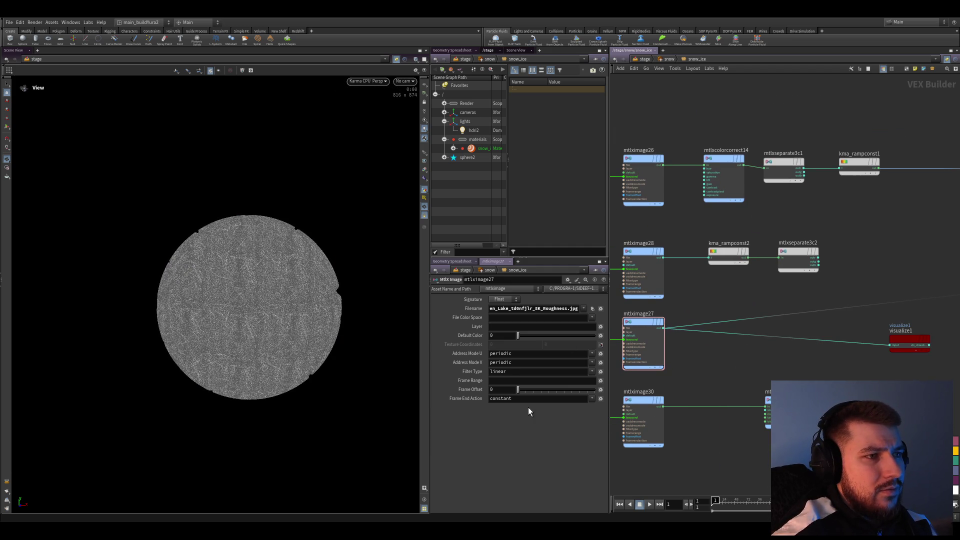
- Try Frame End Action clamp, undo it, save the scene and start adding an MtlX Range node
{"action": "left_click", "coordinate": [591, 400]}
{"action": "left_click", "coordinate": [591, 417]}
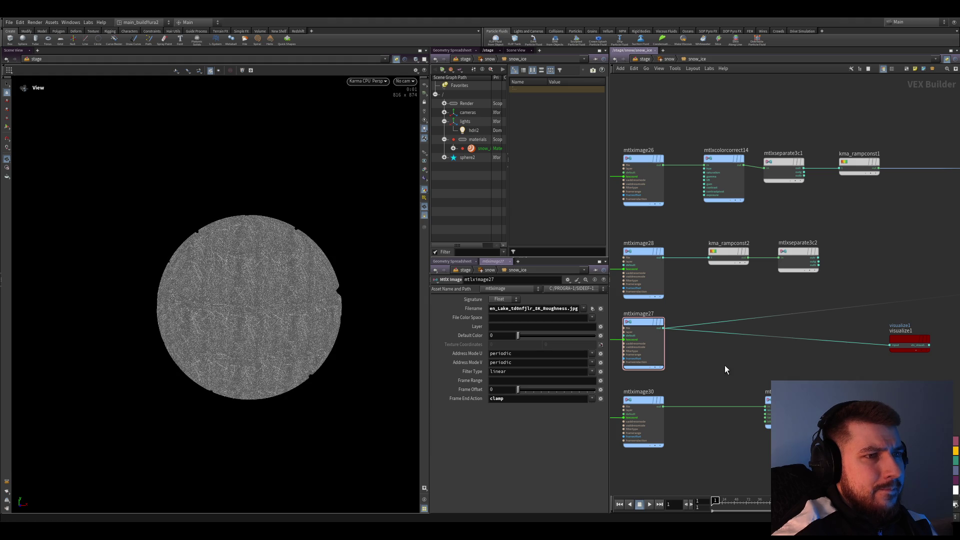
{"action": "key", "text": "ctrl+z"}
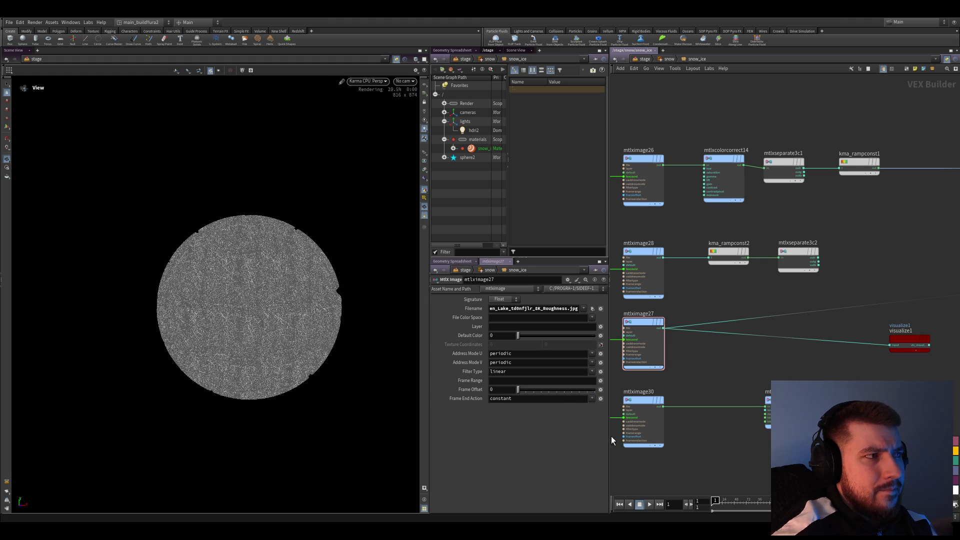
{"action": "key", "text": "ctrl+s"}
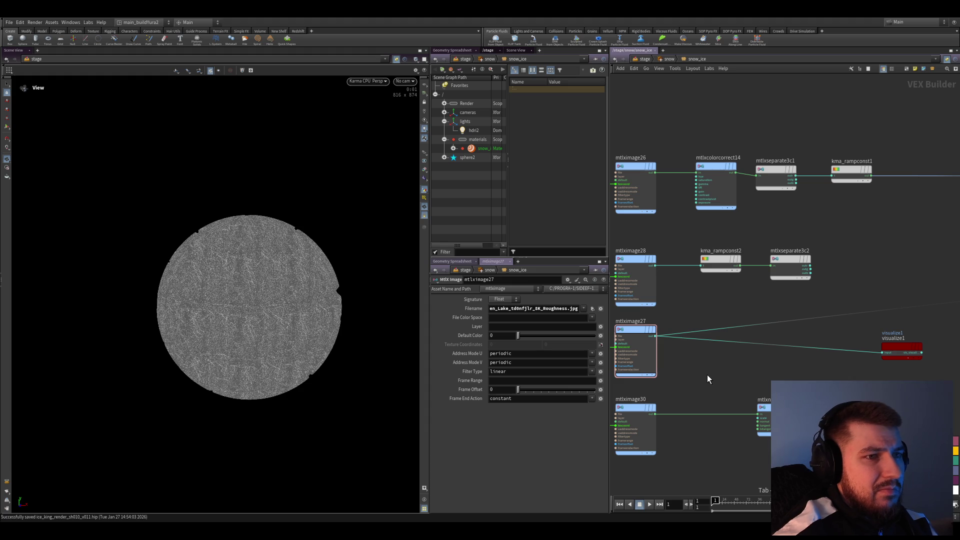
{"action": "key", "text": "Return"}
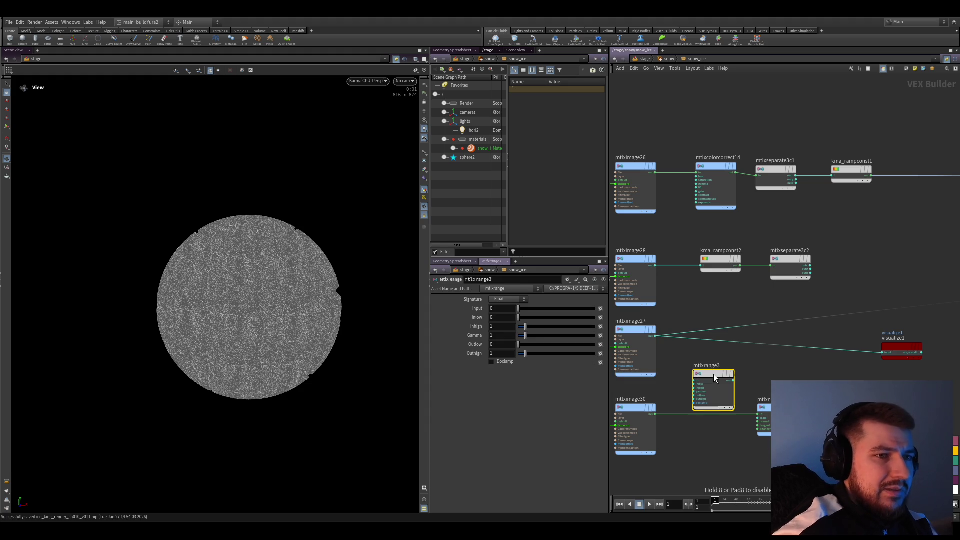
- Remap mtlximage27 through mtlxrange3, clamped, with Inlow 0.33 and Inhigh 0.46, then save
{"action": "left_click_drag", "start_coordinate": [719, 345], "coordinate": [709, 333]}
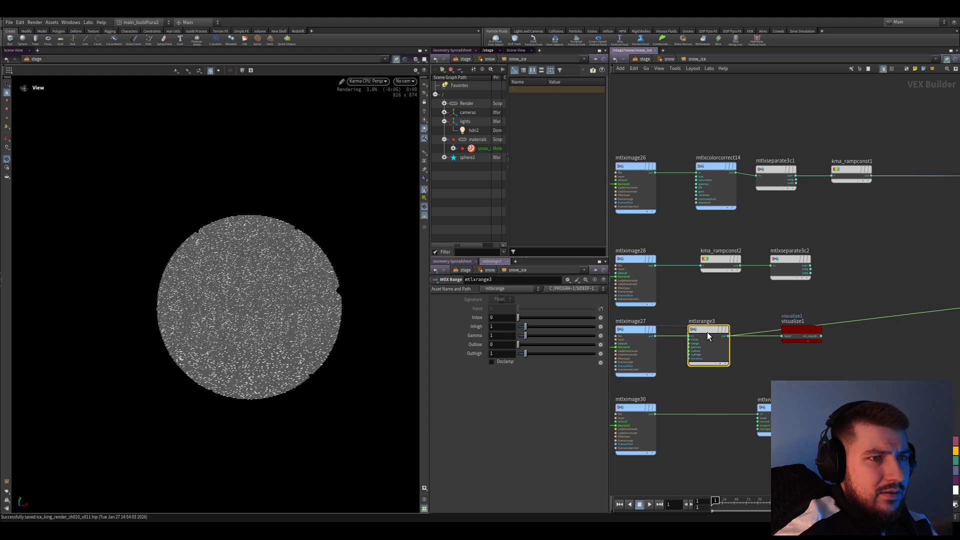
{"action": "left_click", "coordinate": [491, 362]}
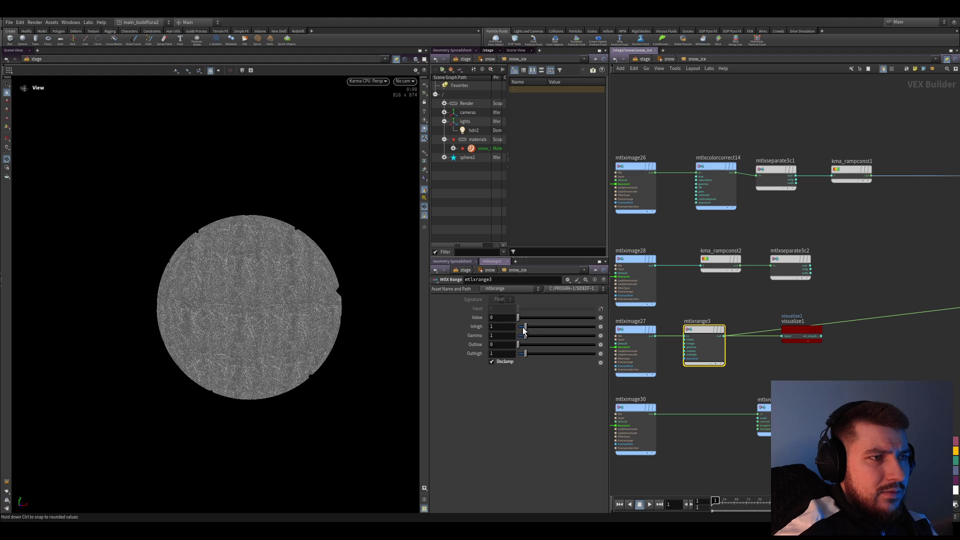
{"action": "left_click_drag", "start_coordinate": [523, 327], "coordinate": [522, 328]}
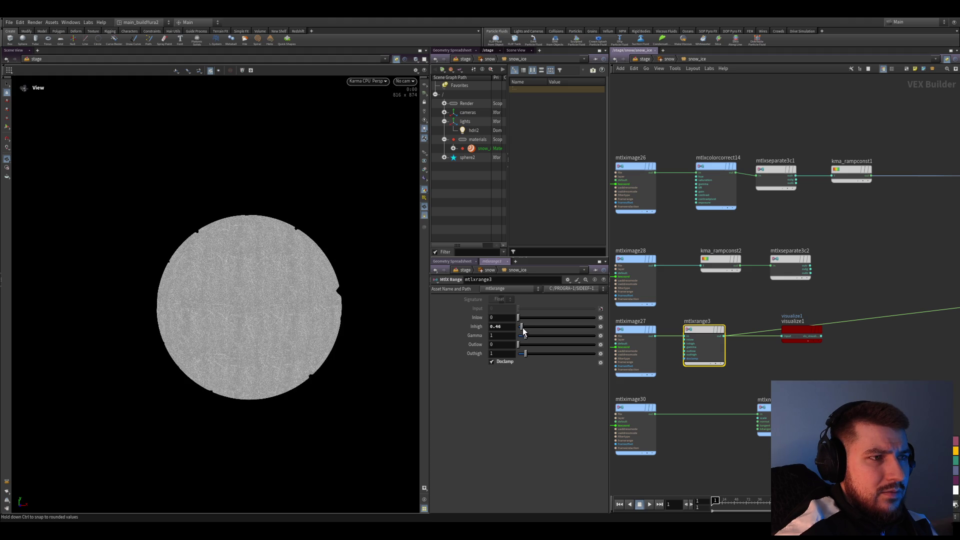
{"action": "left_click_drag", "start_coordinate": [517, 318], "coordinate": [521, 318]}
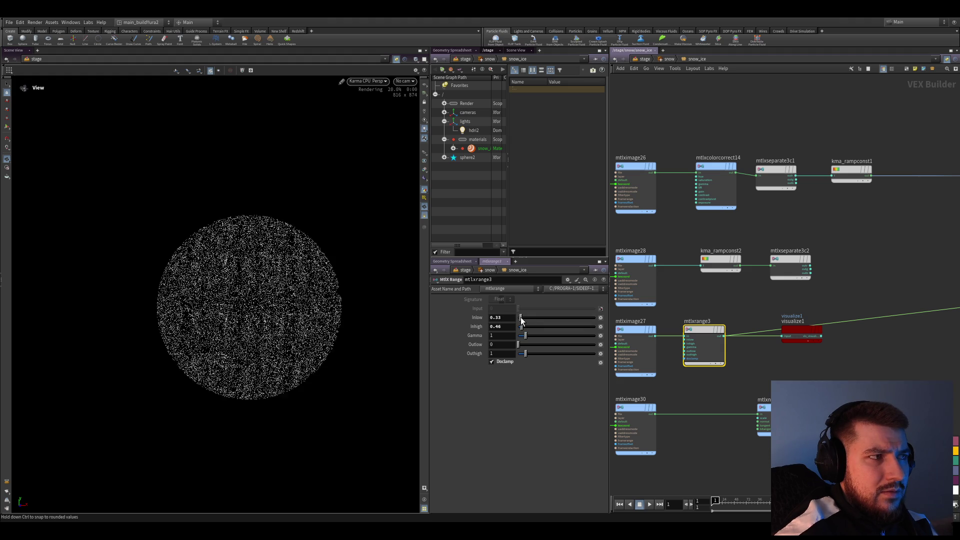
{"action": "left_click_drag", "start_coordinate": [731, 378], "coordinate": [796, 372]}
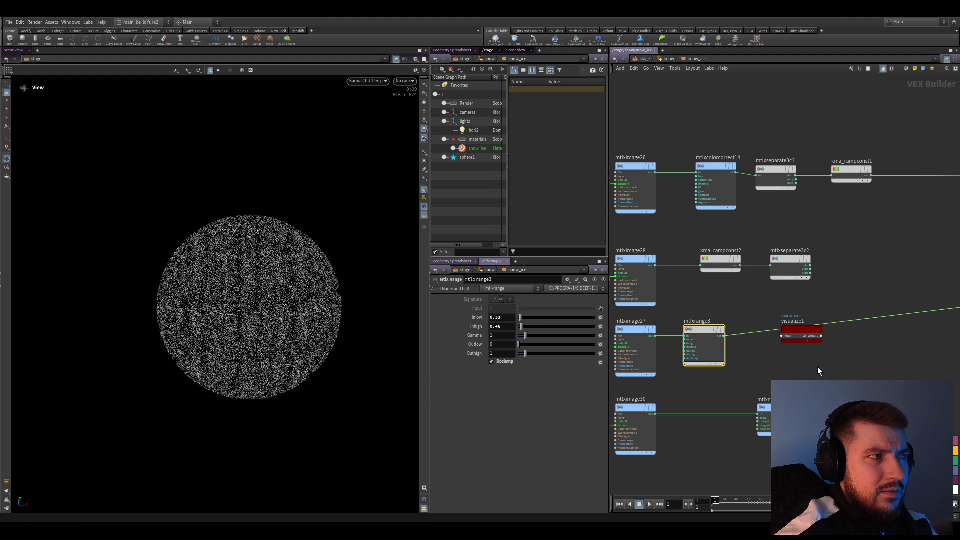
{"action": "scroll", "coordinate": [822, 373], "scroll_direction": "down", "scroll_amount": 2}
{"action": "scroll", "coordinate": [782, 353], "scroll_direction": "down", "scroll_amount": 3}
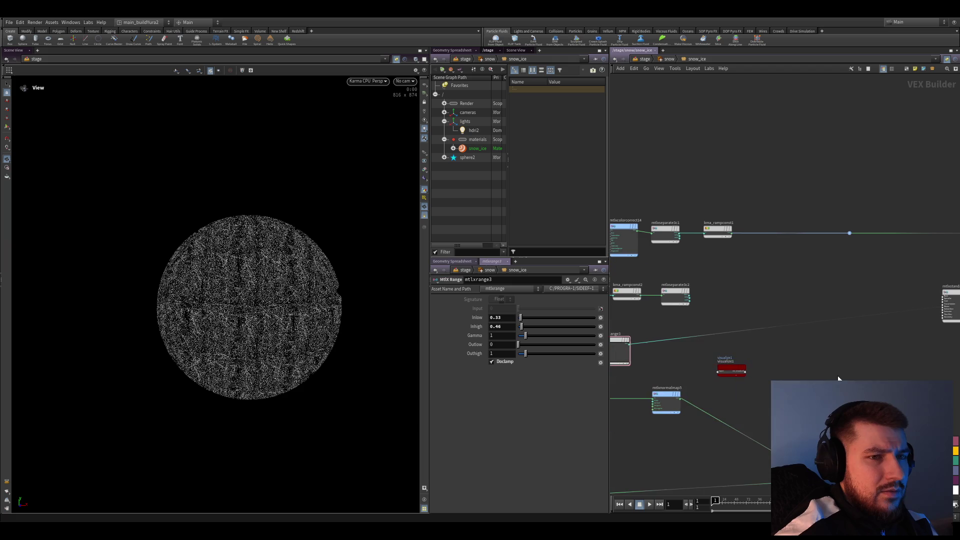
{"action": "key", "text": "ctrl+s"}
{"action": "scroll", "coordinate": [843, 365], "scroll_direction": "up", "scroll_amount": 1}
{"action": "scroll", "coordinate": [766, 381], "scroll_direction": "up", "scroll_amount": 2}
{"action": "scroll", "coordinate": [804, 332], "scroll_direction": "up", "scroll_amount": 2}
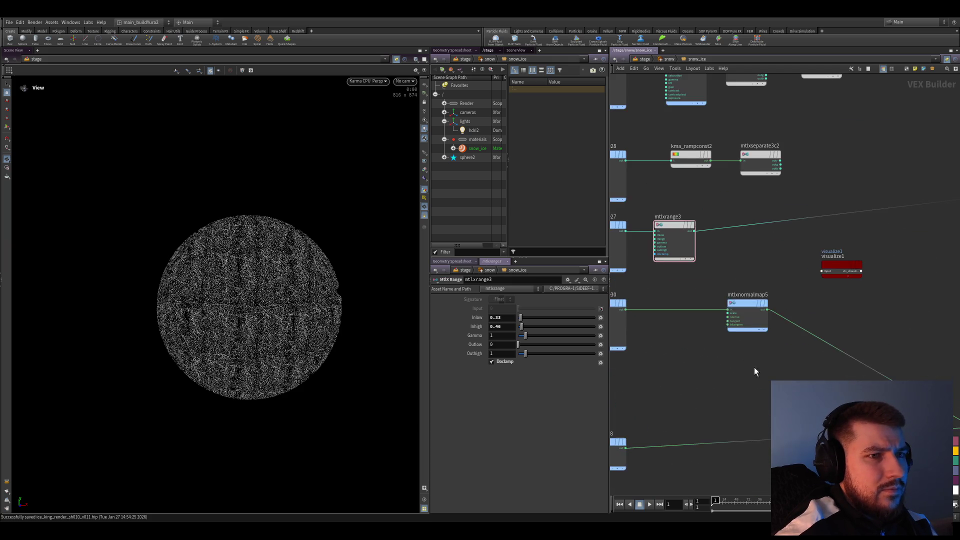
{"action": "scroll", "coordinate": [750, 365], "scroll_direction": "up", "scroll_amount": 2}
- Set the mtlxbump8 Scale to -0.1, save the scene and go up to /stage
{"action": "left_click", "coordinate": [779, 304]}
{"action": "middle_click_drag", "start_coordinate": [732, 360], "coordinate": [831, 299]}
{"action": "left_click", "coordinate": [735, 384]}
{"action": "left_click", "coordinate": [498, 308]}
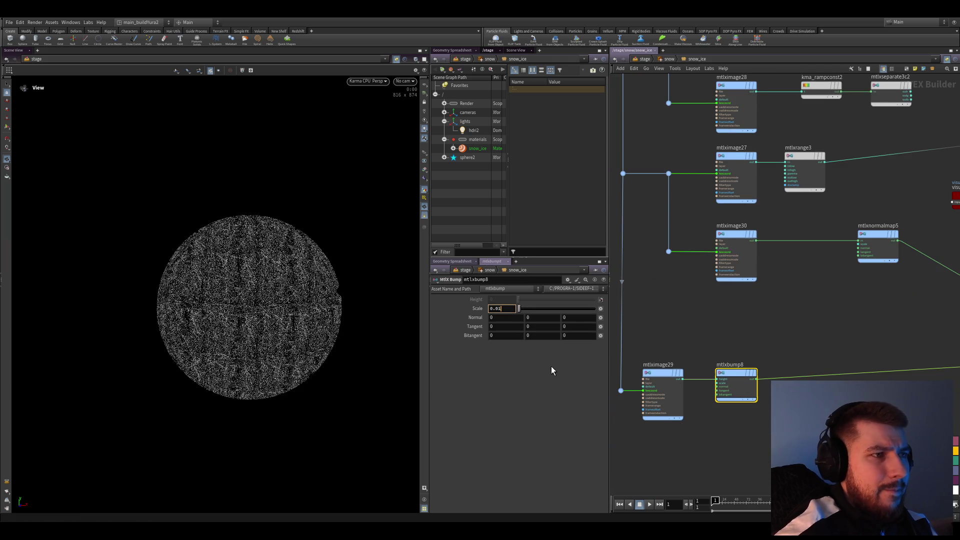
{"action": "type", "text": "0.01-0.1"}
{"action": "key", "text": "Return"}
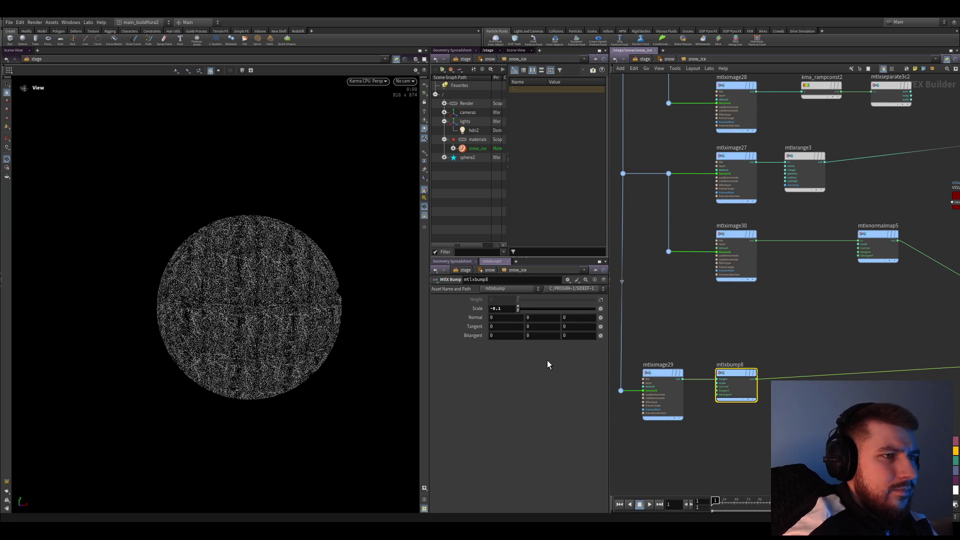
{"action": "scroll", "coordinate": [726, 338], "scroll_direction": "down", "scroll_amount": 1}
{"action": "key", "text": "ctrl+s"}
{"action": "scroll", "coordinate": [708, 352], "scroll_direction": "down", "scroll_amount": 1}
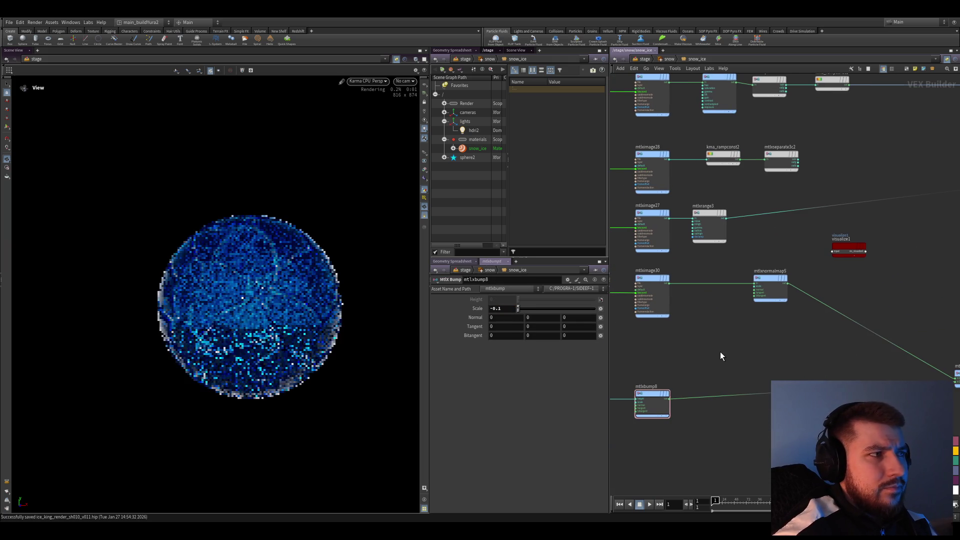
{"action": "middle_click_drag", "start_coordinate": [727, 356], "coordinate": [720, 361]}
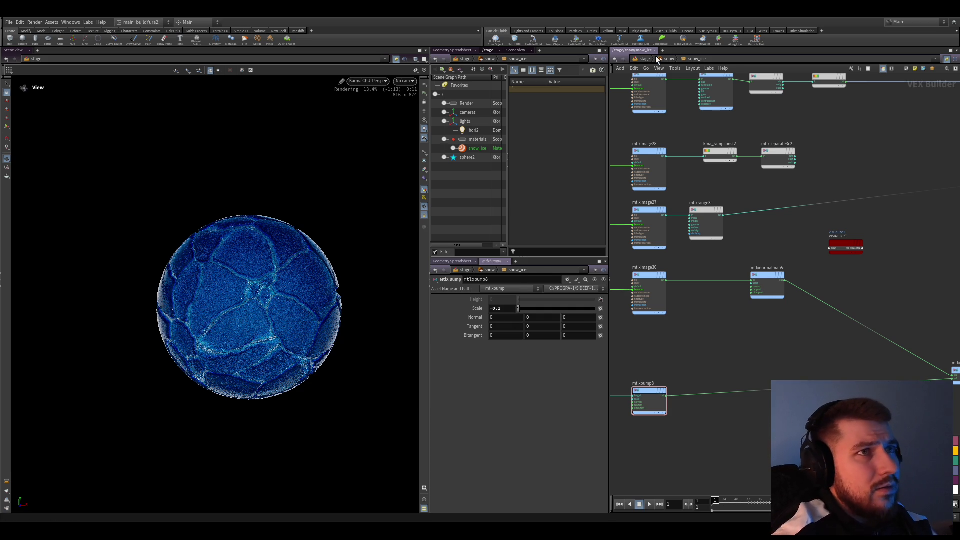
{"action": "key", "text": "u"}
{"action": "key", "text": "u"}
- Frame the stage network, copy the hdri Dome Light node with 0.4 intensity and save
{"action": "key", "text": "Up"}
{"action": "key", "text": "Up"}
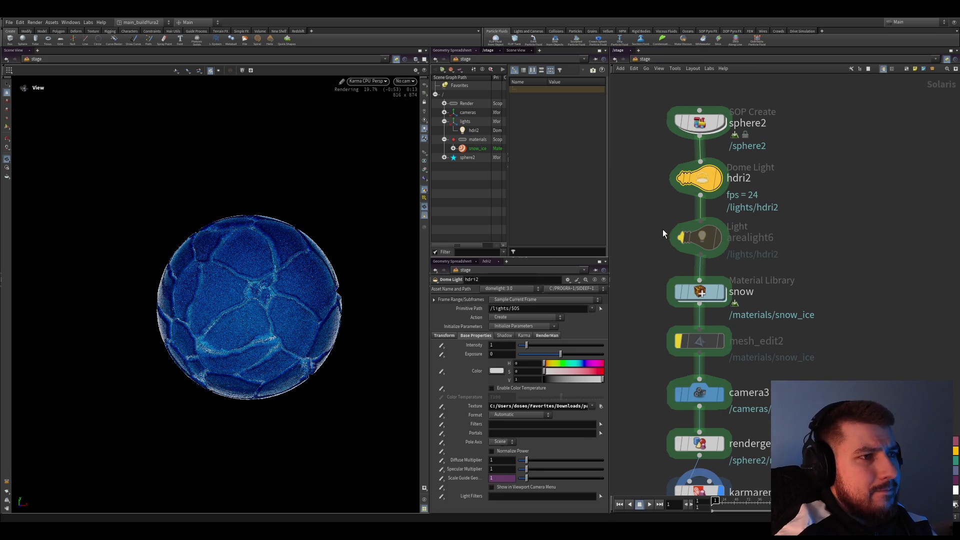
{"action": "key", "text": "h"}
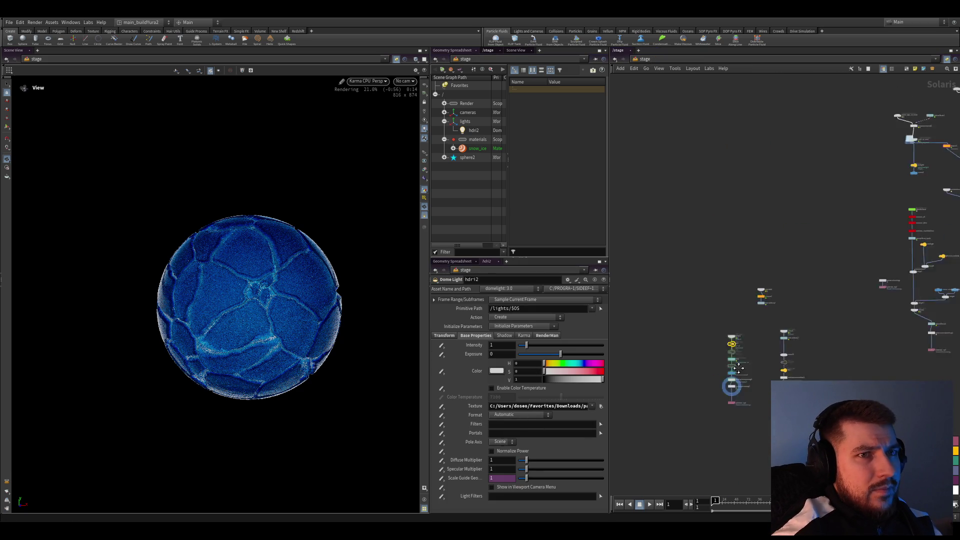
{"action": "scroll", "coordinate": [802, 263], "scroll_direction": "up", "scroll_amount": 2}
{"action": "scroll", "coordinate": [745, 238], "scroll_direction": "up", "scroll_amount": 3}
{"action": "scroll", "coordinate": [751, 237], "scroll_direction": "up", "scroll_amount": 3}
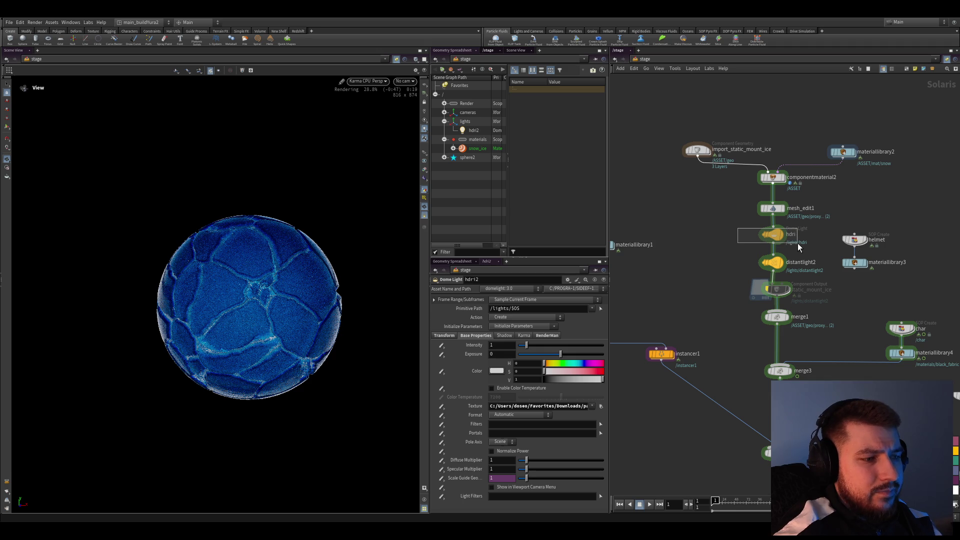
{"action": "left_click_drag", "start_coordinate": [793, 246], "coordinate": [798, 238]}
{"action": "key", "text": "ctrl+c"}
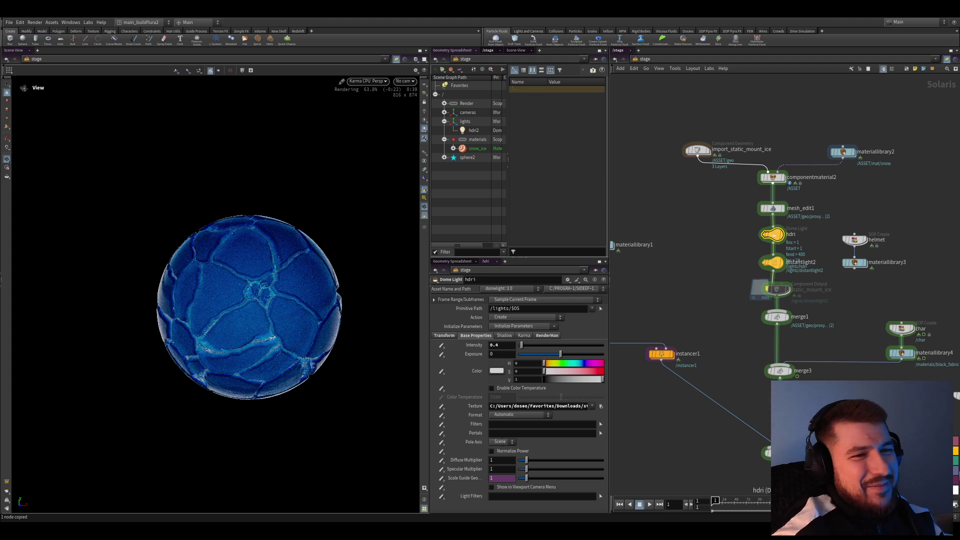
{"action": "key", "text": "ctrl+s"}
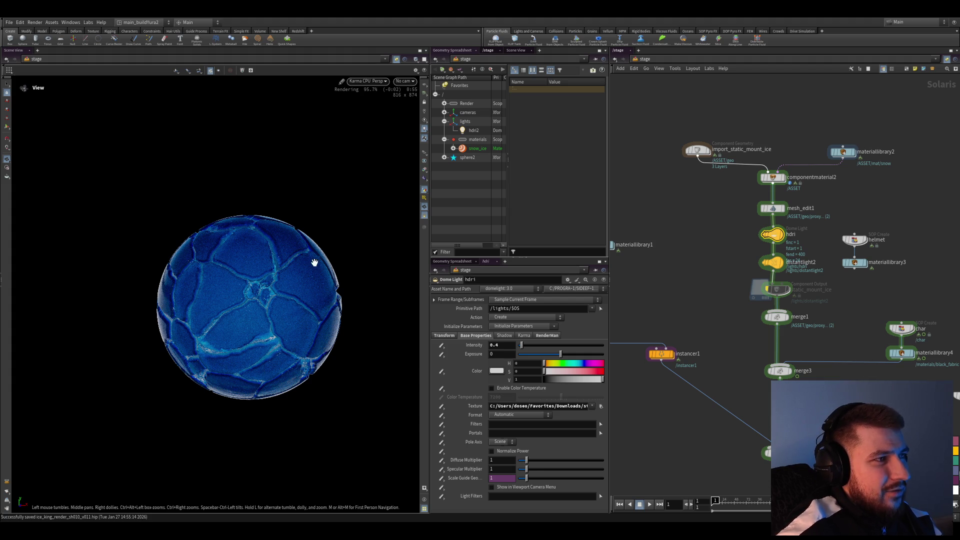
{"action": "scroll", "coordinate": [723, 408], "scroll_direction": "down", "scroll_amount": 5}
{"action": "scroll", "coordinate": [741, 376], "scroll_direction": "down", "scroll_amount": 3}
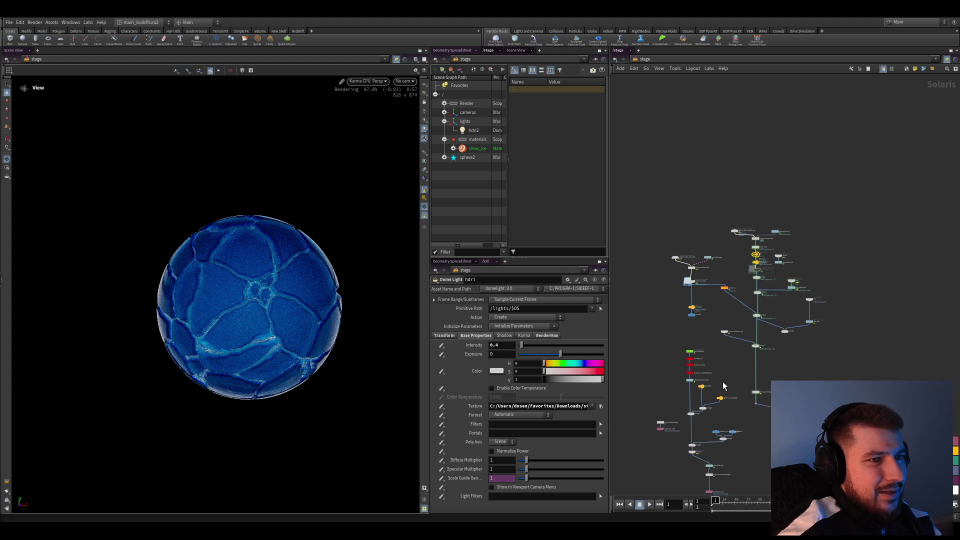
{"action": "scroll", "coordinate": [709, 393], "scroll_direction": "up", "scroll_amount": 10}
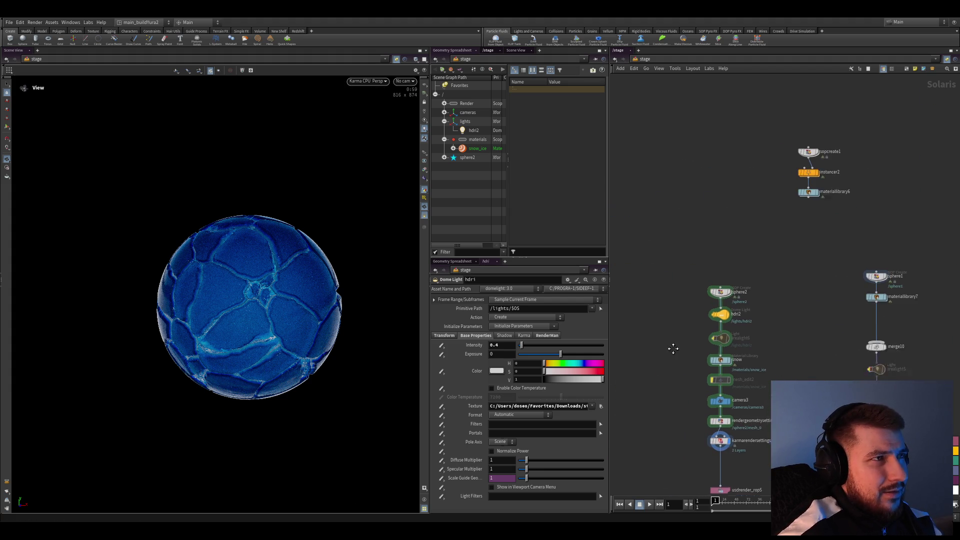
{"action": "scroll", "coordinate": [697, 324], "scroll_direction": "up", "scroll_amount": 2}
{"action": "scroll", "coordinate": [660, 315], "scroll_direction": "up", "scroll_amount": 2}
{"action": "scroll", "coordinate": [659, 346], "scroll_direction": "up", "scroll_amount": 1}
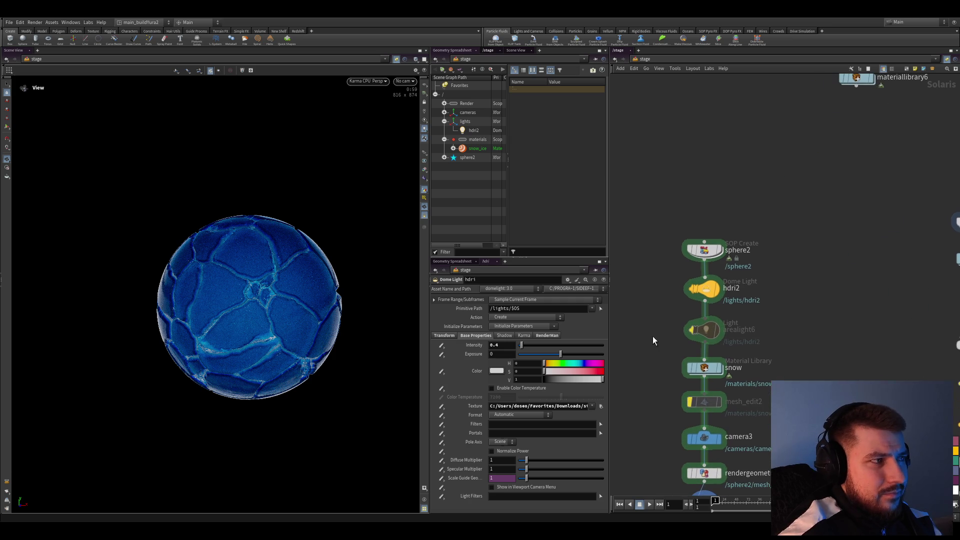
{"action": "scroll", "coordinate": [660, 379], "scroll_direction": "down", "scroll_amount": 1}
- Save, bring the sphere2 chain into view and dive into the snow Material Library's snow_ice network
{"action": "key", "text": "ctrl+s"}
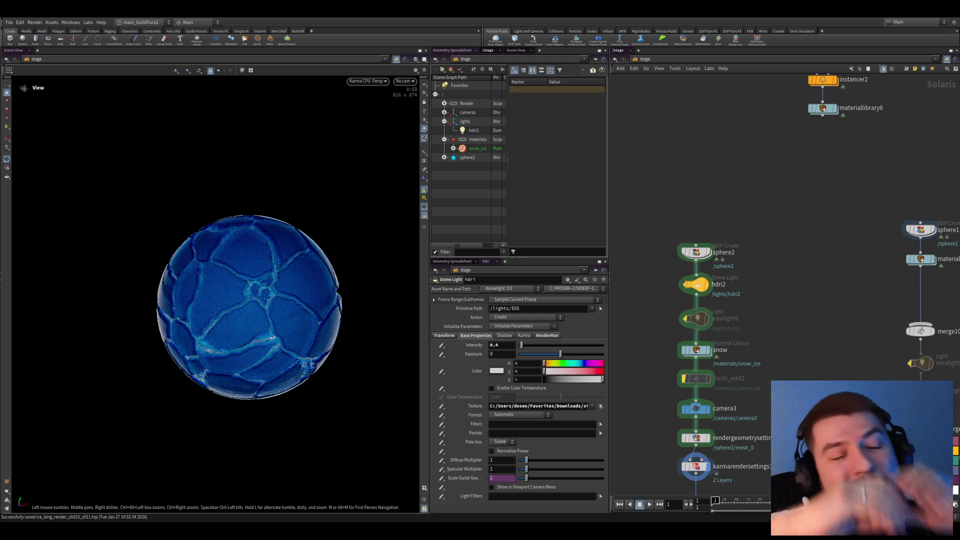
{"action": "middle_click_drag", "start_coordinate": [711, 284], "coordinate": [707, 252]}
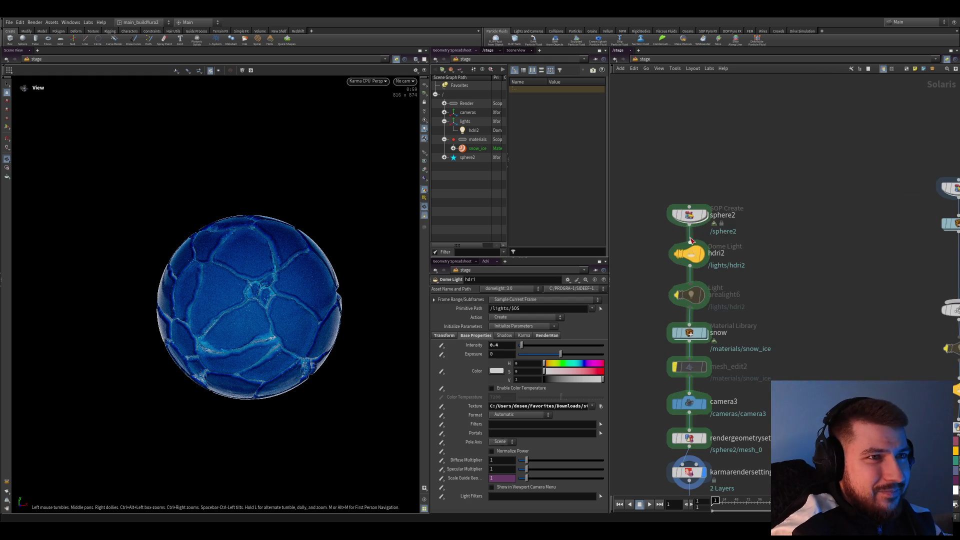
{"action": "scroll", "coordinate": [687, 324], "scroll_direction": "up", "scroll_amount": 2}
{"action": "key", "text": "ctrl+s"}
{"action": "left_click", "coordinate": [707, 280]}
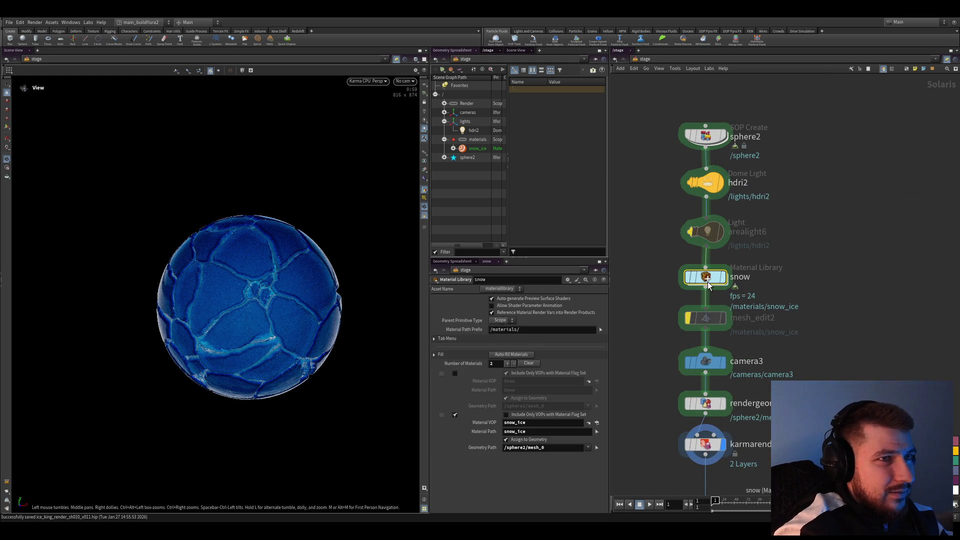
{"action": "double_click", "coordinate": [707, 281]}
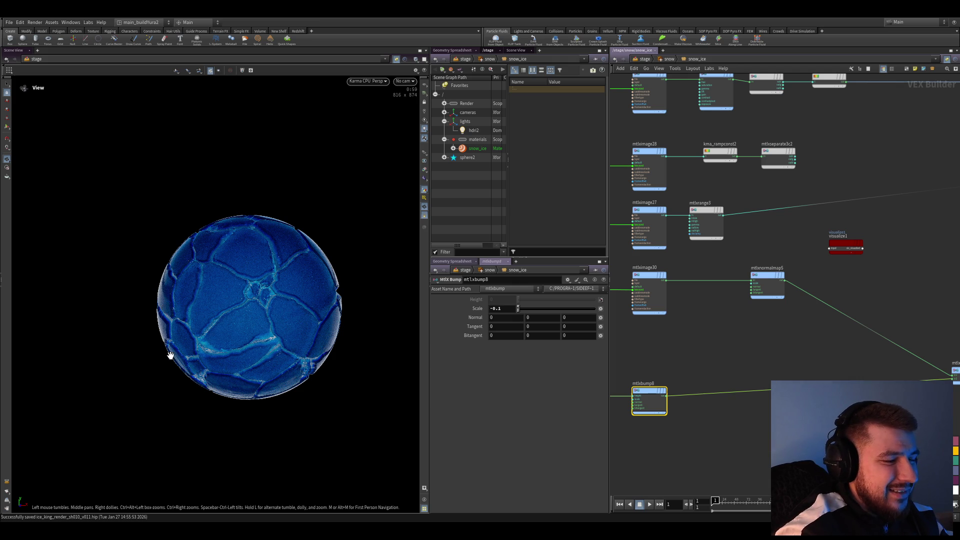
{"action": "scroll", "coordinate": [710, 376], "scroll_direction": "down", "scroll_amount": 3}
{"action": "scroll", "coordinate": [798, 319], "scroll_direction": "down", "scroll_amount": 2}
{"action": "scroll", "coordinate": [799, 320], "scroll_direction": "up", "scroll_amount": 1}
{"action": "scroll", "coordinate": [741, 228], "scroll_direction": "up", "scroll_amount": 1}
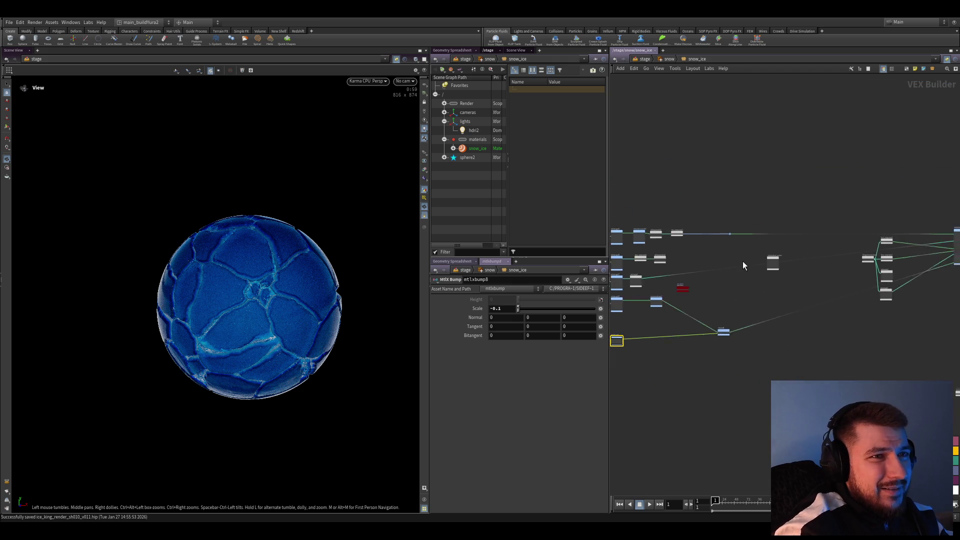